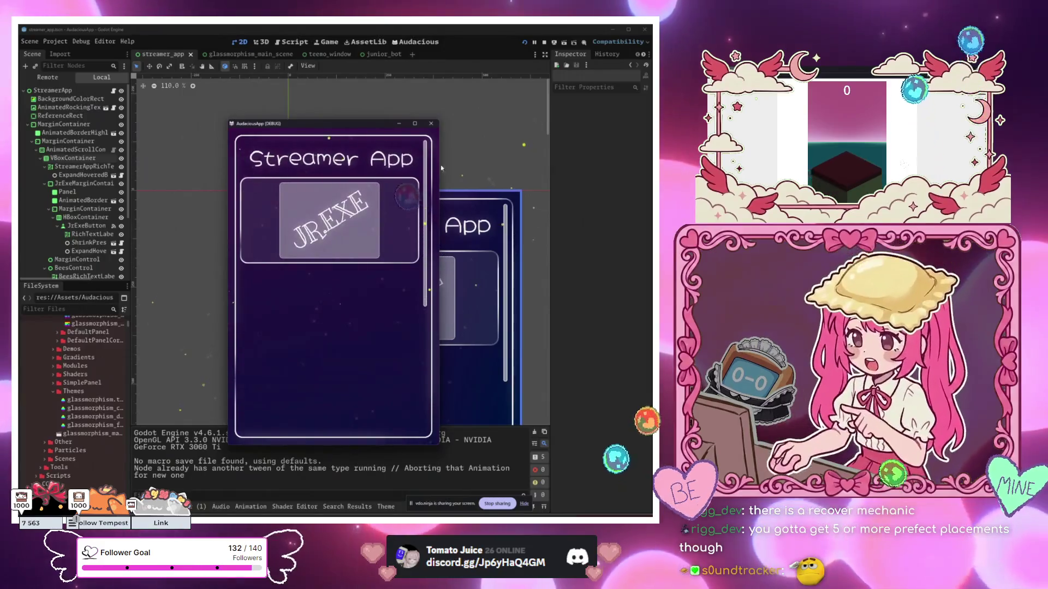
- Move the debug window aside and open animated_scroll_container.gd from AnimatedScrollContainer's script icon
drag(404, 159, 256, 255)
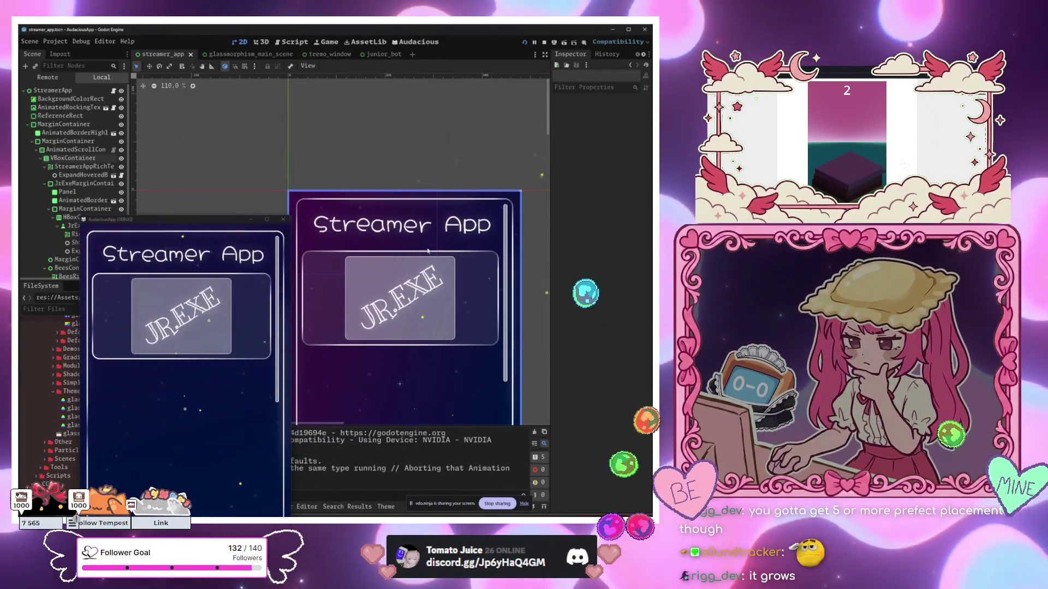
click(441, 231)
scroll(440, 230, down, 3)
scroll(441, 230, up, 3)
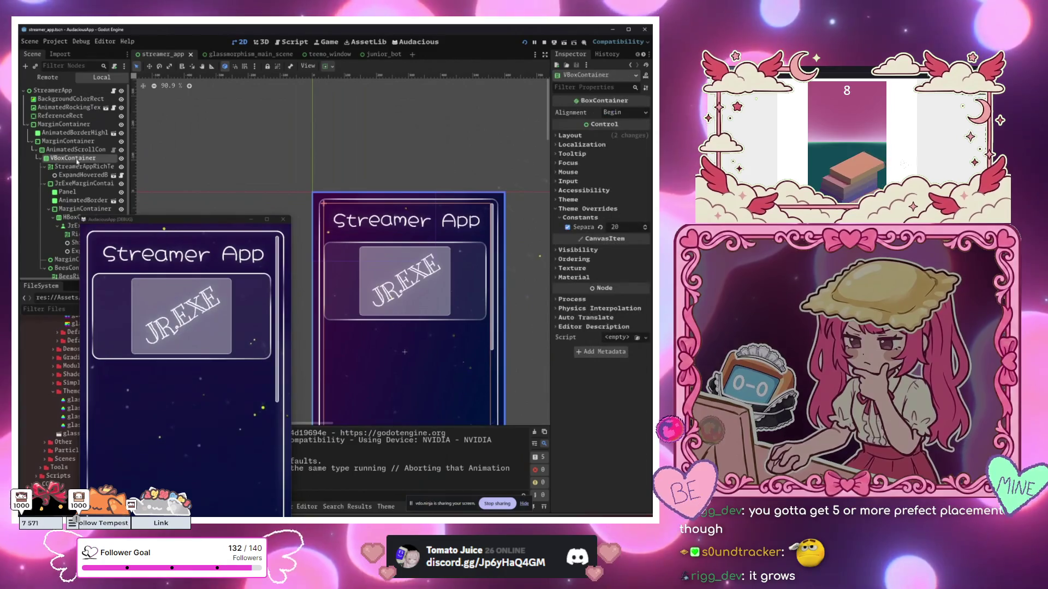
click(113, 150)
scroll(472, 266, up, 10)
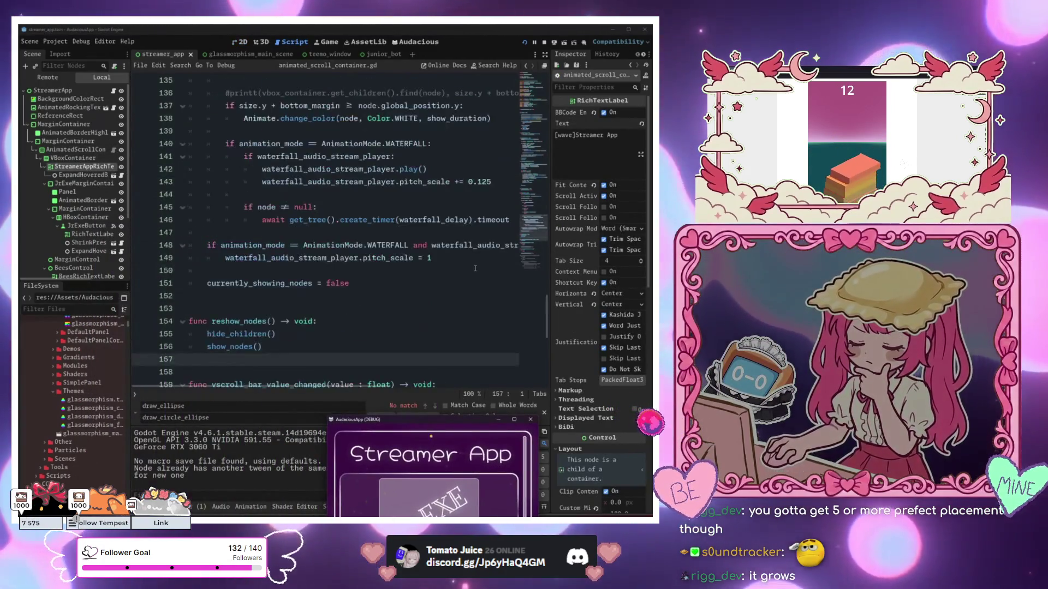
- Search the script for 'sep' to find the vbox_container_separation line
click(473, 268)
scroll(473, 266, down, 5)
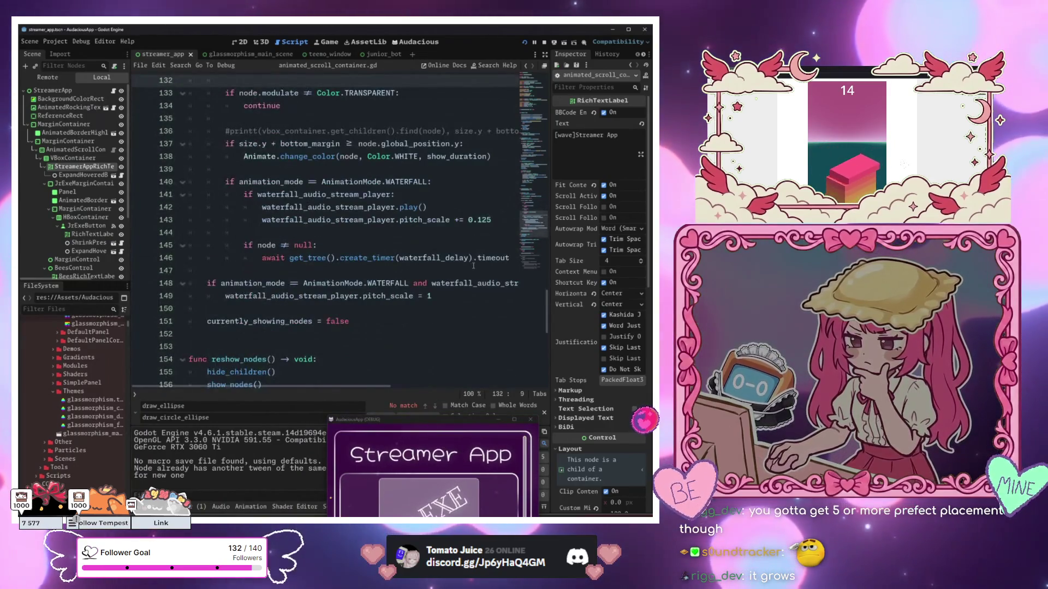
scroll(472, 266, up, 13)
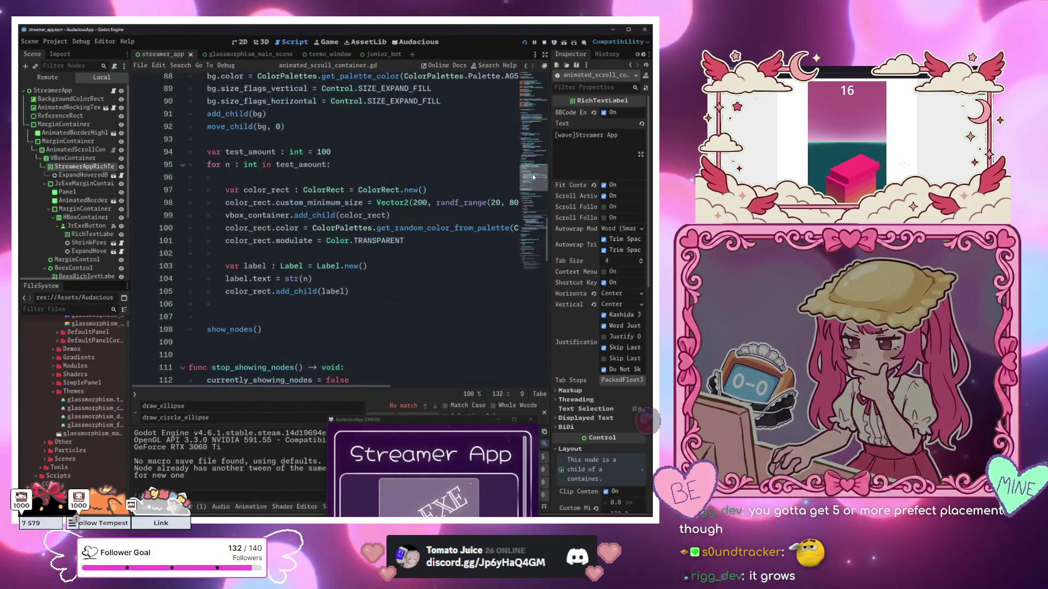
scroll(533, 176, up, 4)
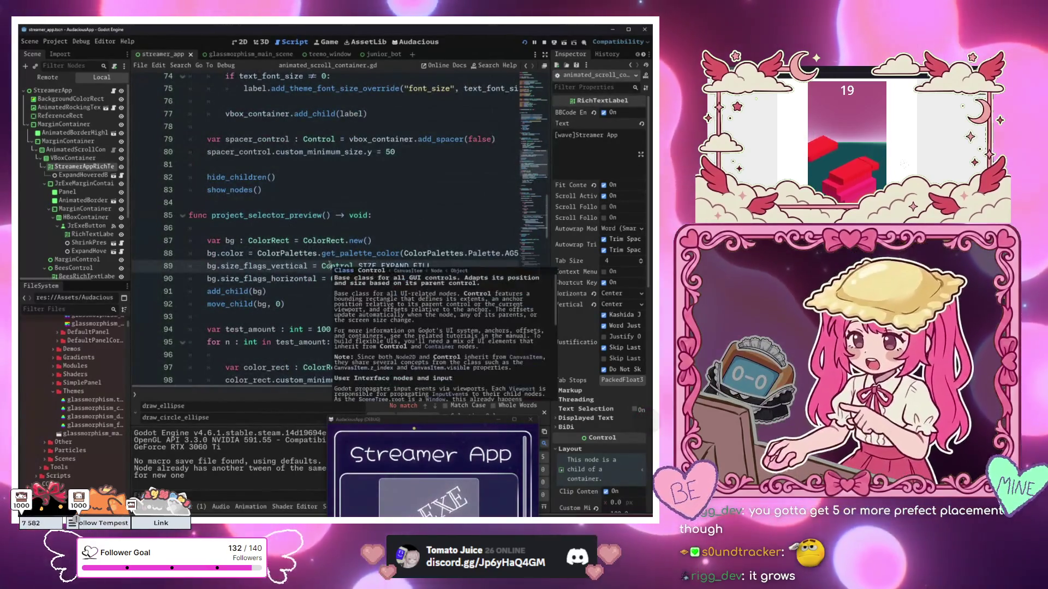
key(ctrl+f)
text(sep)
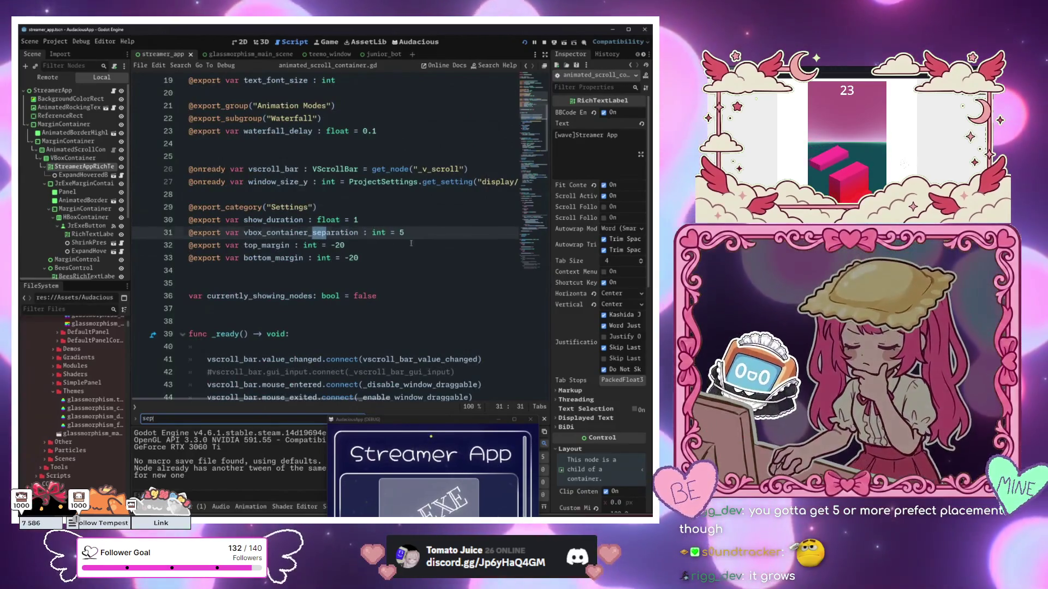
click(426, 230)
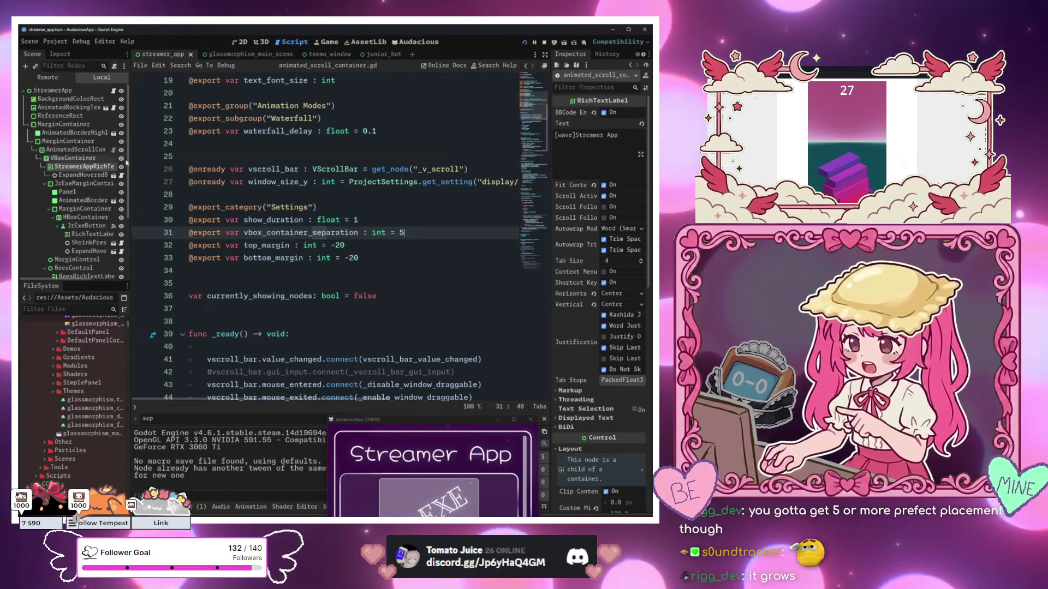
- Check AnimatedScrollContainer's Vbox Container Separation value (5) and return to the 2D view
click(110, 151)
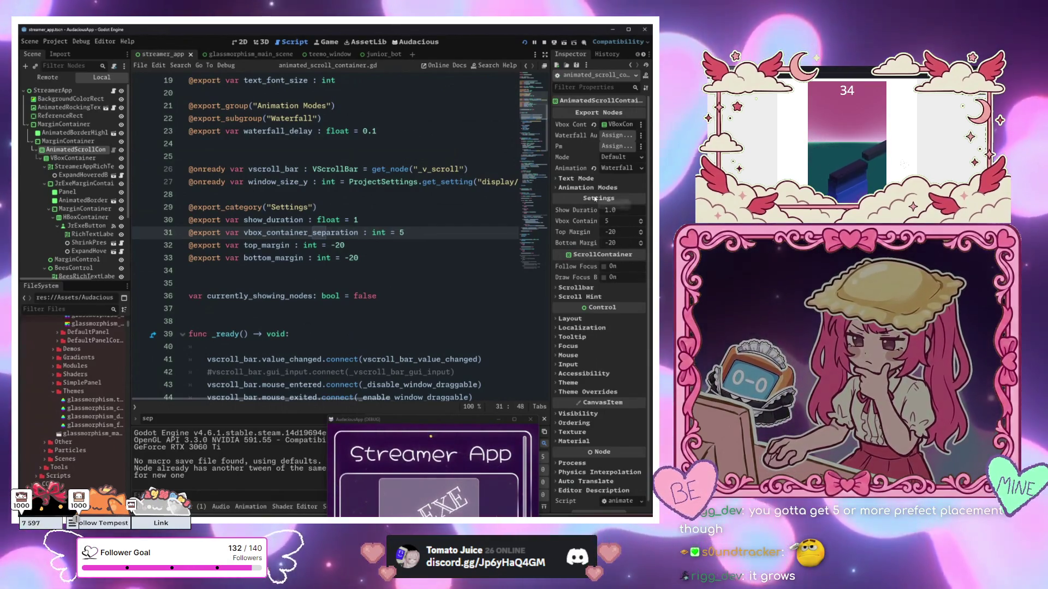
click(622, 223)
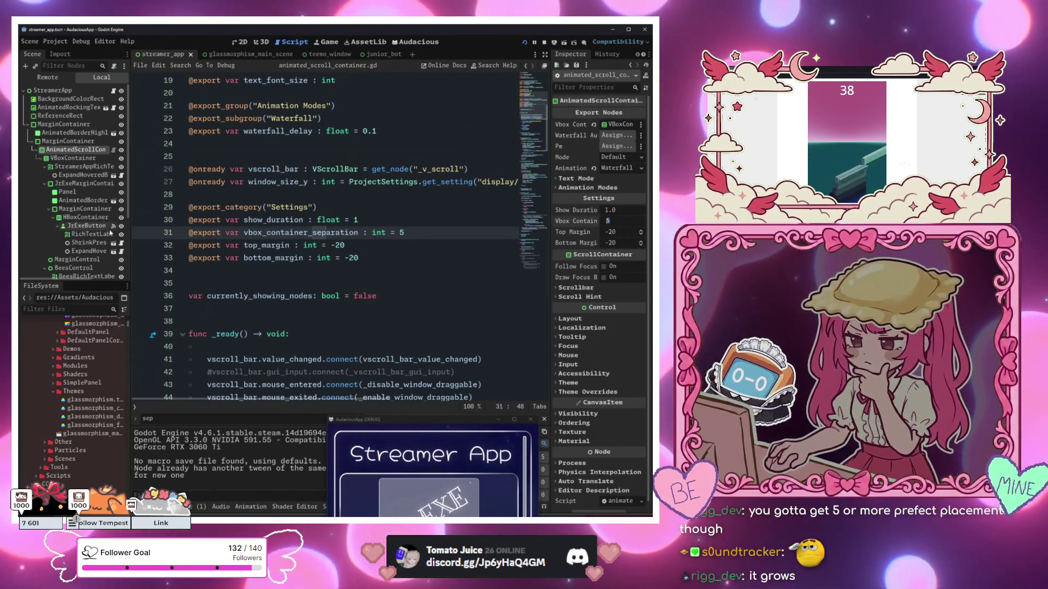
click(239, 42)
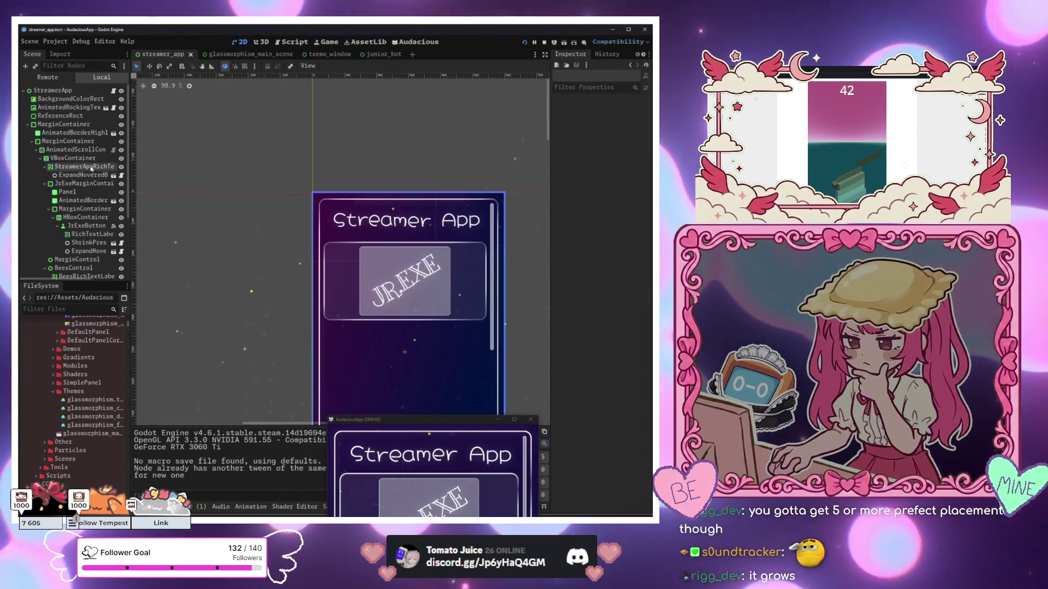
- Match AnimatedScrollContainer's Vbox Container Separation to VBoxContainer's 20, save the scene and rerun
click(407, 339)
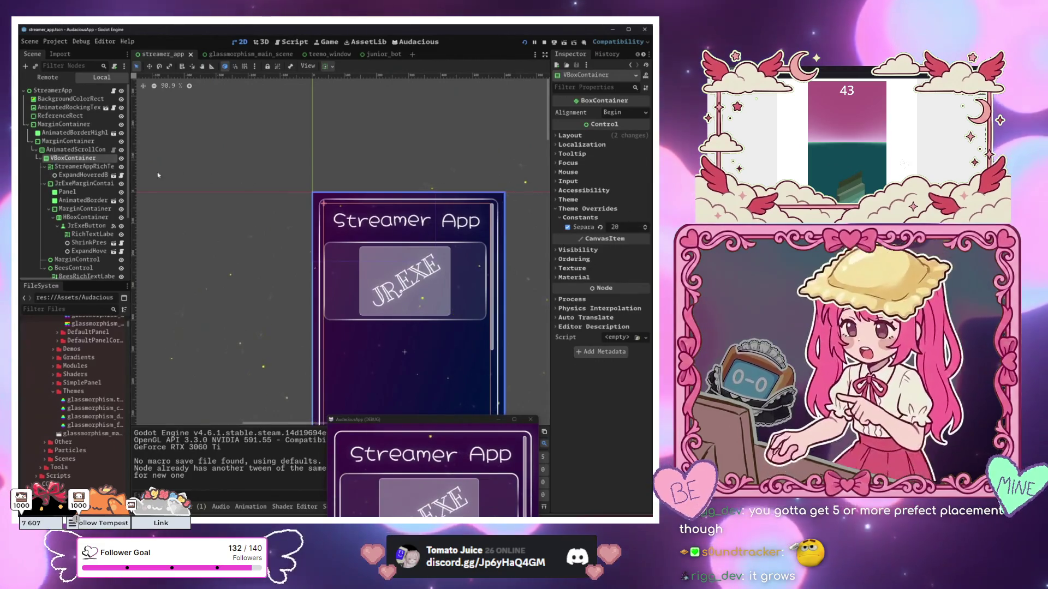
click(81, 151)
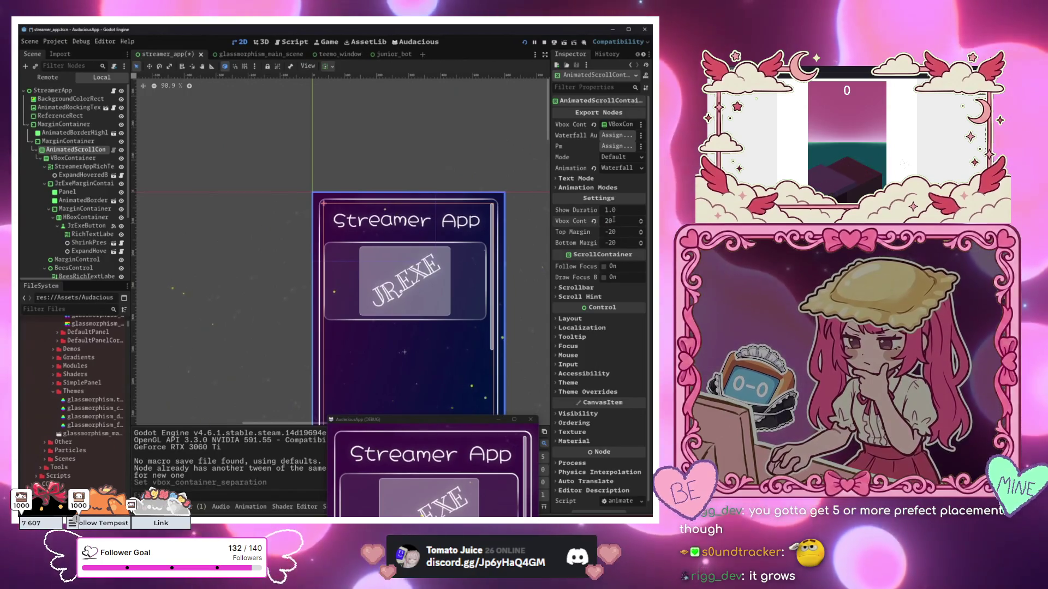
key(F8)
key(ctrl+s)
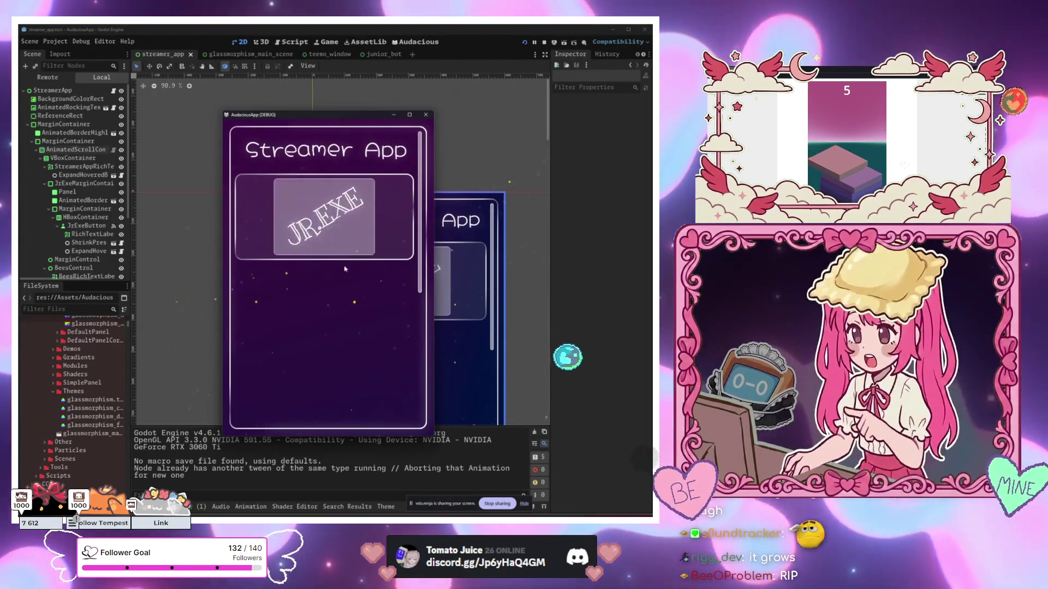
- Reposition the AudaciousApp (DEBUG) window over the panel preview in the canvas
drag(352, 119, 322, 121)
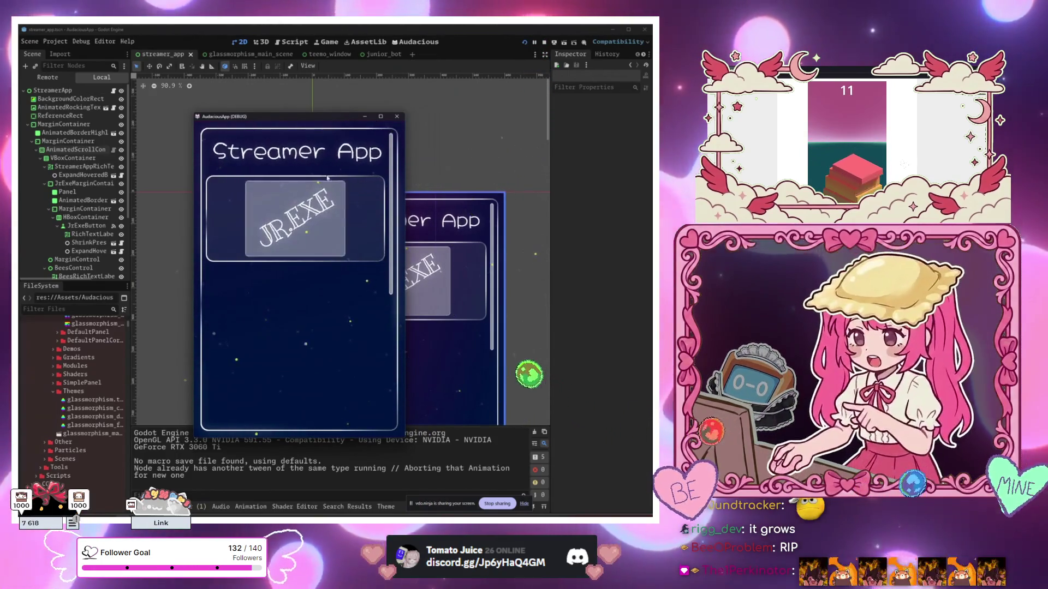
drag(325, 110, 431, 101)
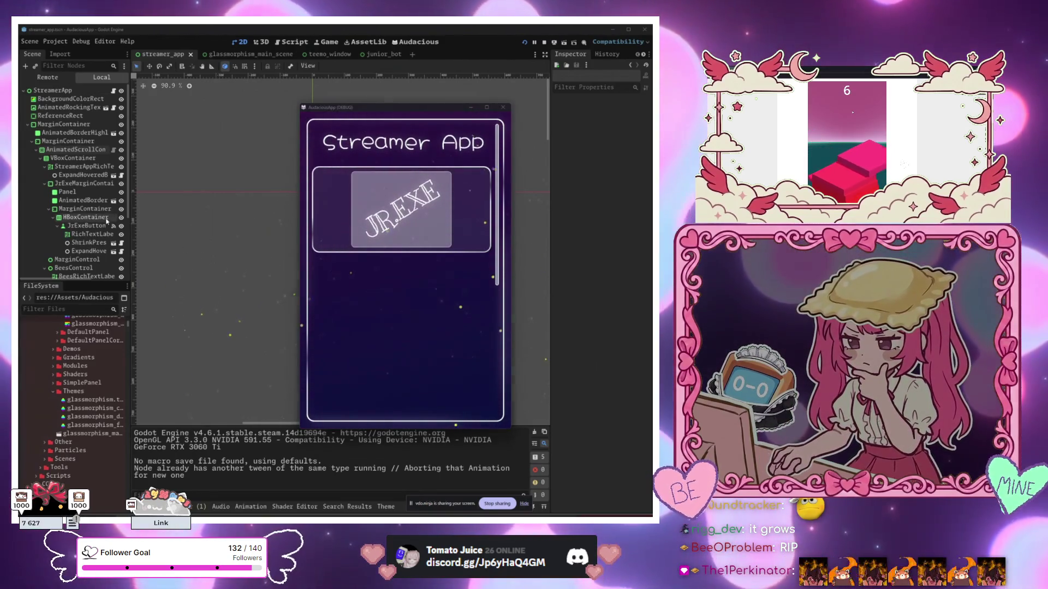
- Instance blur_shader.tscn from Shaders > Scenes as a BlurShader child of Panel
click(86, 217)
click(94, 196)
click(92, 201)
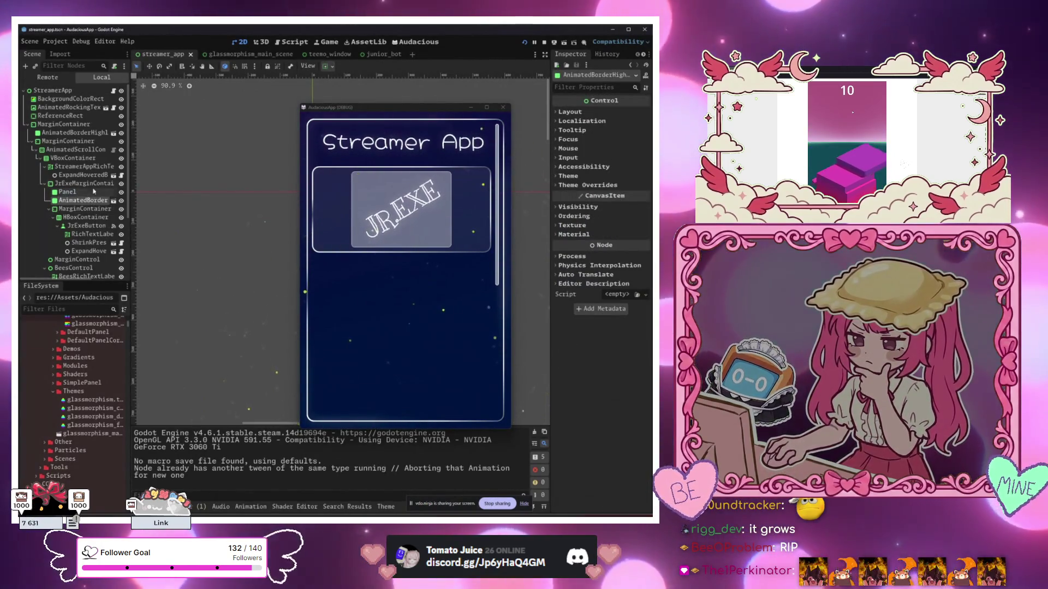
click(83, 192)
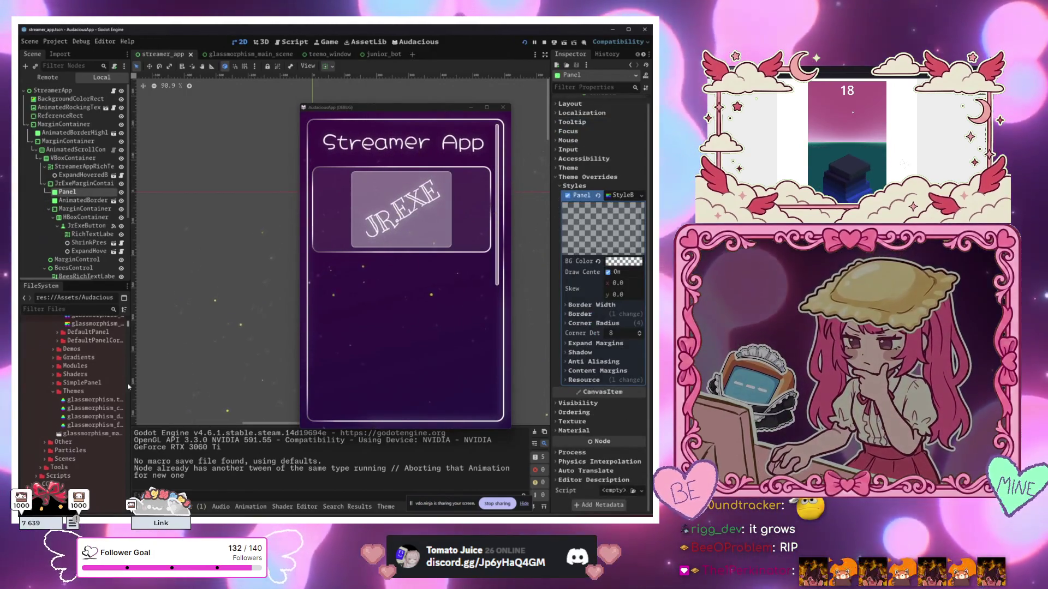
click(54, 374)
click(57, 383)
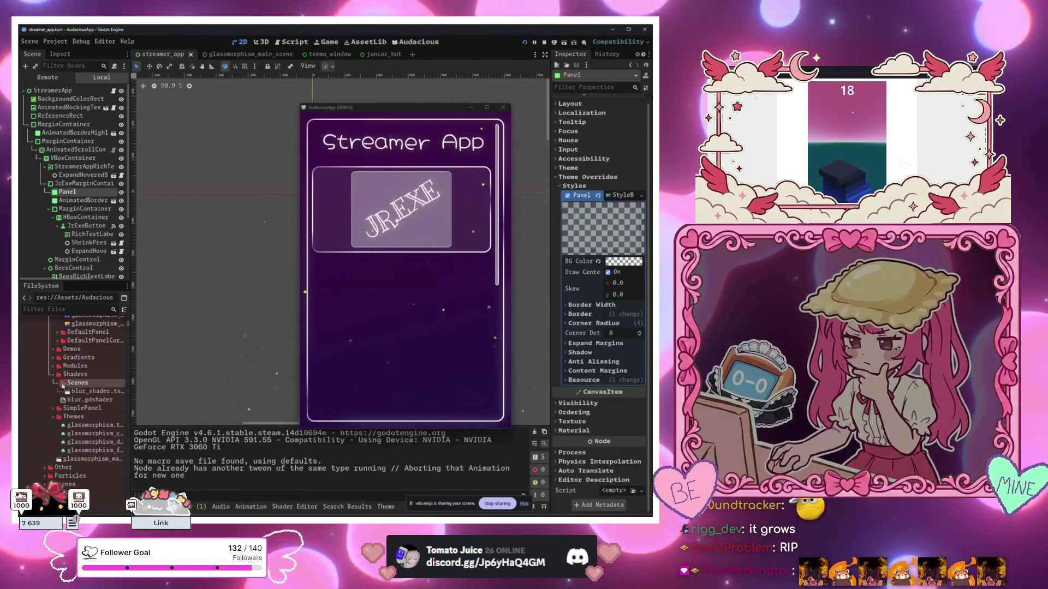
drag(101, 391, 86, 193)
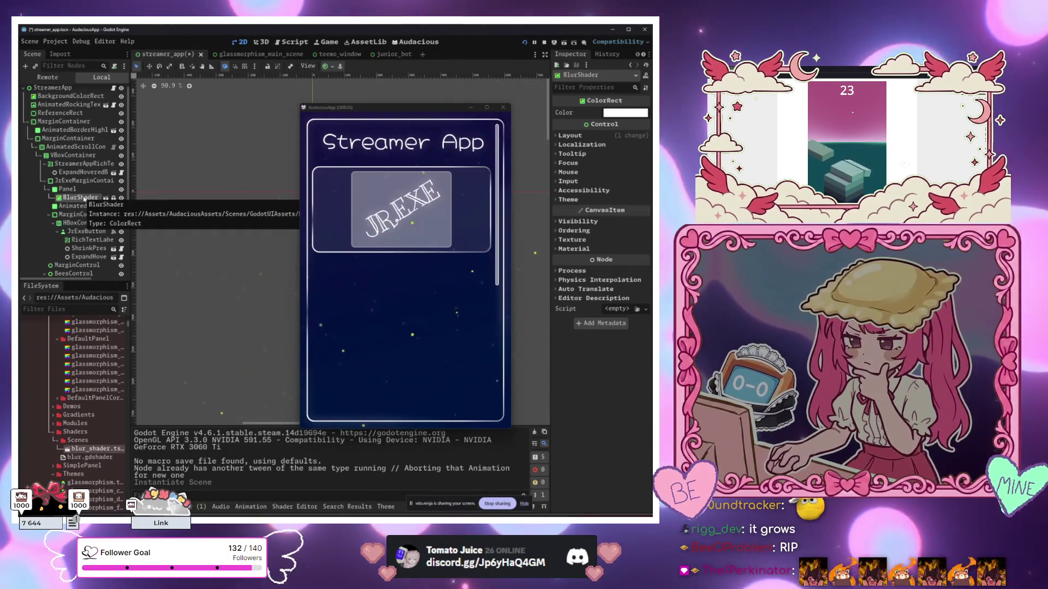
- Stop the running game and apply an anchor layout preset to BlurShader
click(272, 183)
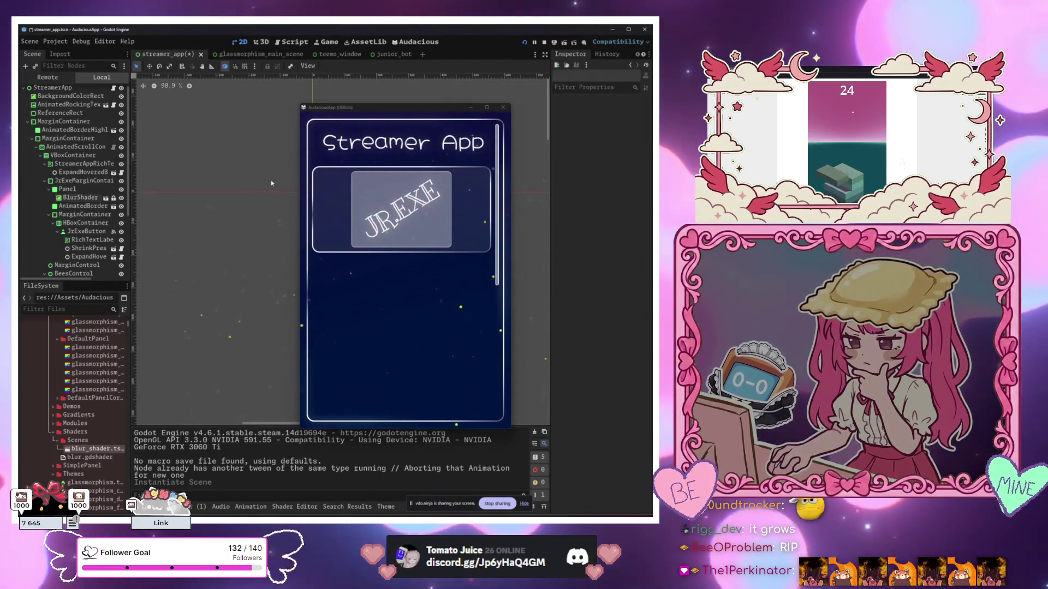
click(502, 107)
scroll(416, 216, up, 3)
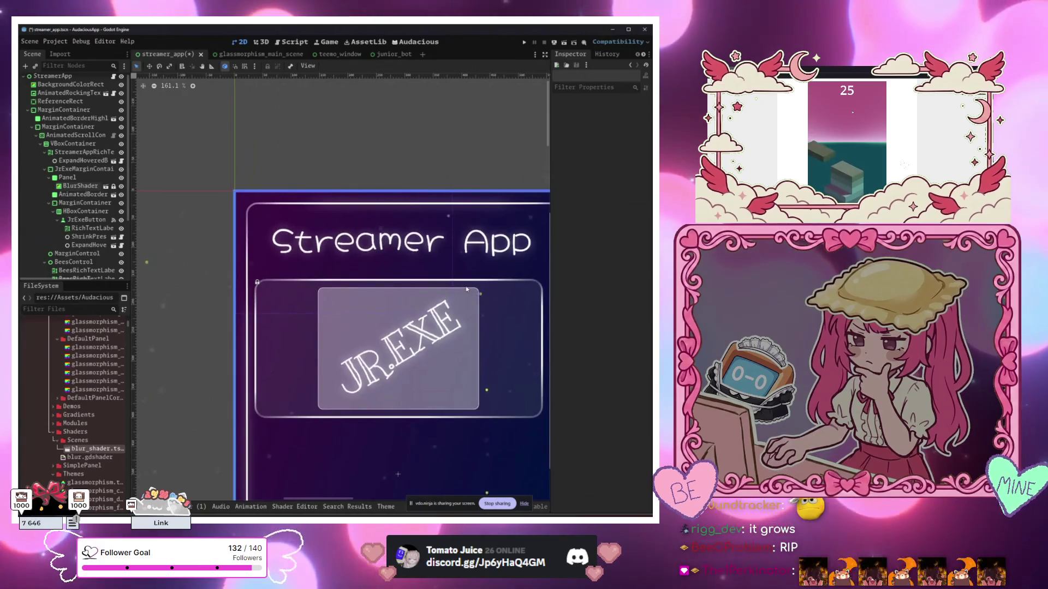
drag(227, 277, 180, 196)
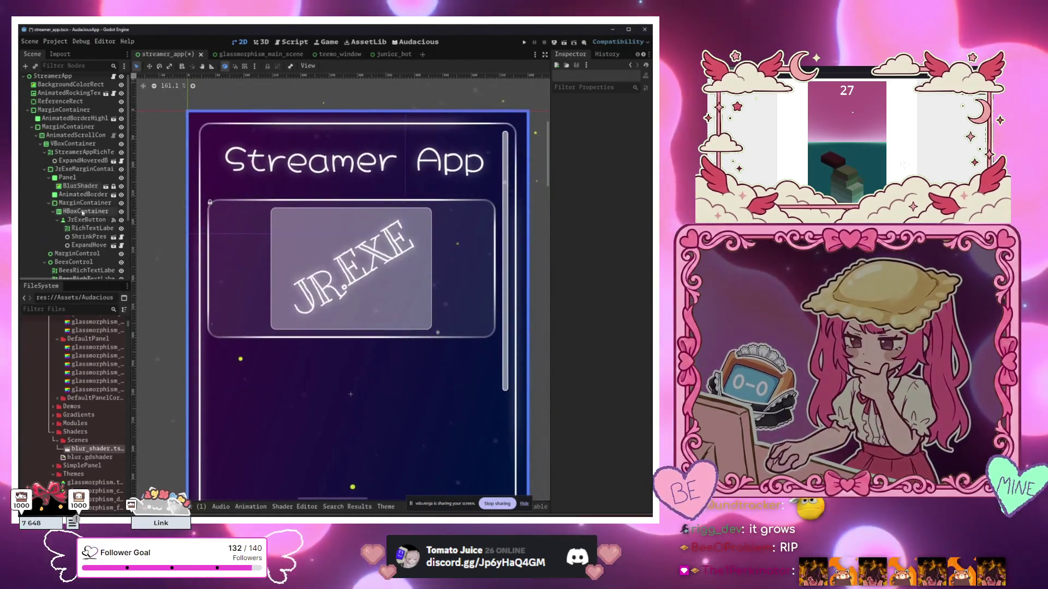
click(70, 177)
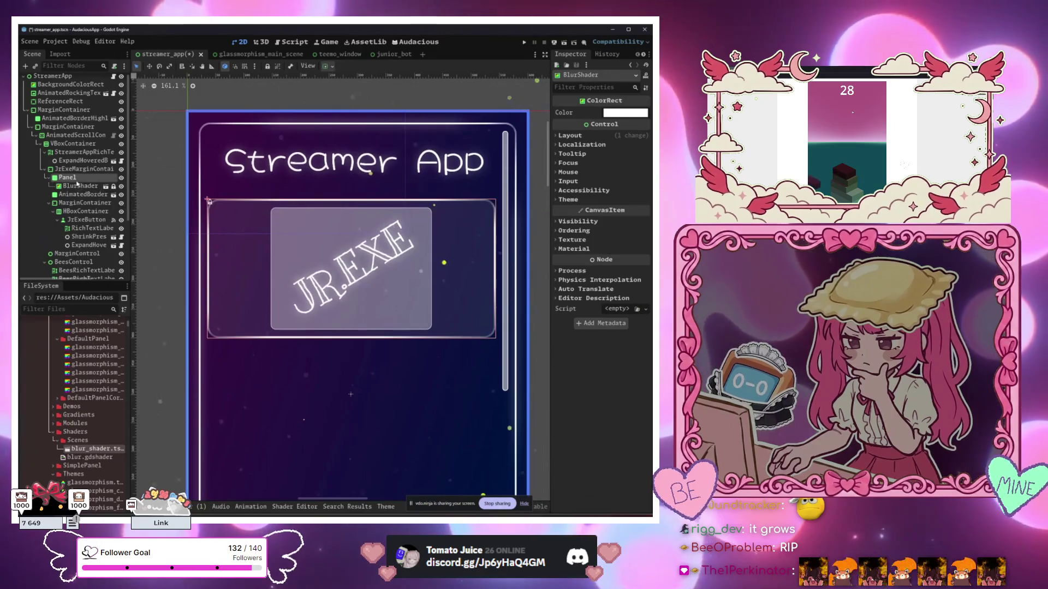
click(79, 186)
click(327, 66)
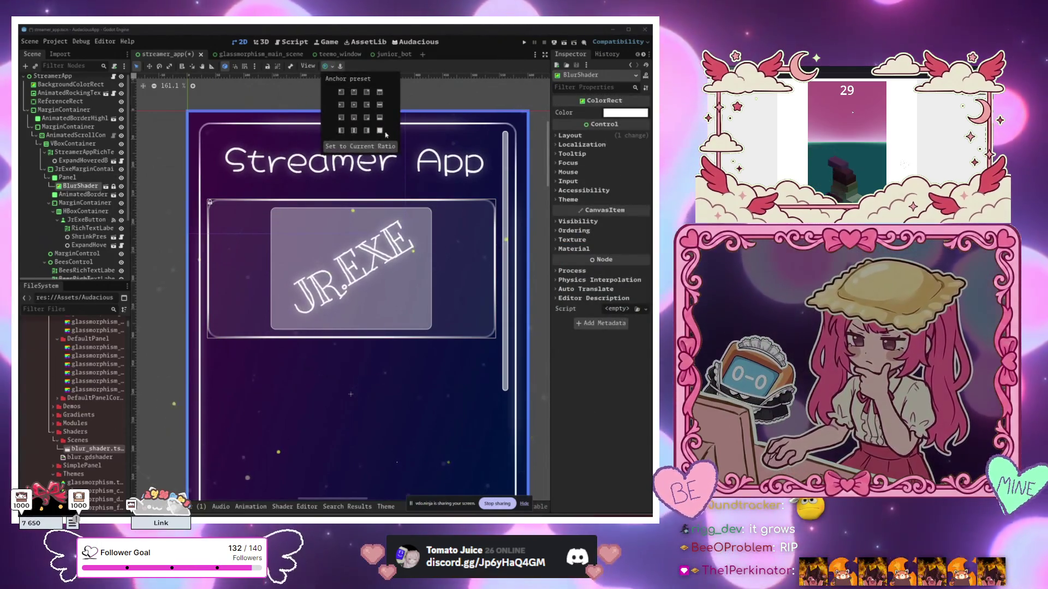
click(84, 190)
- Inspect BlurShader's blur.gdshader material (Strength 3.3) and move BlurShader above Panel as a sibling
click(574, 249)
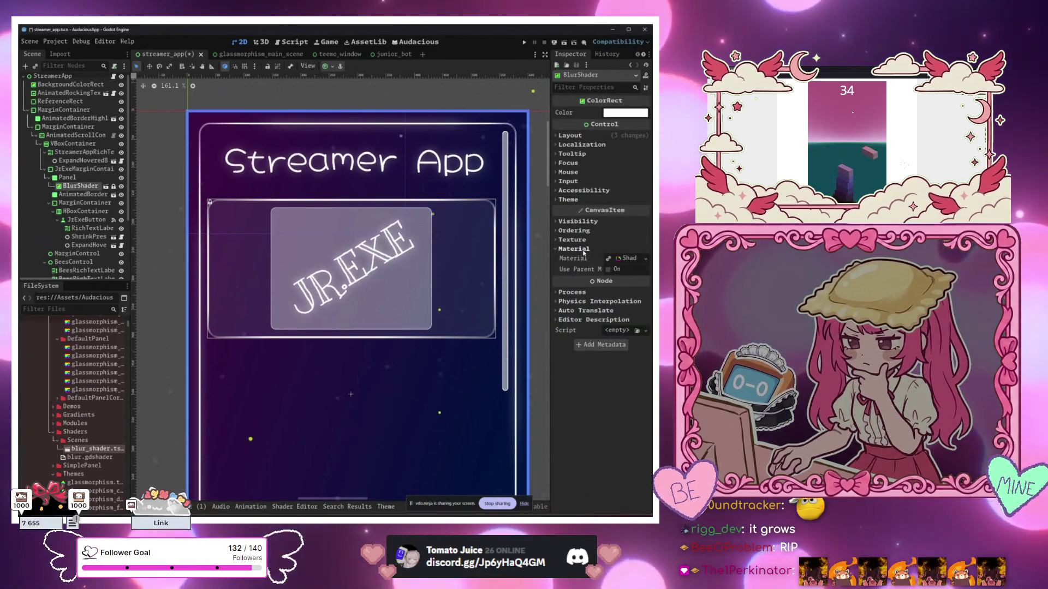
click(628, 259)
click(628, 326)
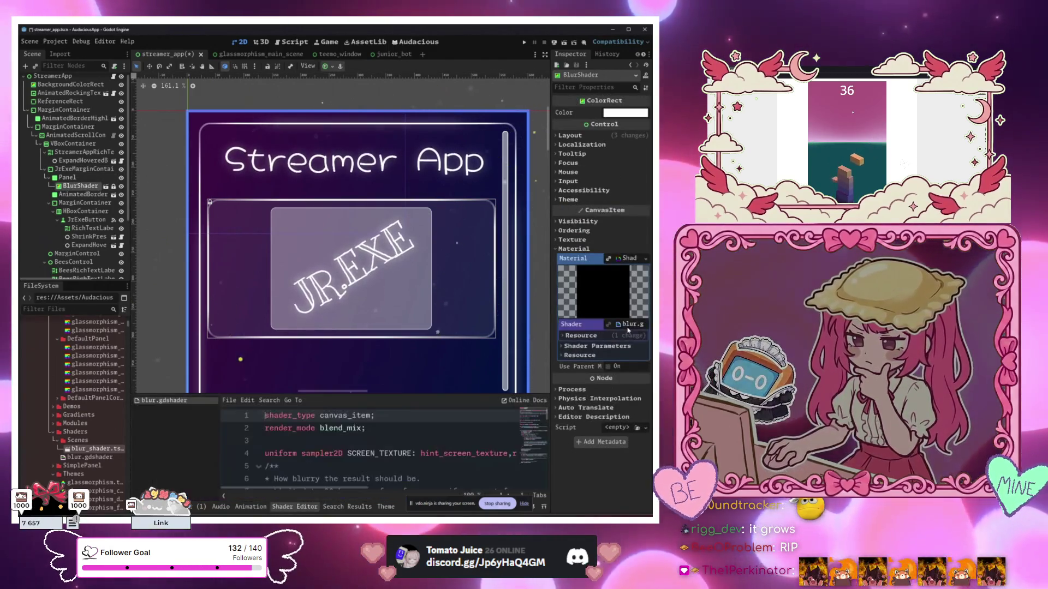
click(617, 347)
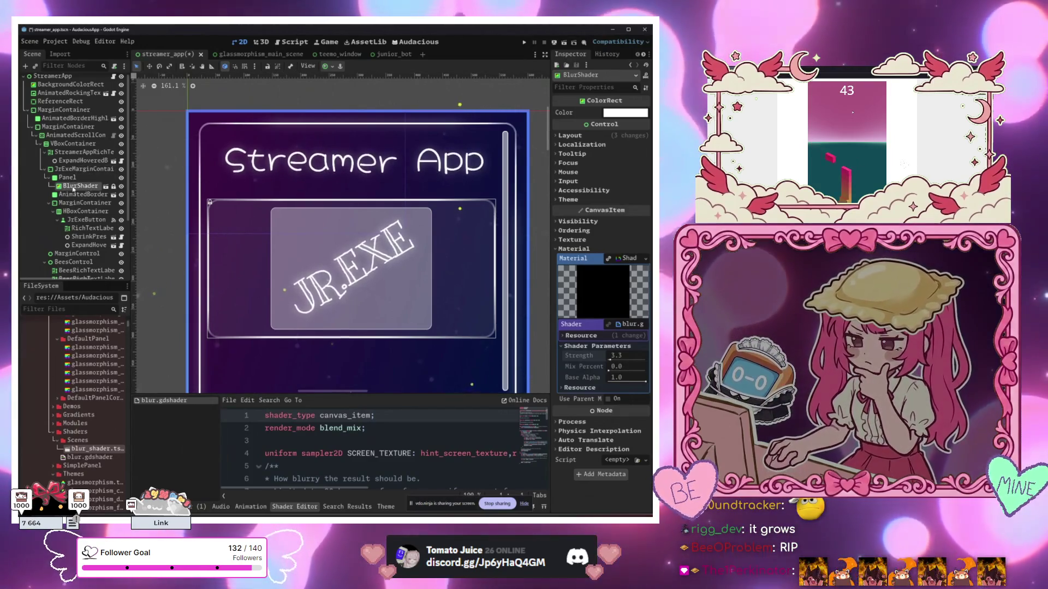
drag(69, 191, 72, 180)
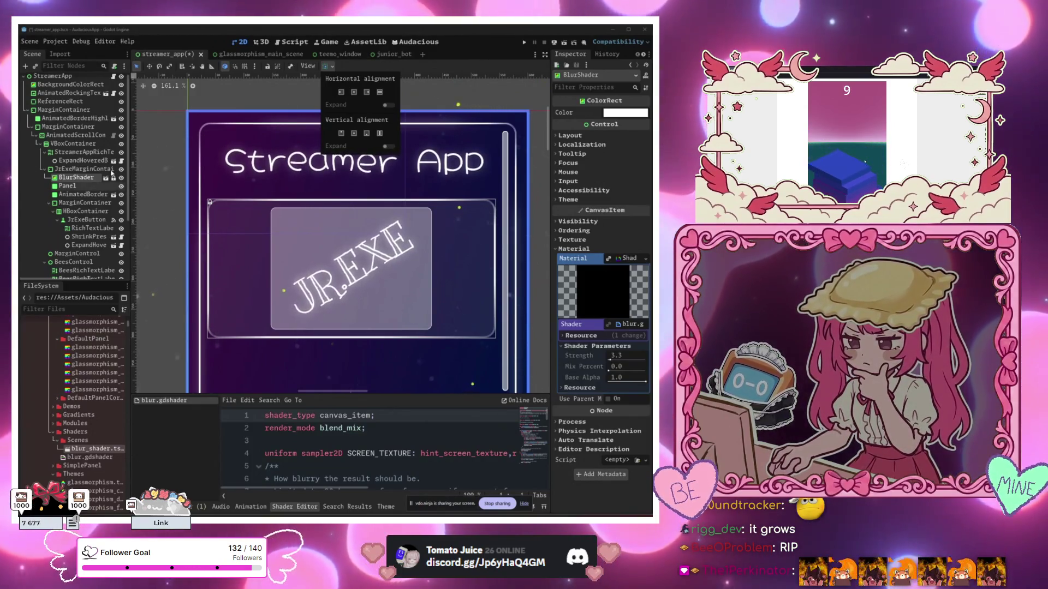
click(95, 186)
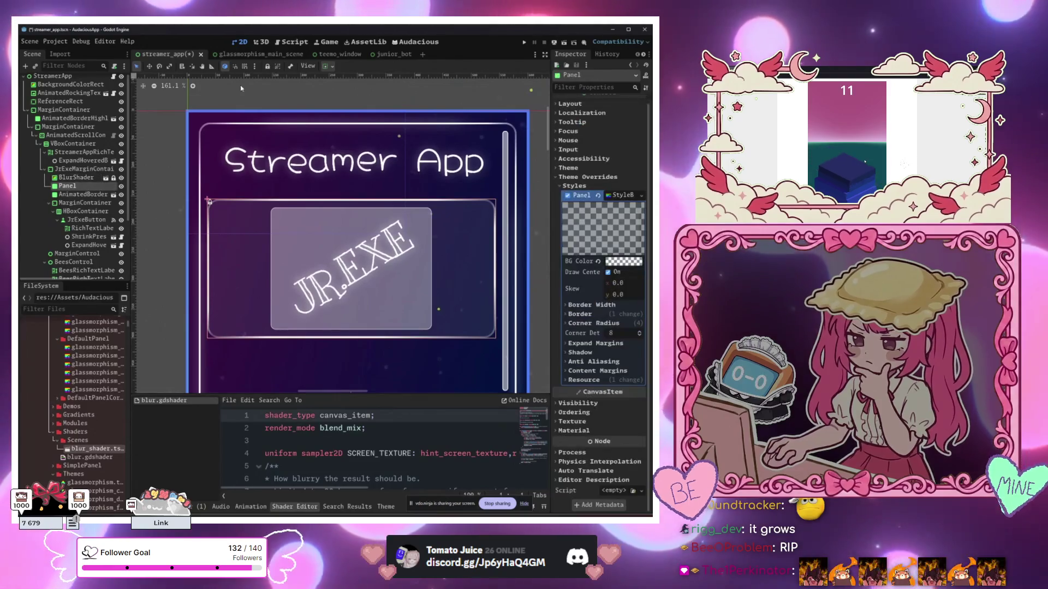
- Switch to glassmorphism_main_scene and select its root GlassmorphismMain node
key(ctrl+Tab)
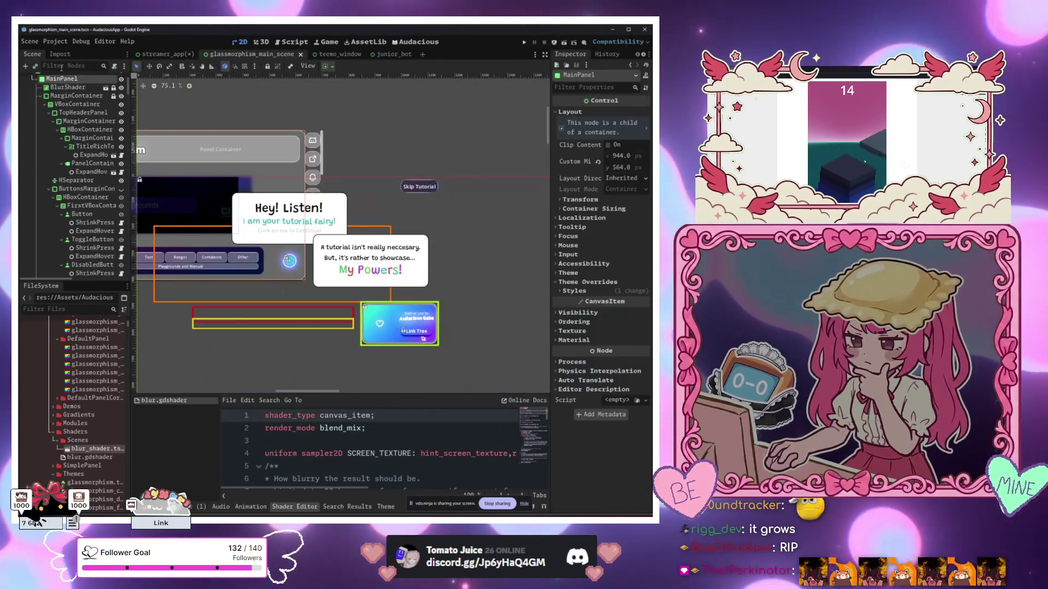
text(blur)
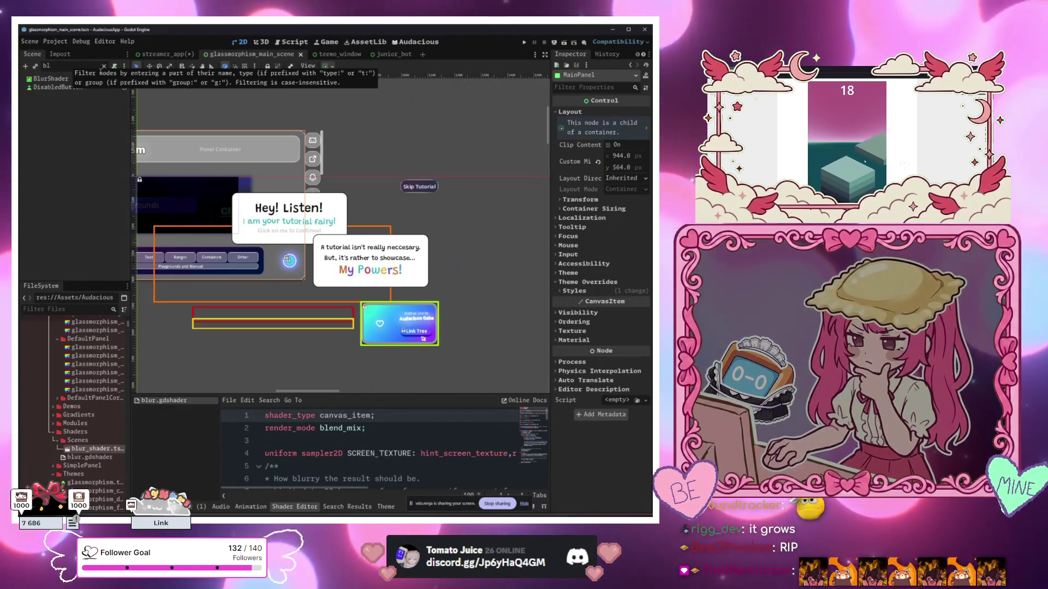
key(BackSpace)
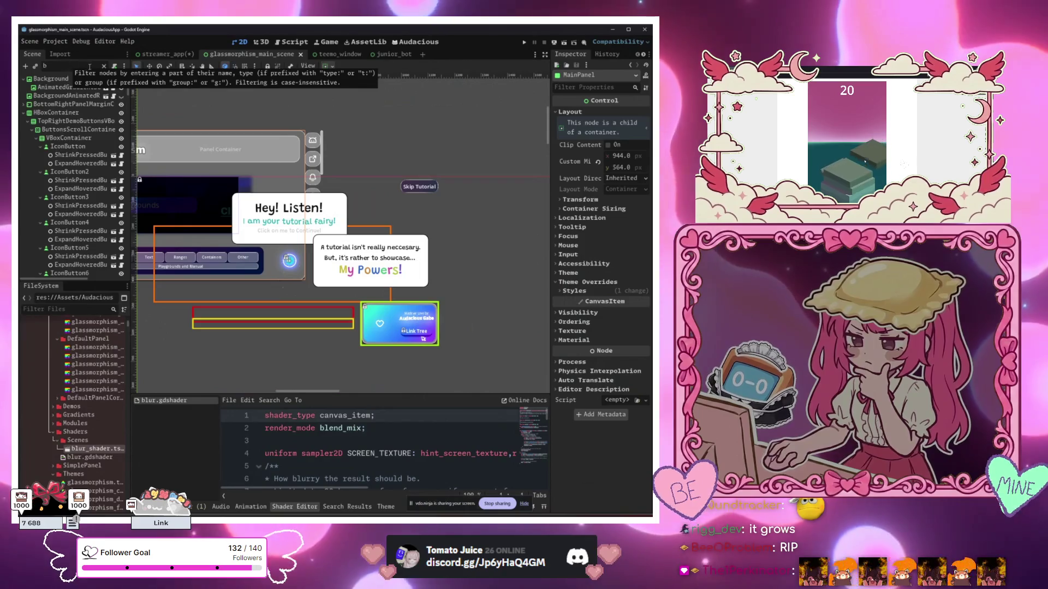
key(BackSpace)
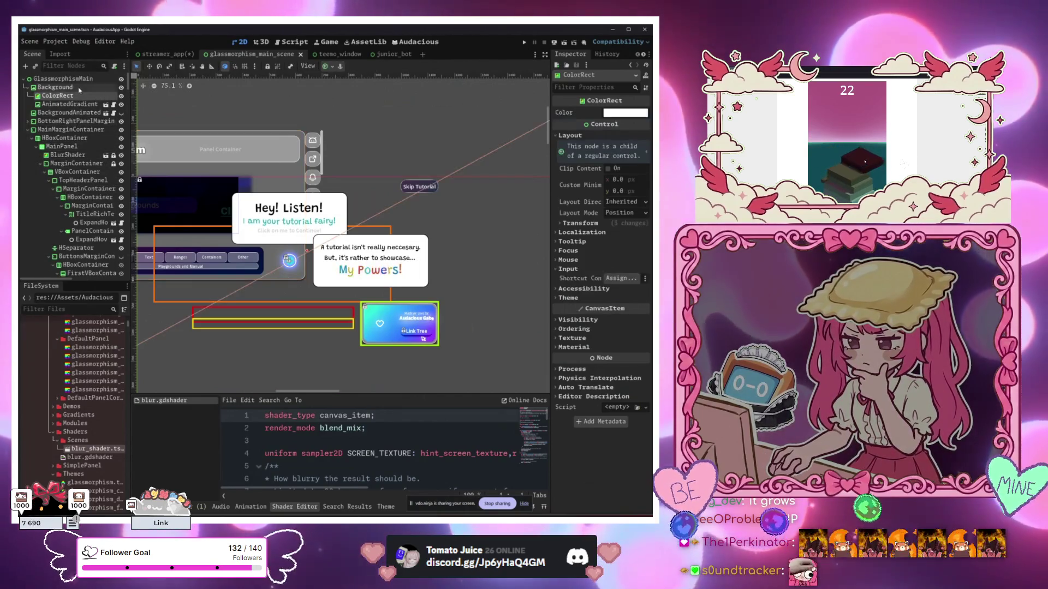
click(76, 79)
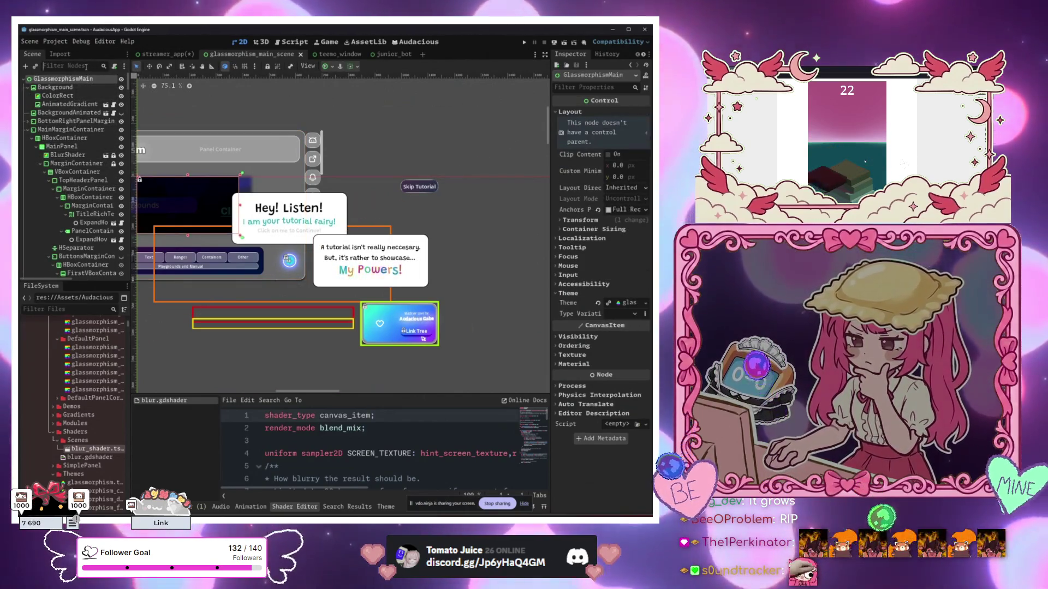
- Filter the Scene tree for 'blur' to select BlurShader, then clear the filter
click(85, 66)
text(blur)
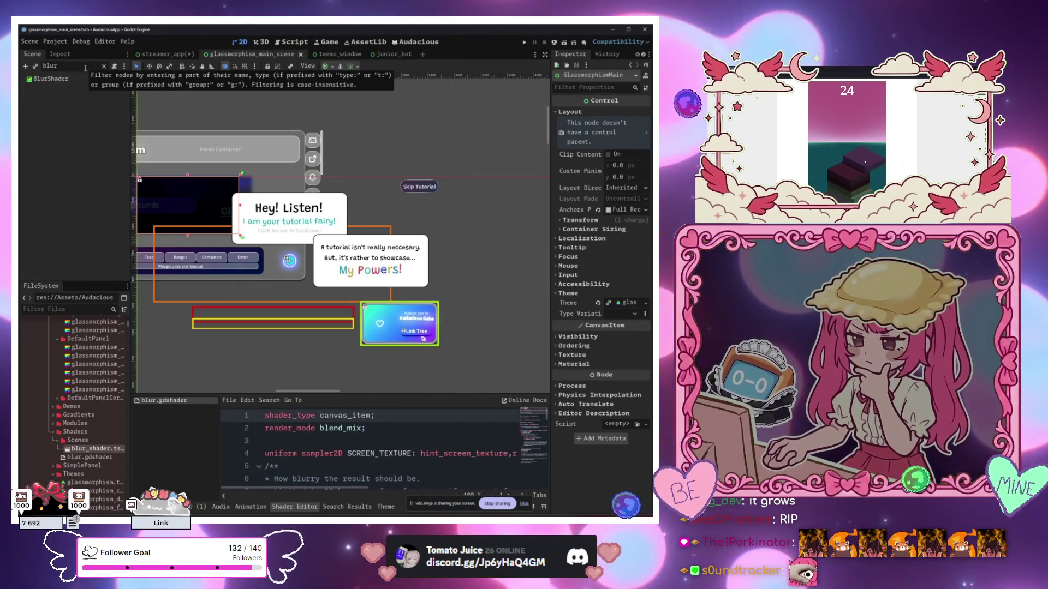
key(Down)
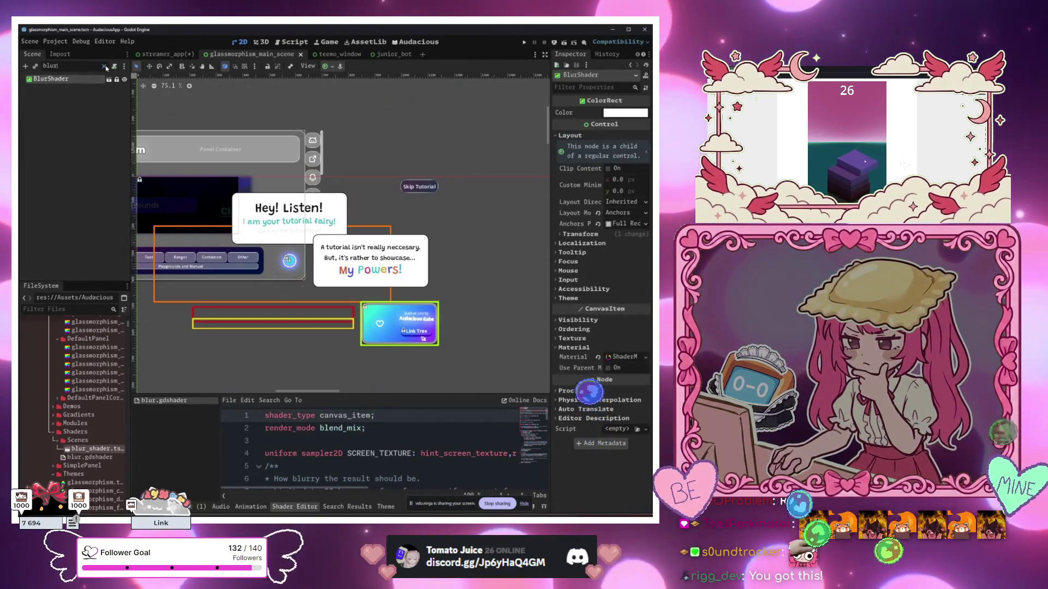
click(104, 66)
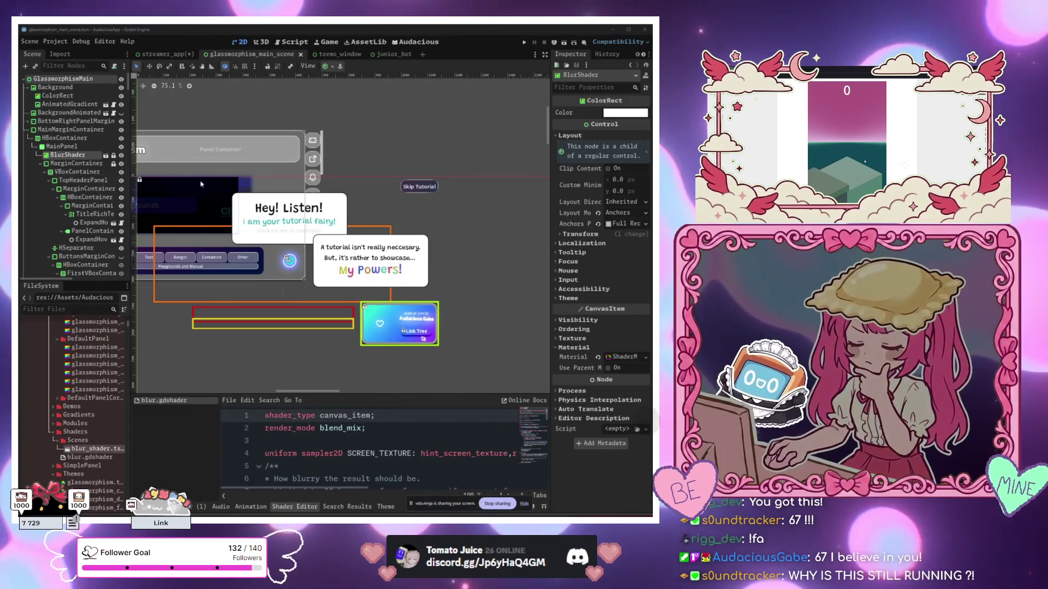
- Check BlurShader's Visibility and Ordering properties, then open the blur_shader scene in its own tab
scroll(313, 169, left, 4)
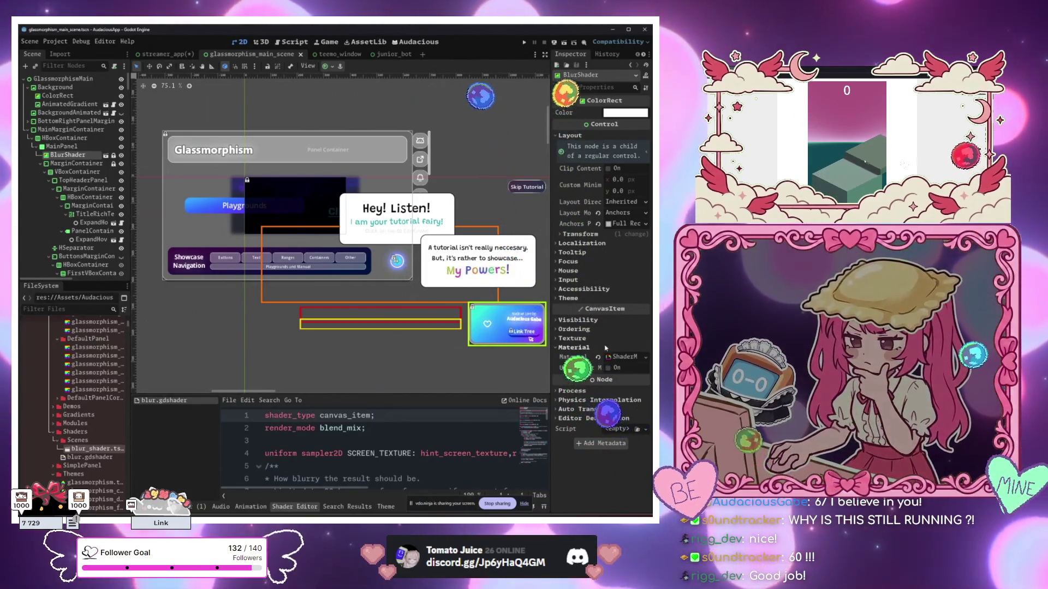
click(588, 322)
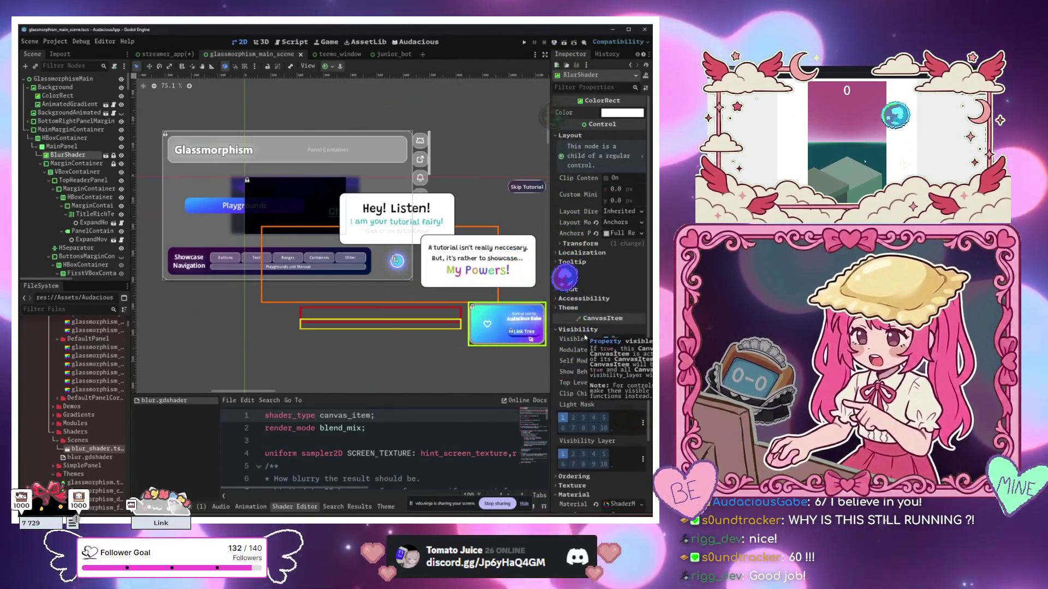
click(580, 330)
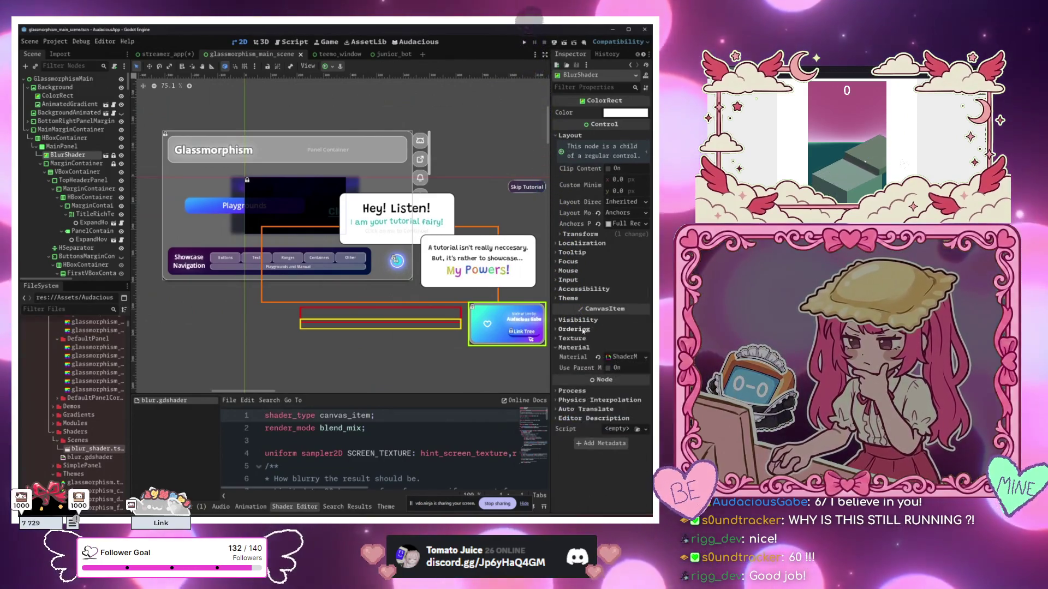
click(581, 329)
click(580, 331)
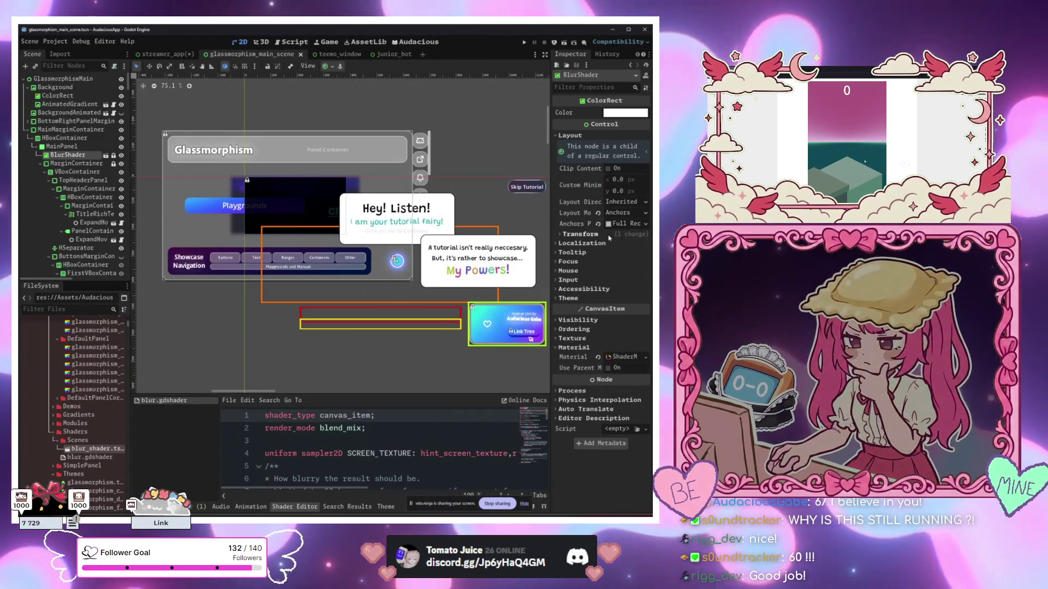
click(106, 155)
click(109, 80)
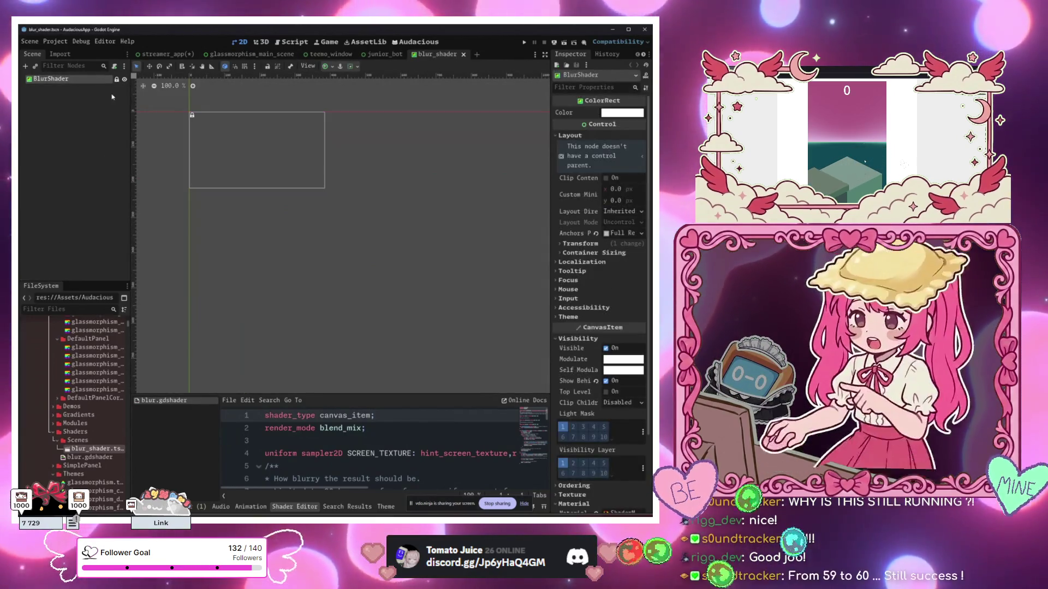
- Run the glassmorphism main scene from its tab's context menu
scroll(586, 294, down, 3)
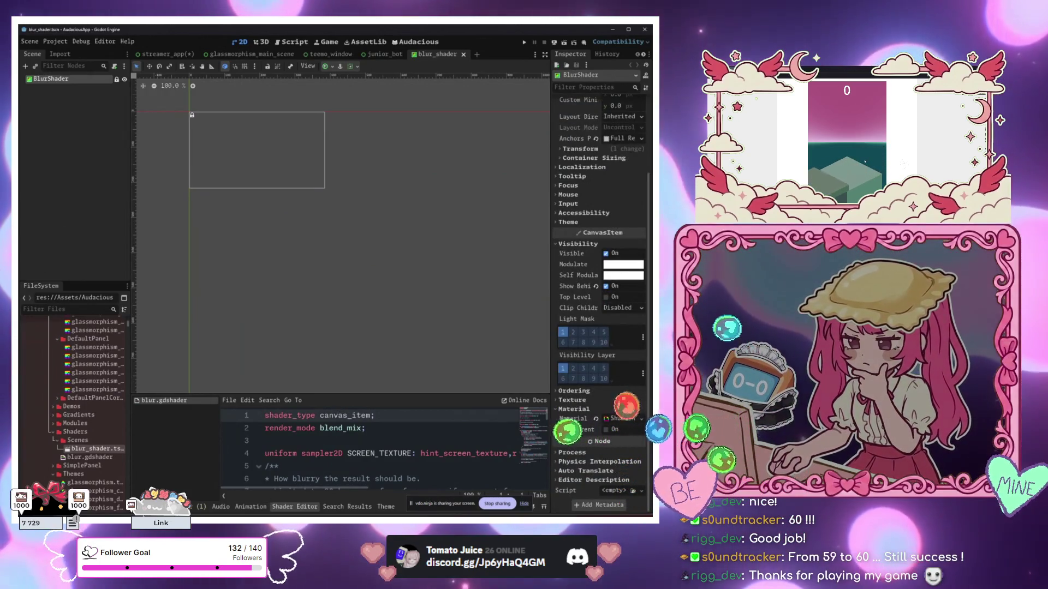
right_click(247, 54)
click(271, 101)
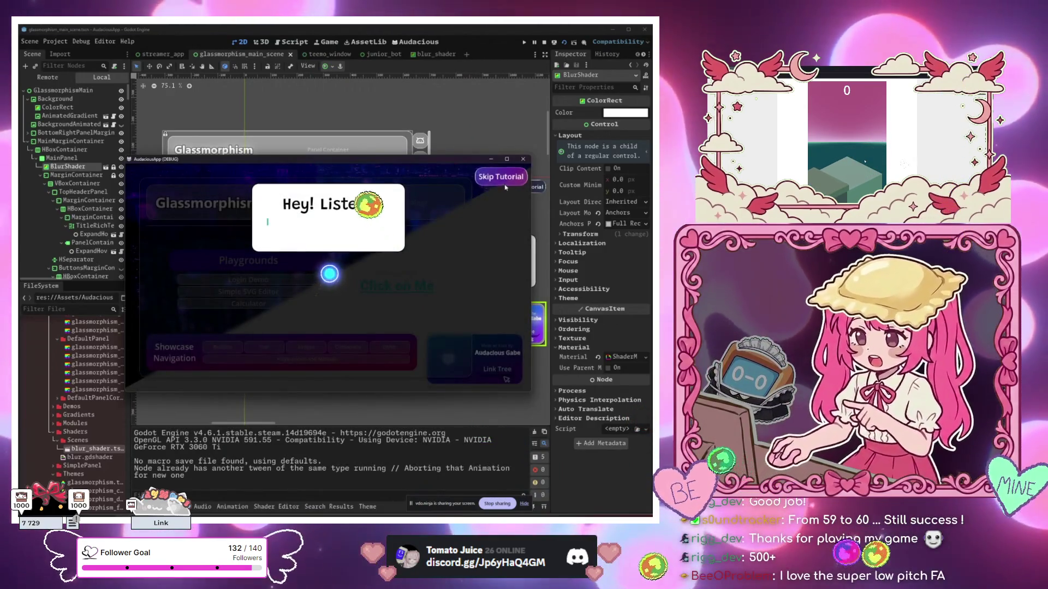
- Skip the Hey! Listen! tutorial in the game, then stop the run with F8
click(391, 302)
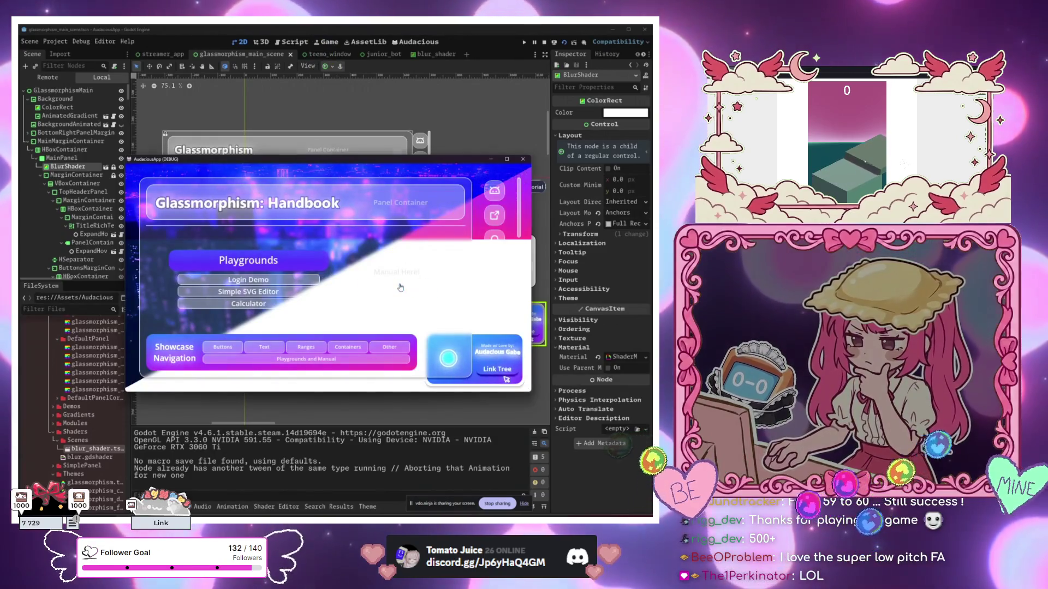
click(558, 176)
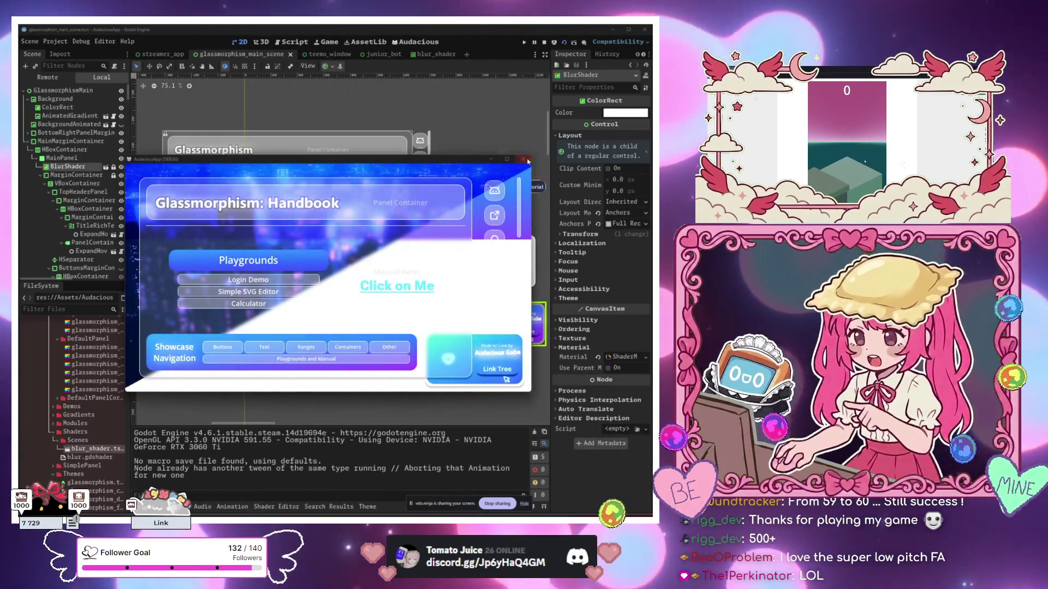
key(F8)
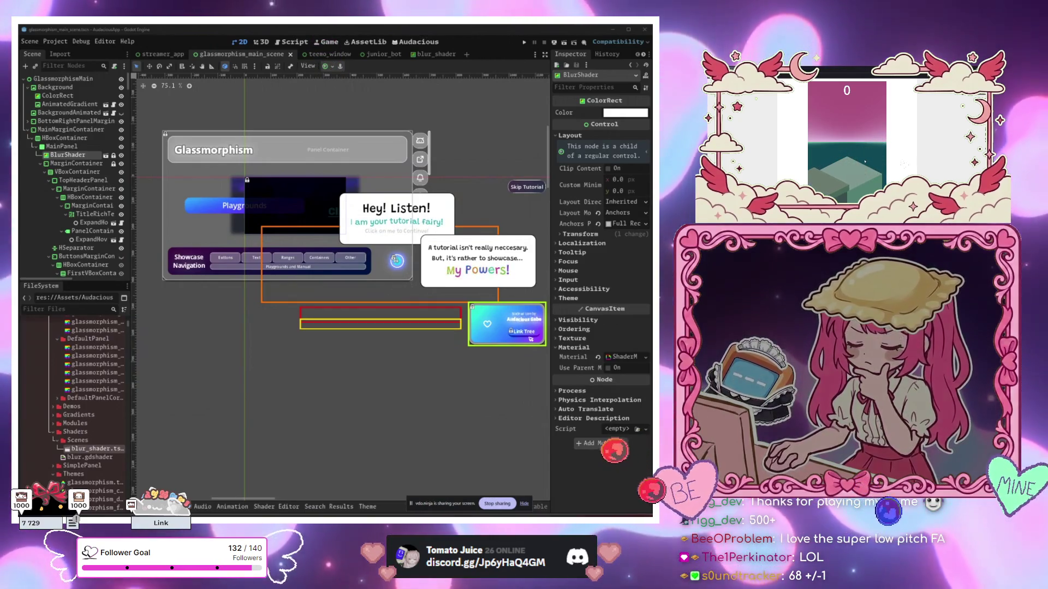
- Back in the streamer_app scene, nest BlurShader under Panel and expand its Visibility properties
click(157, 56)
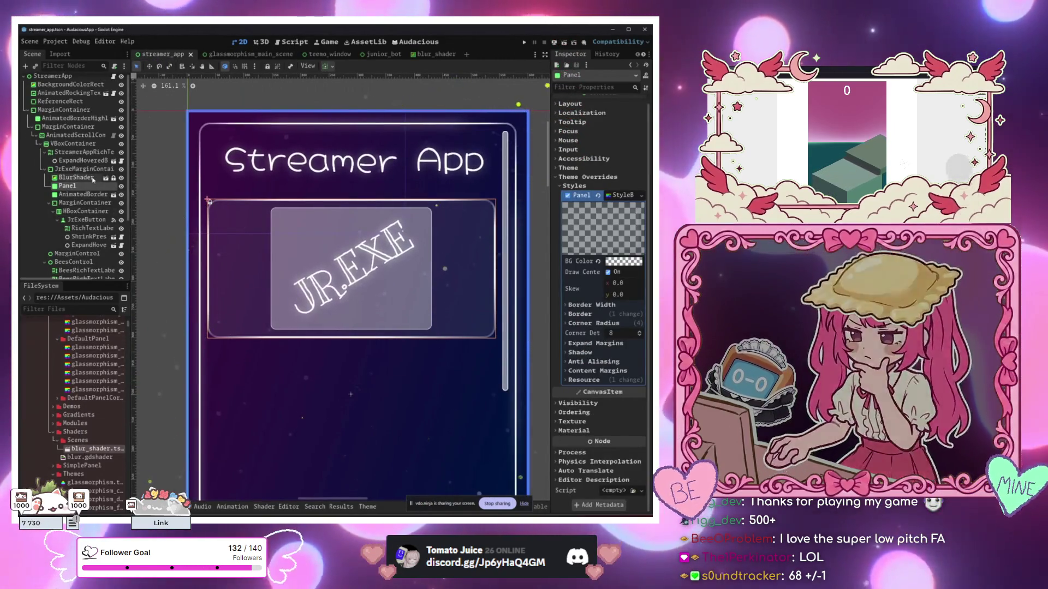
drag(76, 178, 80, 189)
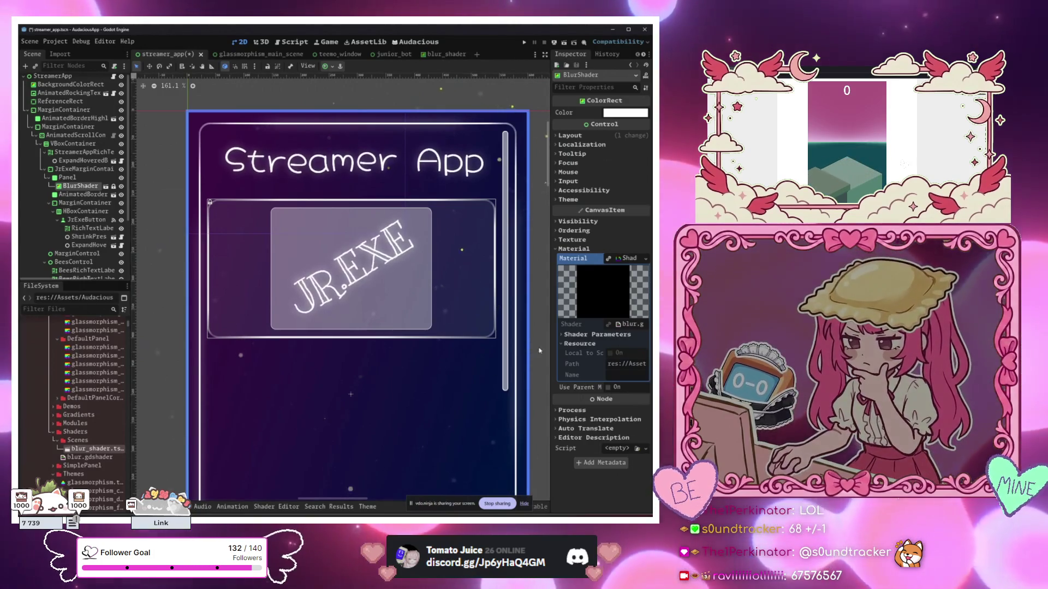
click(578, 222)
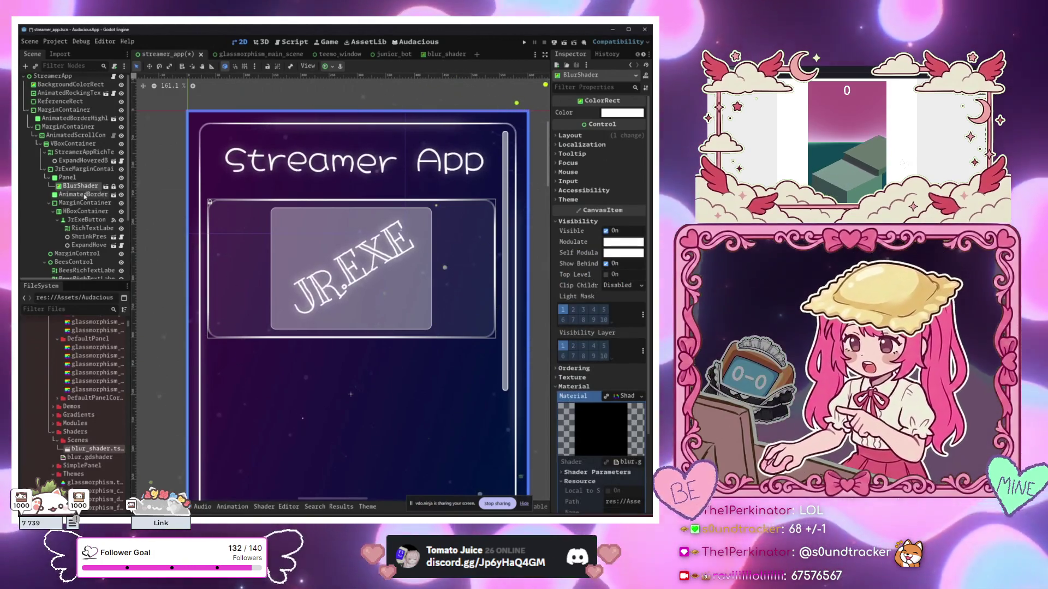
- Compare AnimatedBorderHighlight, HBoxContainer and Panel, then show BlurShader's 508 × 245 size at position 0, 0
click(82, 195)
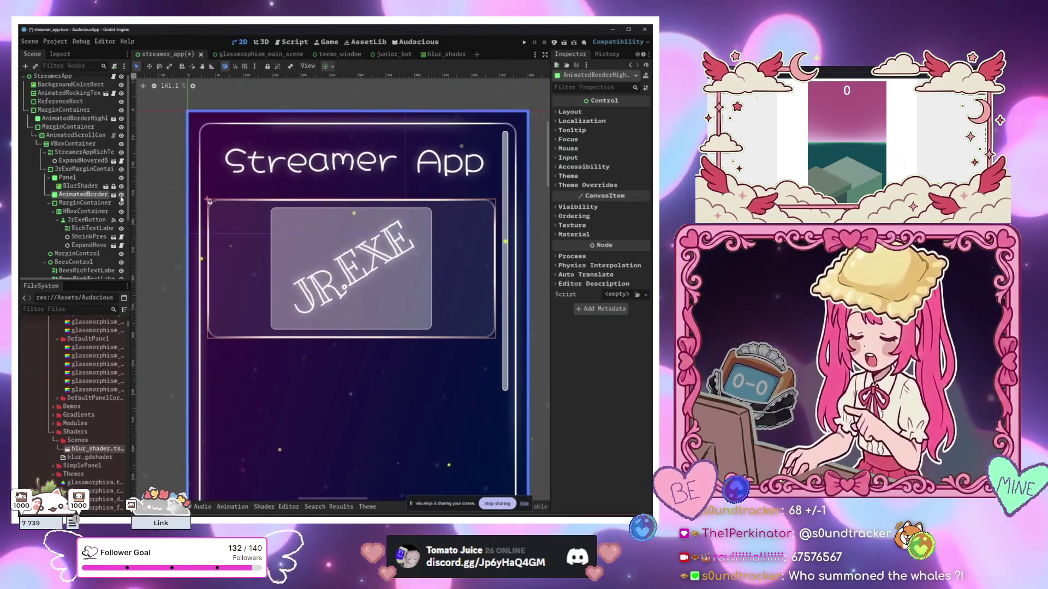
click(96, 186)
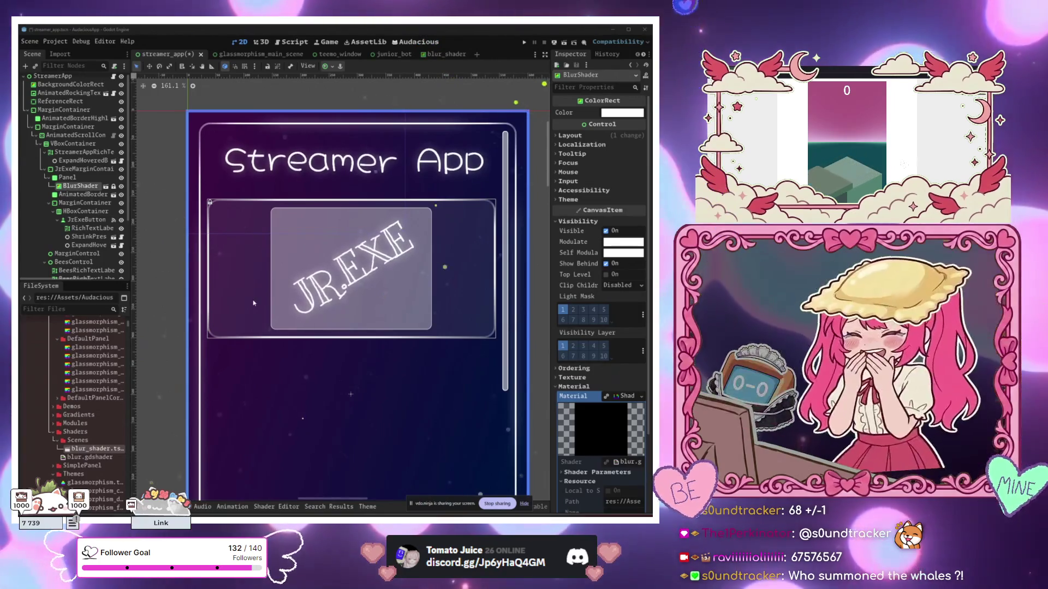
click(229, 323)
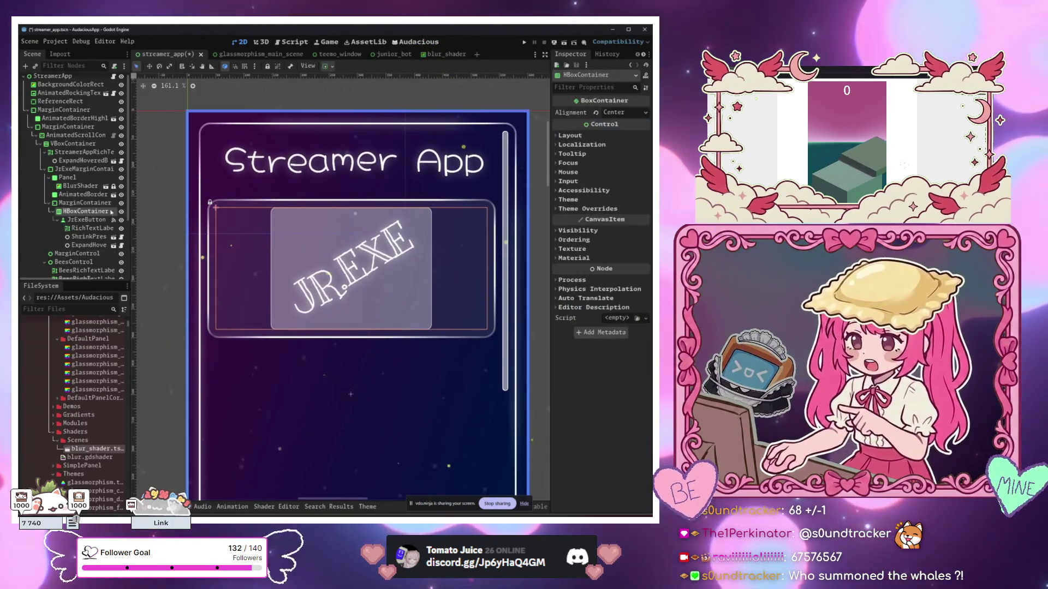
click(85, 190)
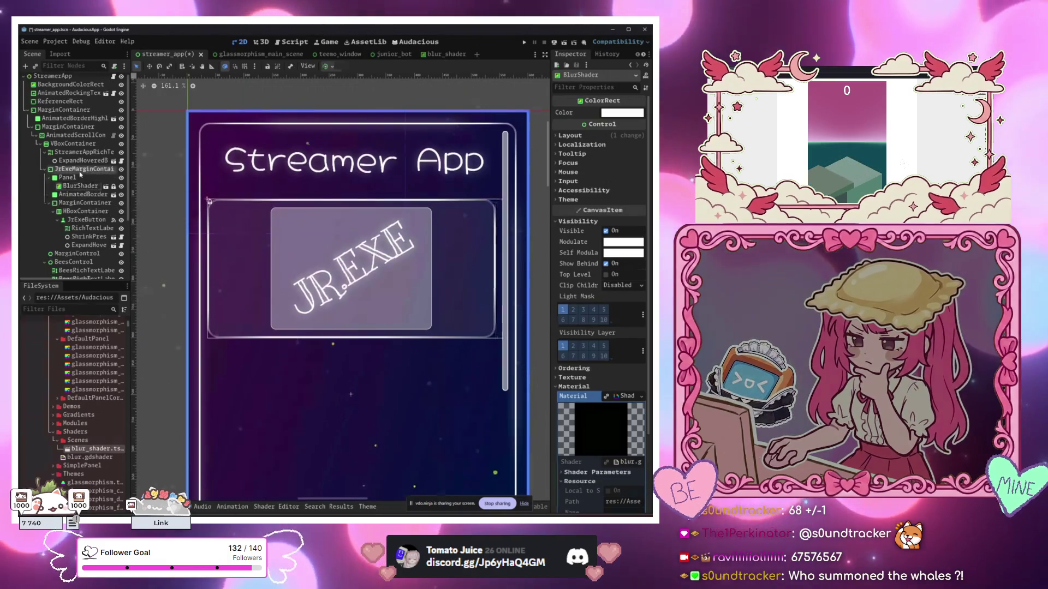
click(78, 178)
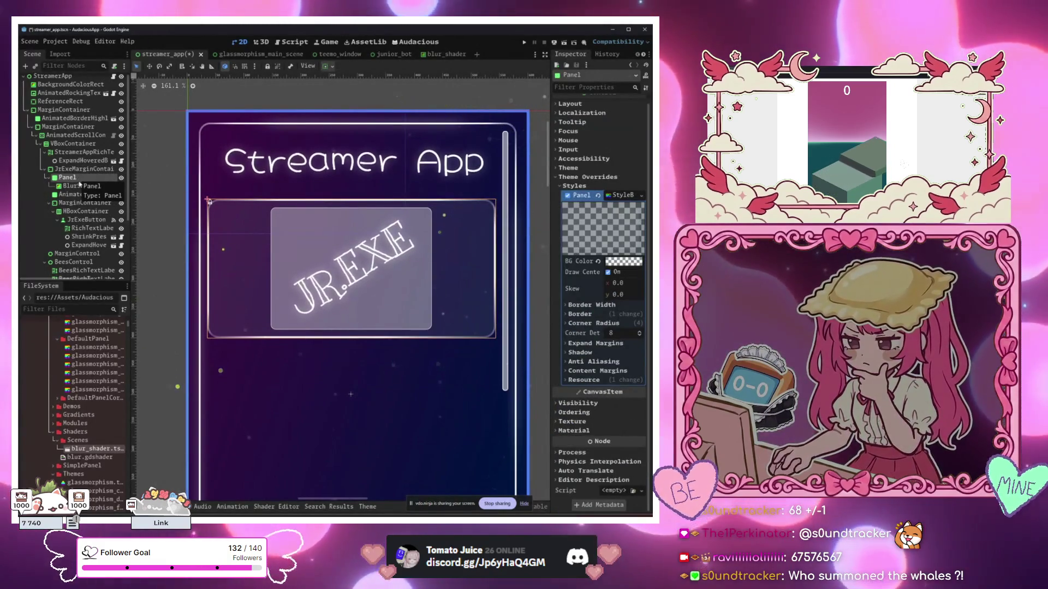
click(81, 186)
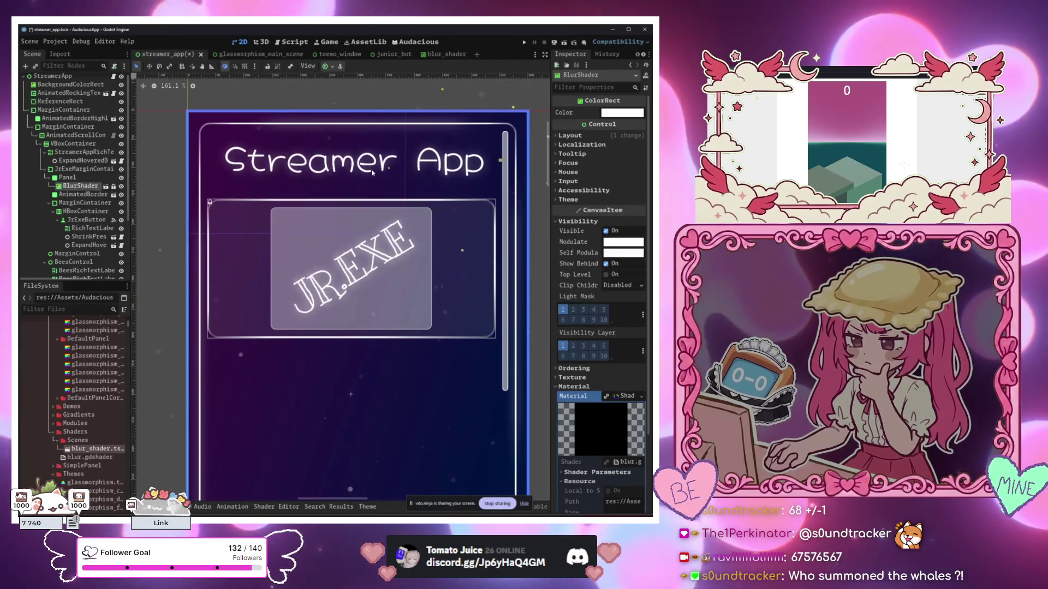
click(570, 136)
click(580, 233)
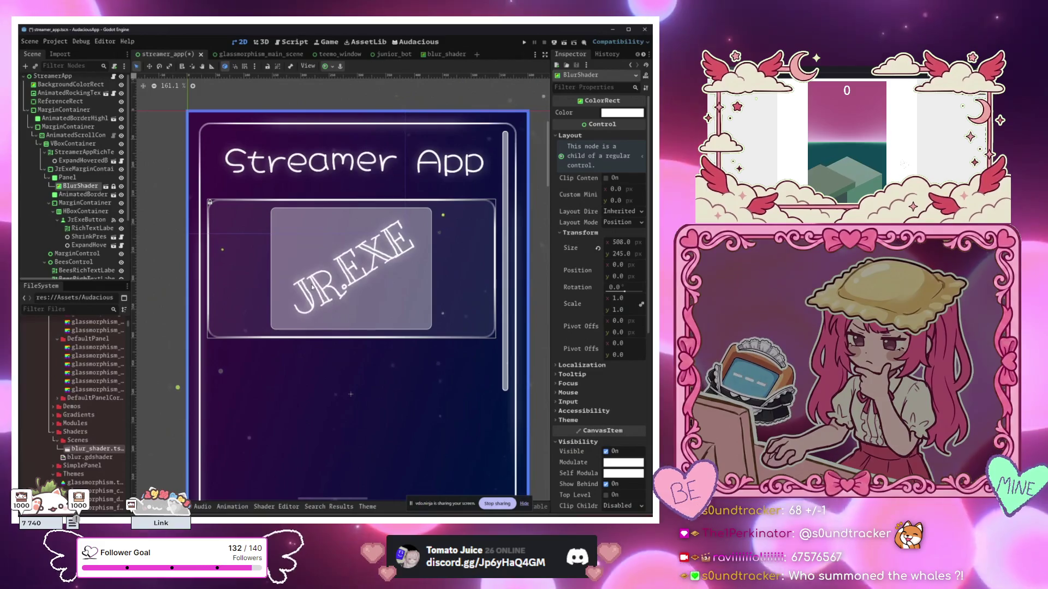
click(90, 187)
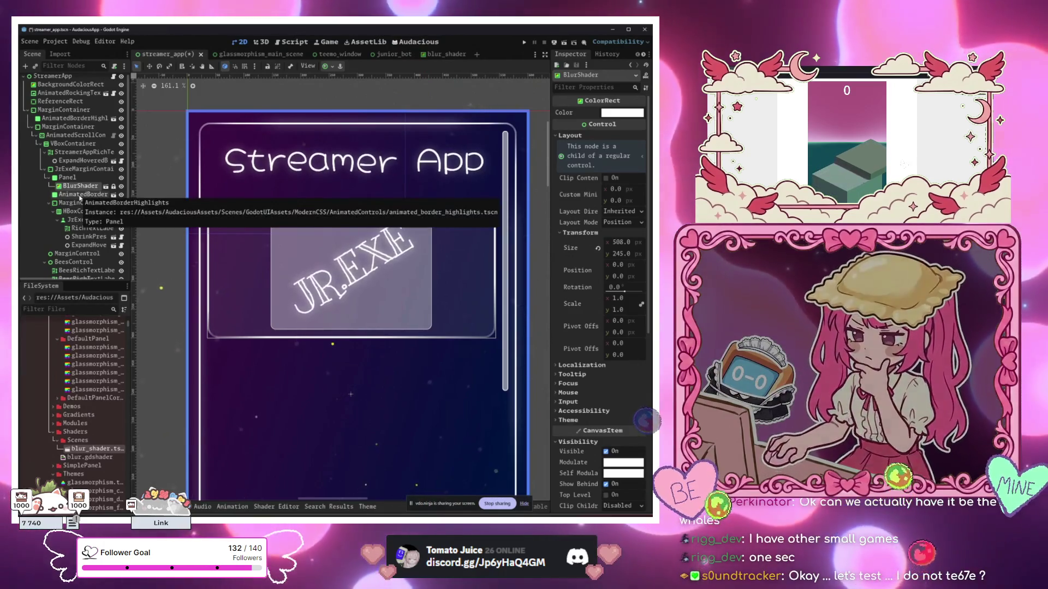
click(67, 178)
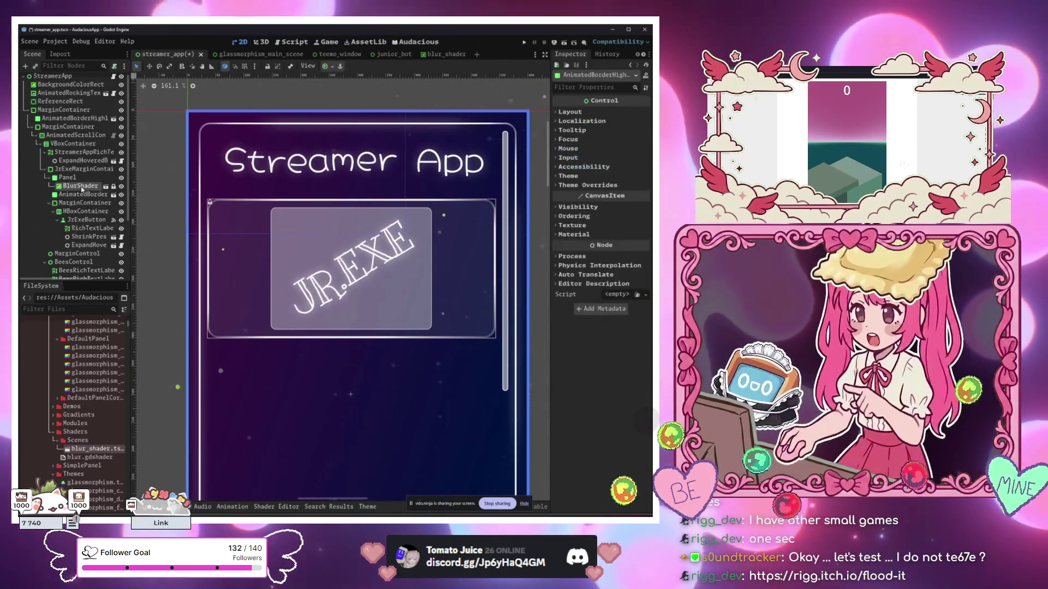
click(78, 187)
click(67, 178)
click(78, 186)
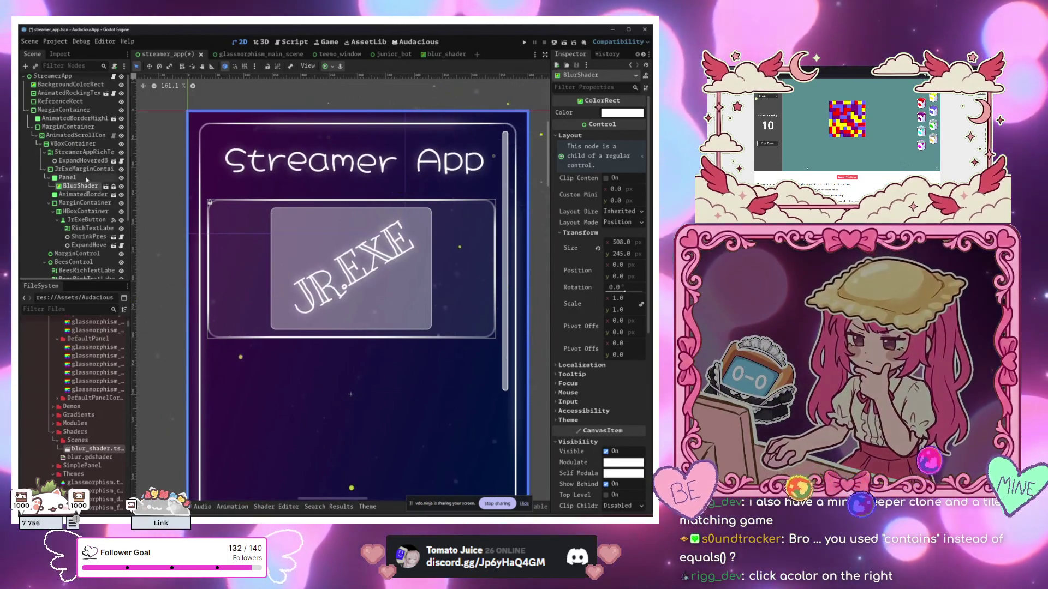
- Check the Panel and BlurShader properties, then close the running Streamer App preview
click(67, 178)
click(98, 186)
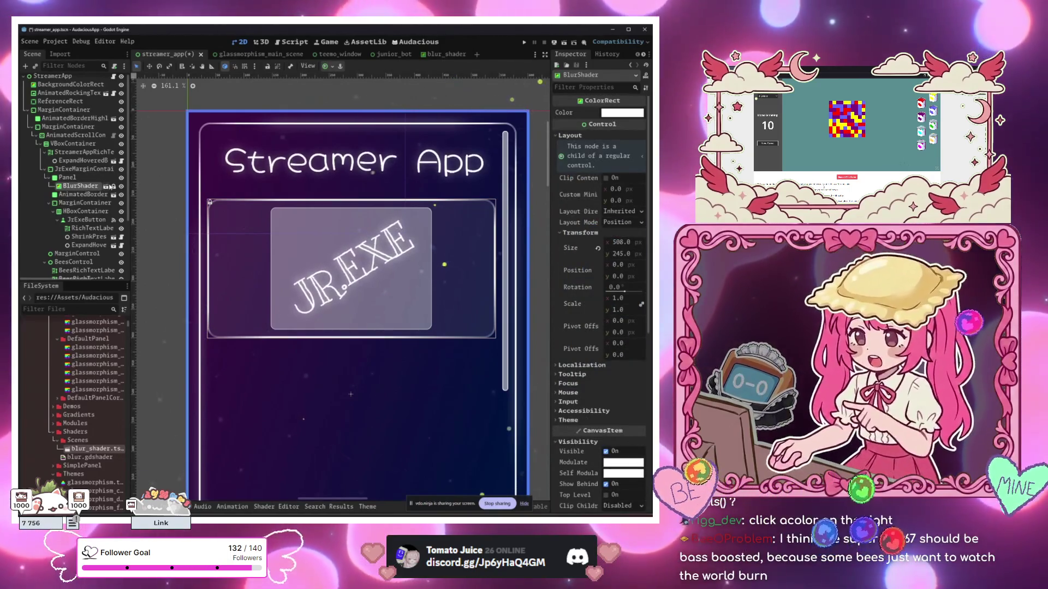
scroll(579, 205, down, 5)
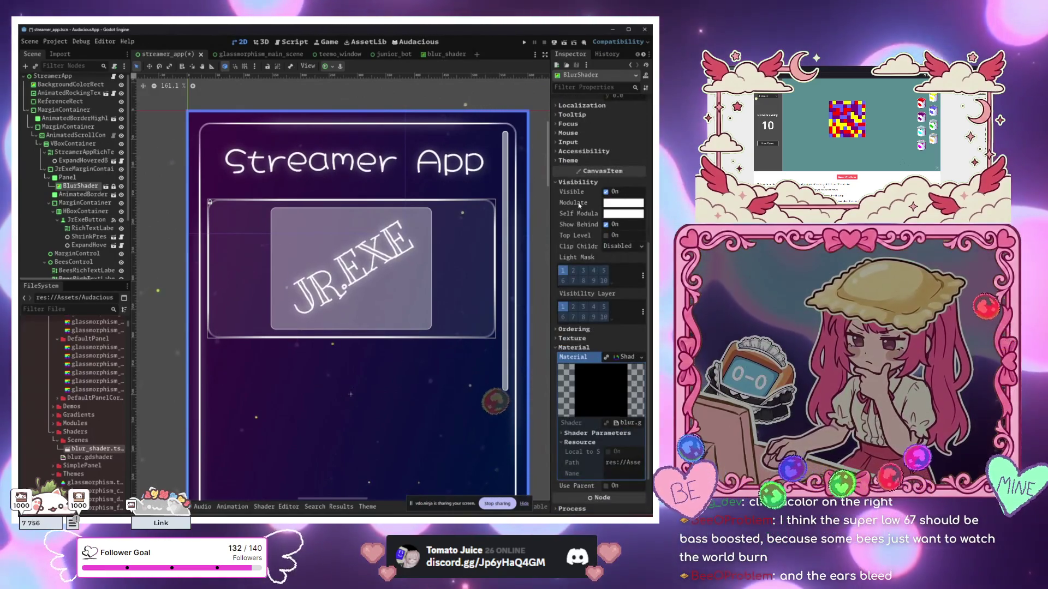
scroll(579, 206, down, 2)
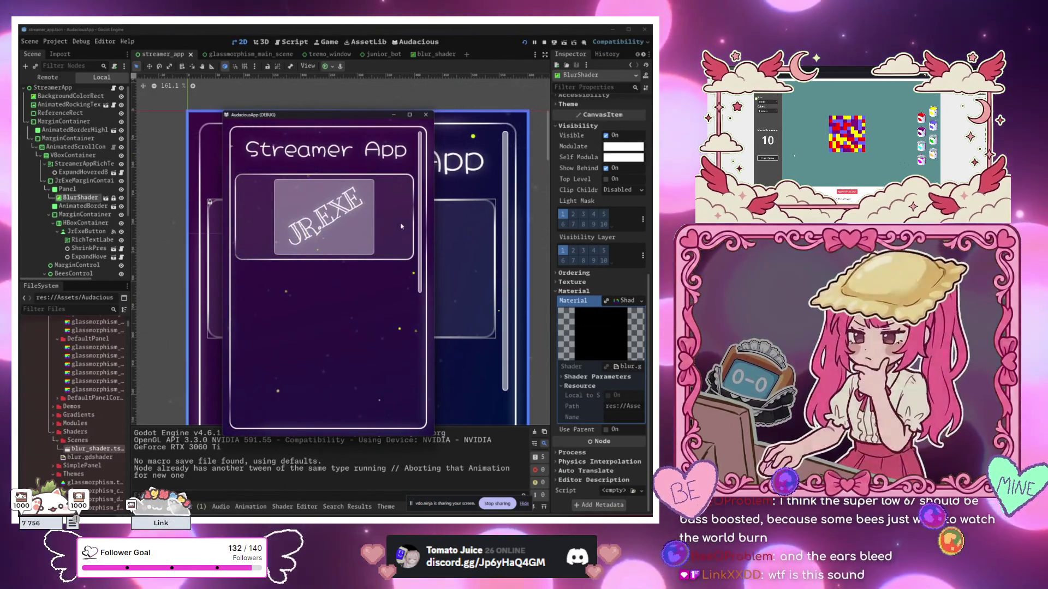
click(426, 115)
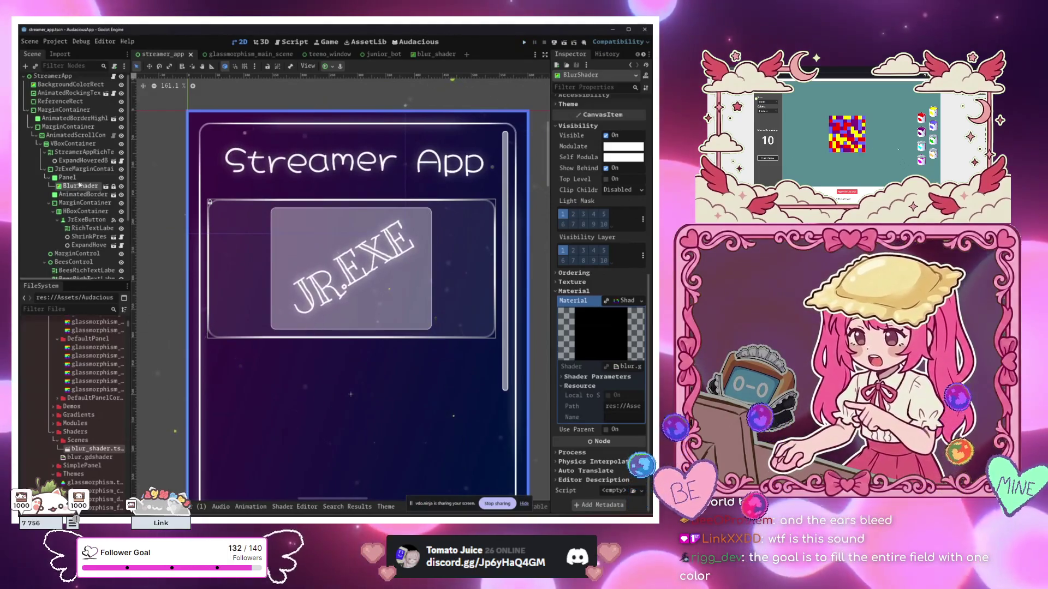
- Toggle the blur layer behind the panel off and on, then select BlurShader
click(79, 178)
click(122, 185)
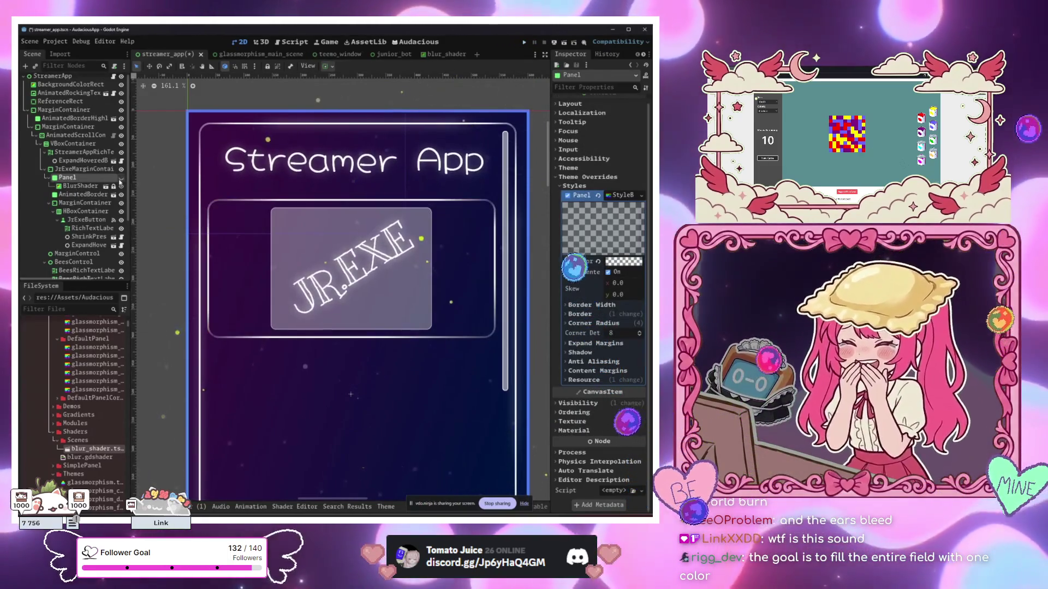
click(121, 185)
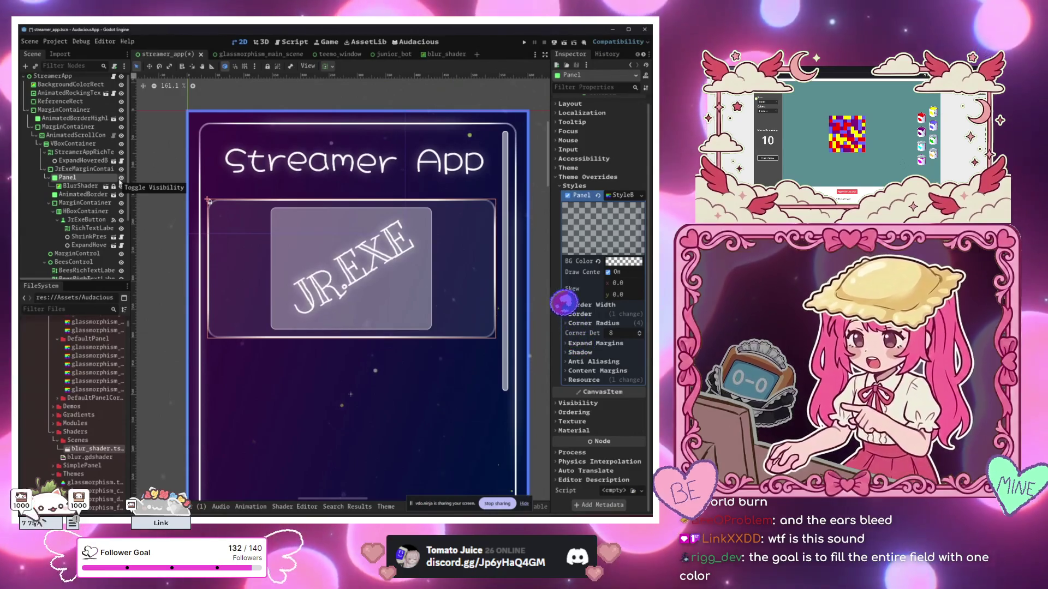
click(82, 186)
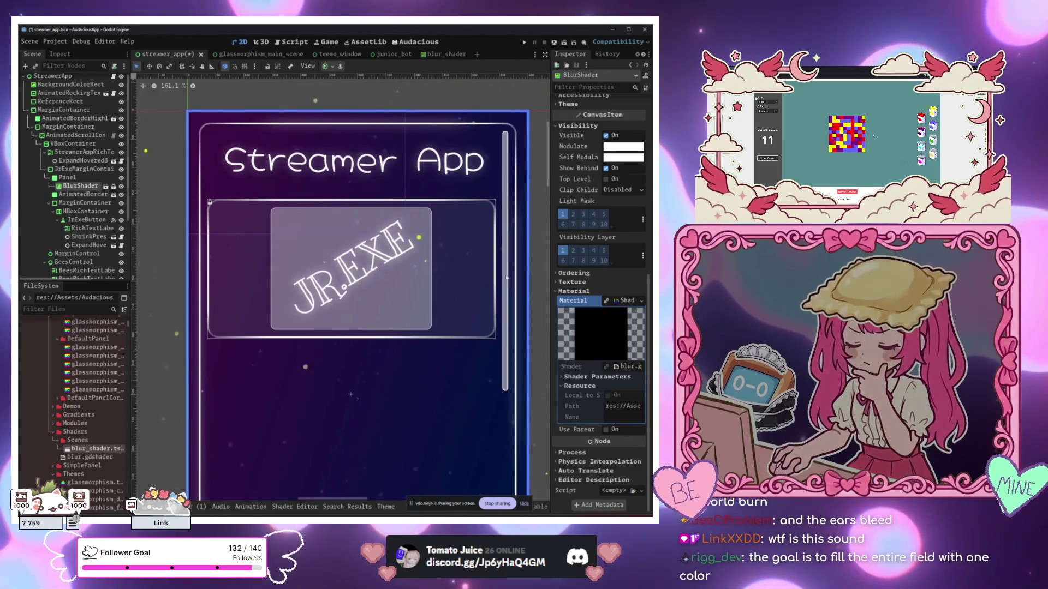
scroll(618, 292, up, 5)
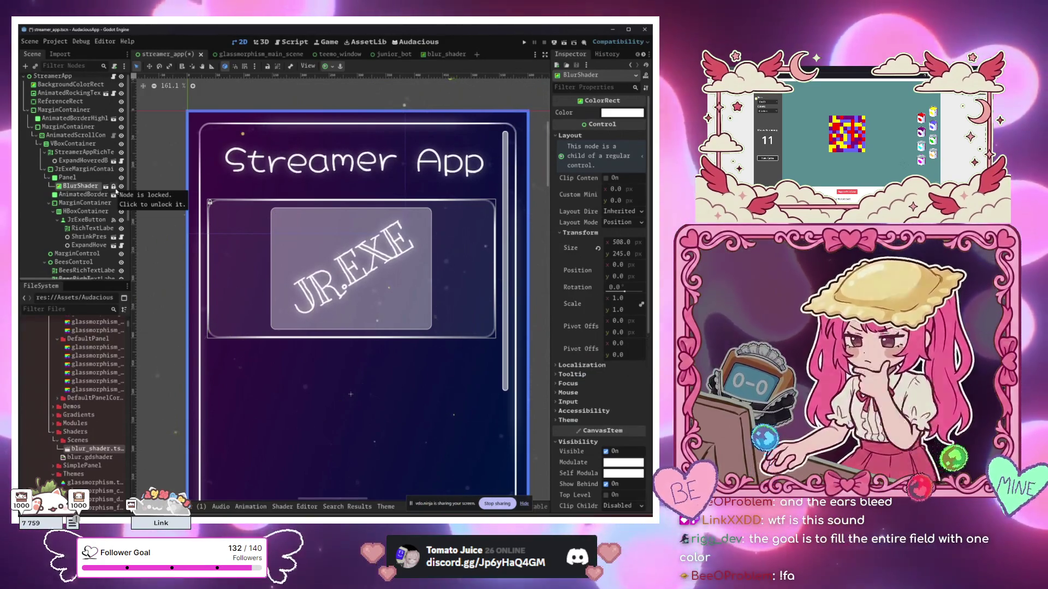
- Unlock BlurShader and apply the Full Rect anchor preset so it fills its parent
click(277, 66)
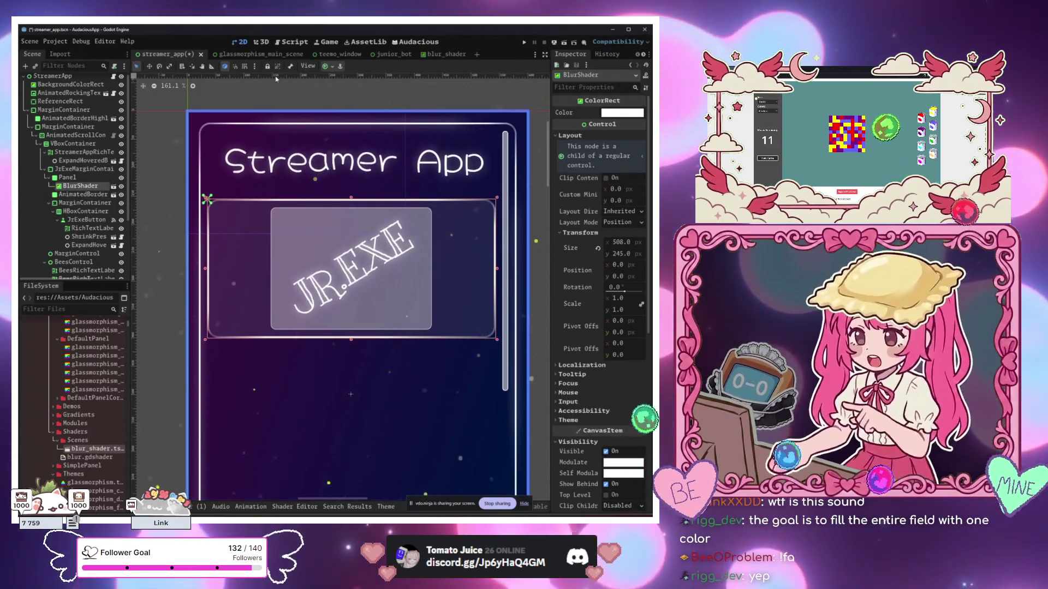
click(327, 67)
click(380, 131)
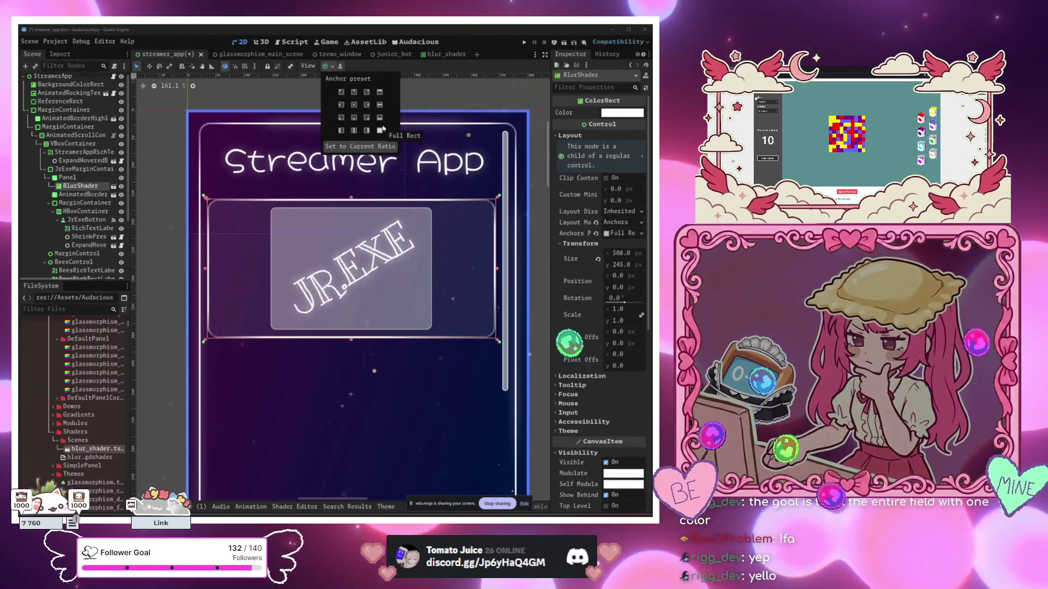
click(276, 93)
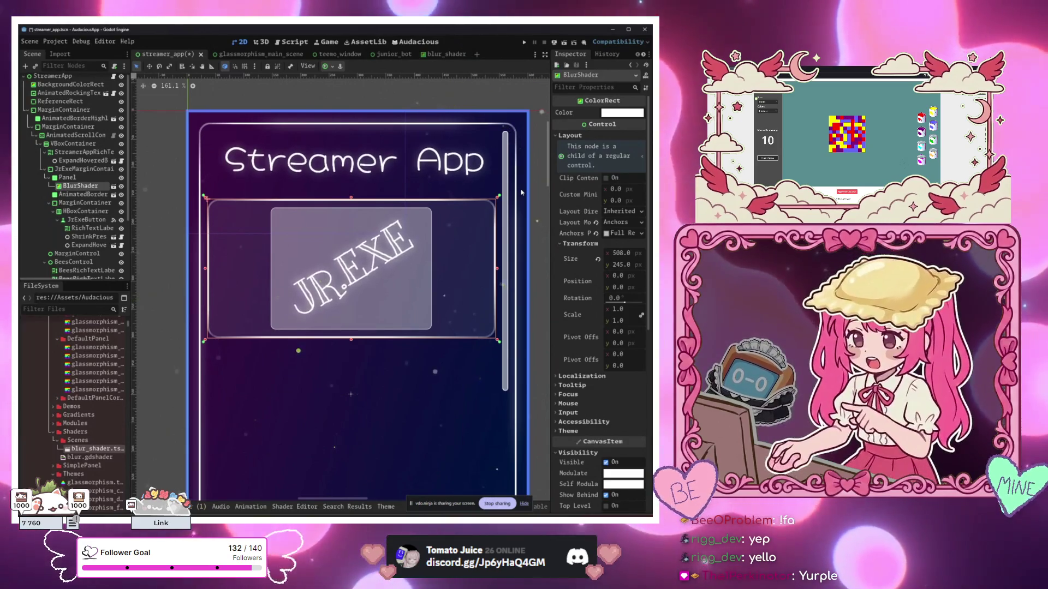
scroll(598, 238, down, 10)
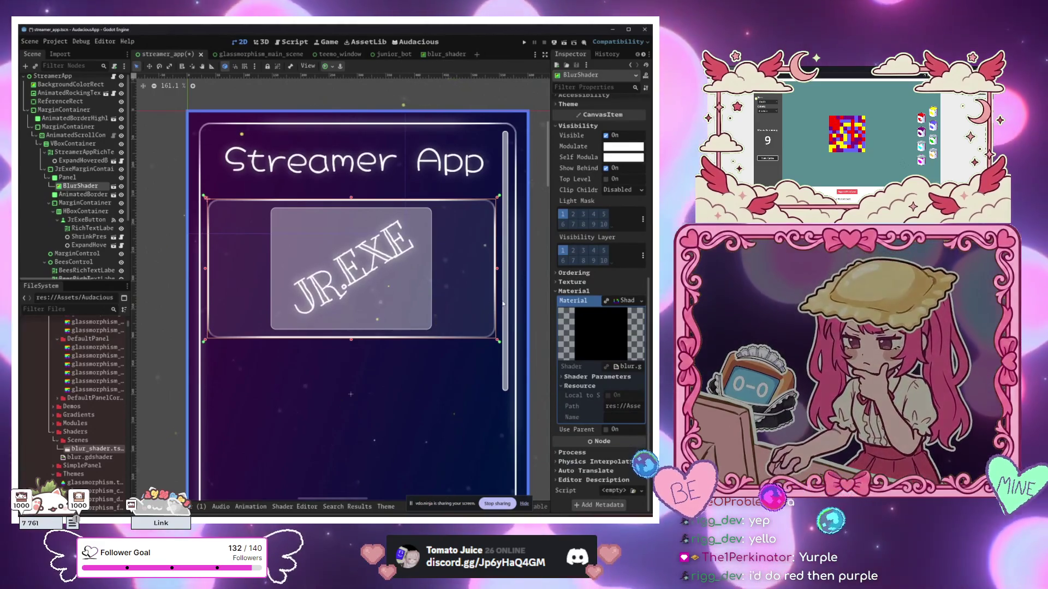
- Raise FirefliesCpuParticles2D's Modulate intensity to an overbright value so the fireflies glow brighter
scroll(61, 244, down, 3)
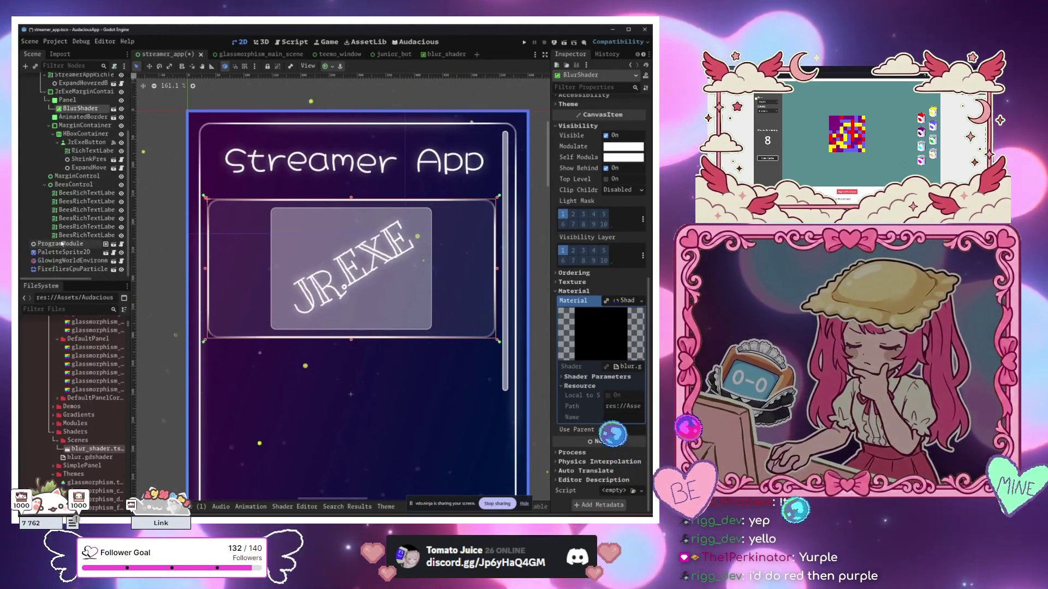
click(72, 270)
scroll(600, 327, down, 2)
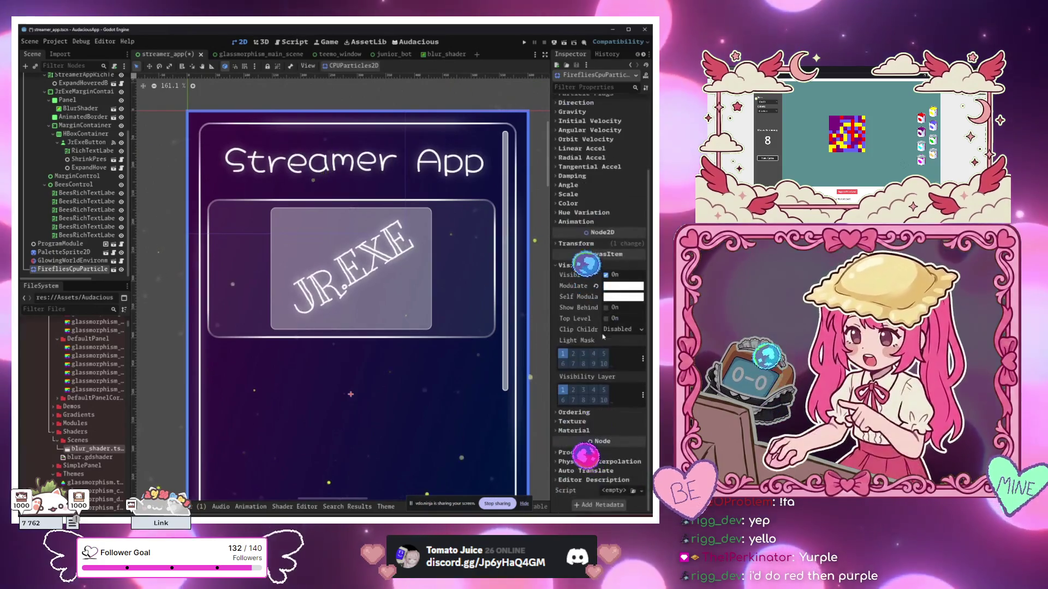
click(623, 286)
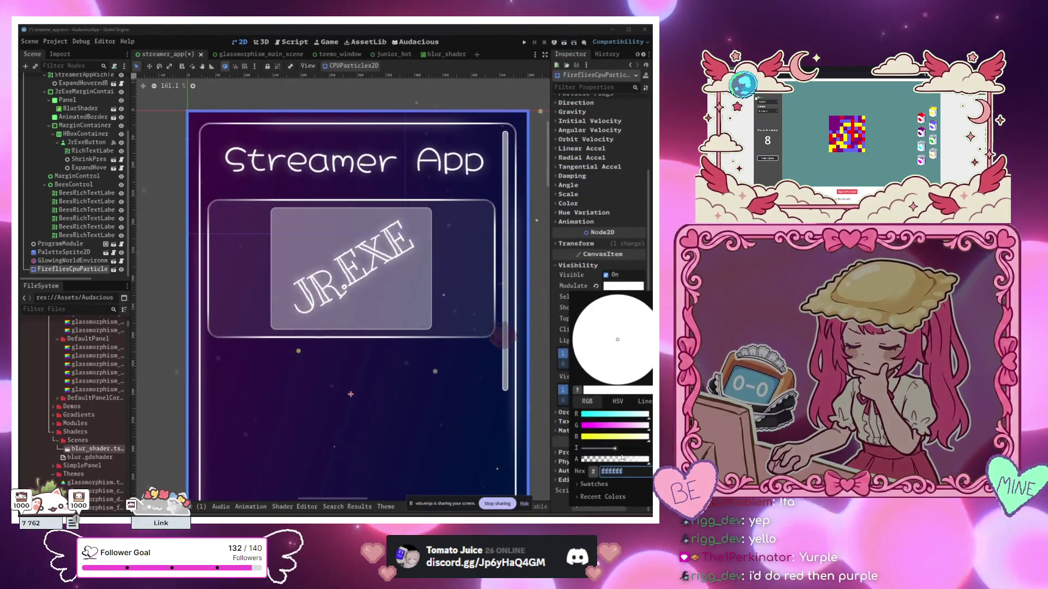
drag(626, 451, 634, 451)
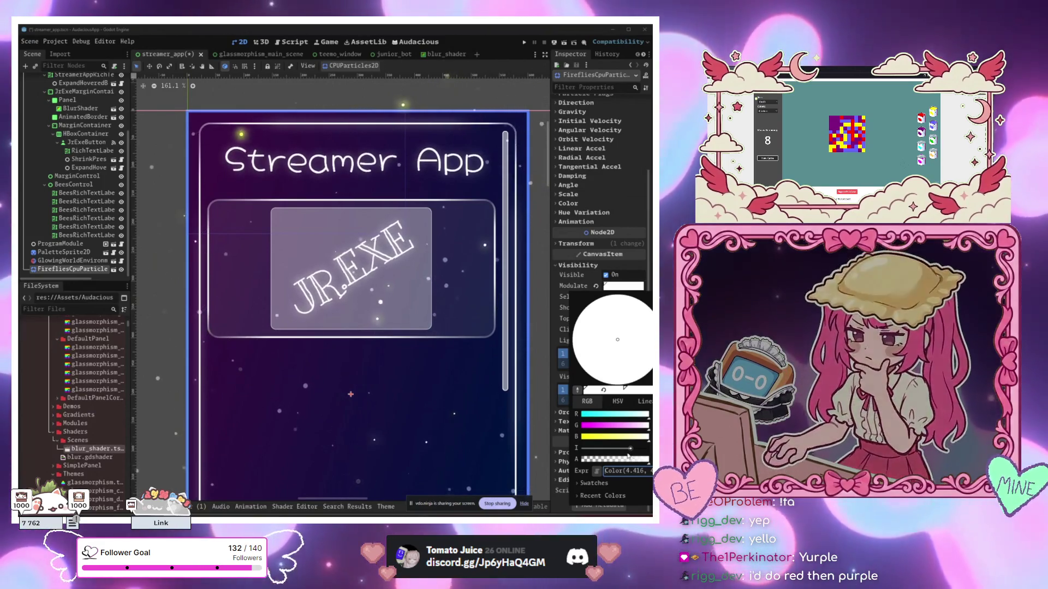
click(460, 425)
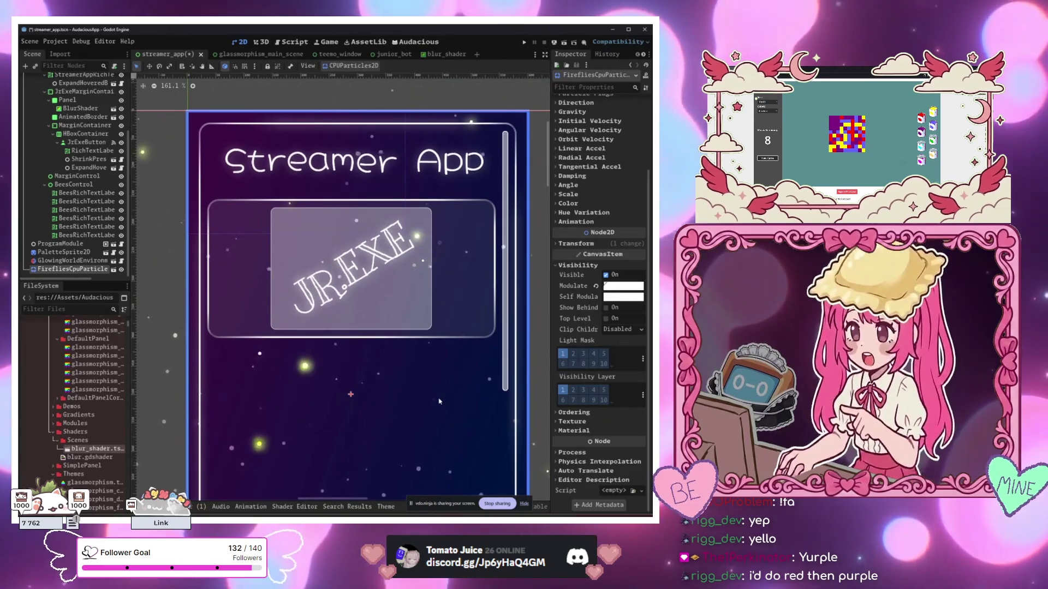
scroll(389, 380, down, 2)
scroll(384, 334, down, 1)
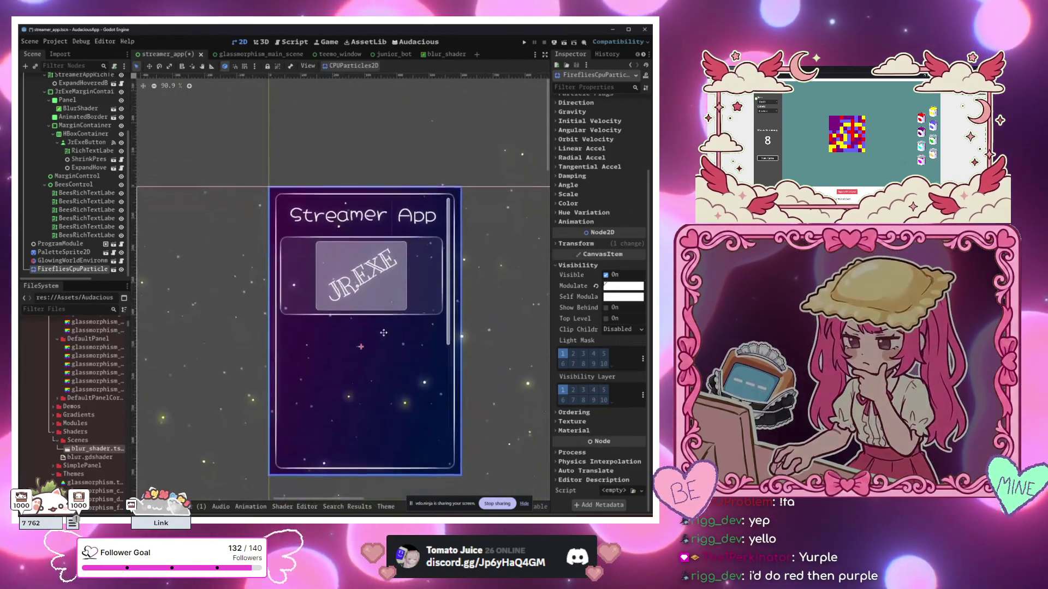
- Inspect the HBoxContainer and then the BlurShader node in streamer_app
click(305, 252)
scroll(93, 130, up, 2)
click(86, 158)
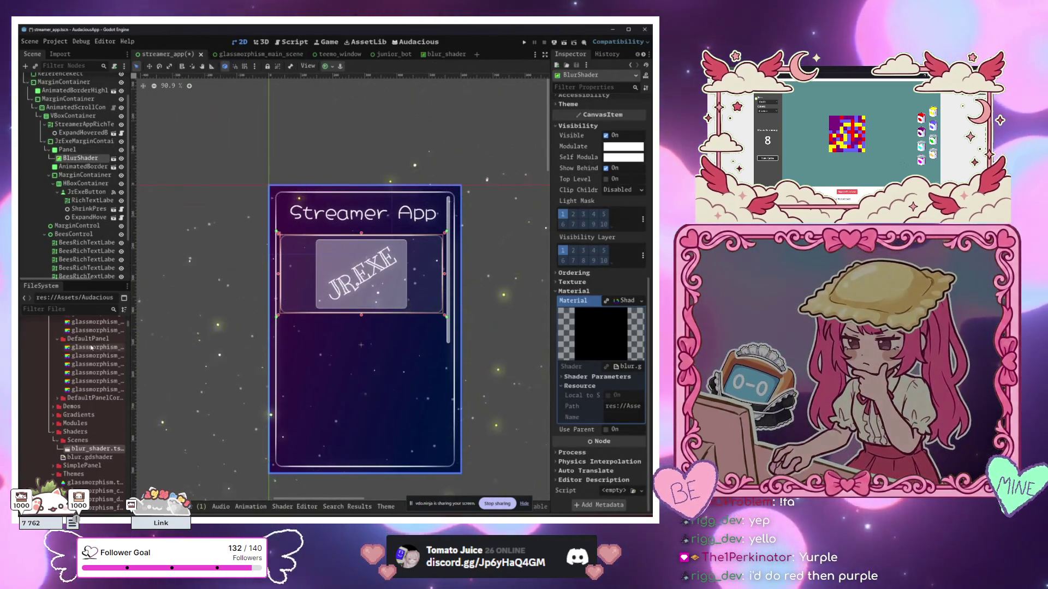
scroll(91, 347, up, 4)
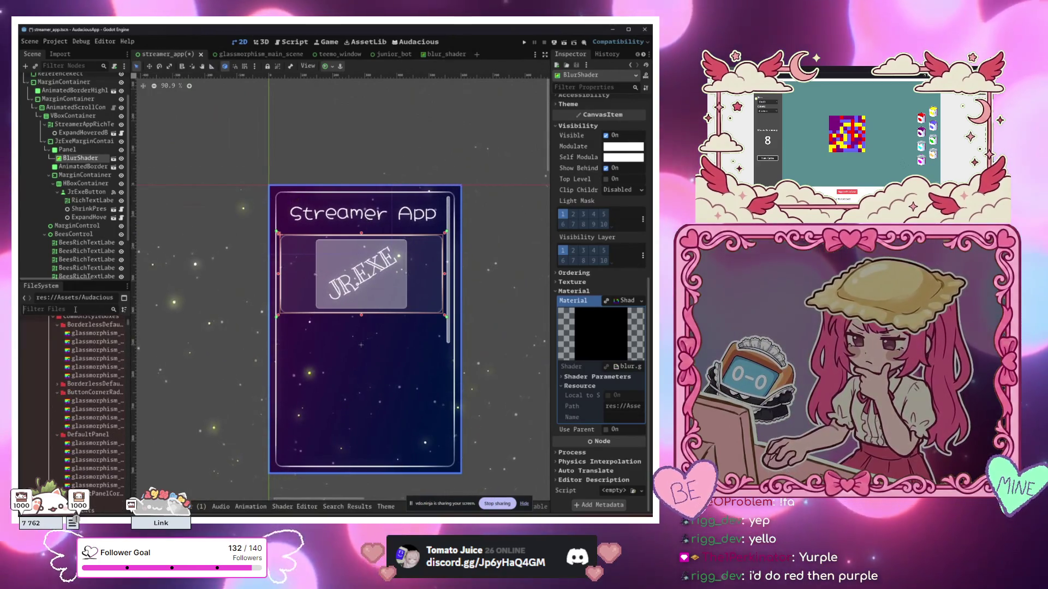
- Filter FileSystem by 'login', open login_demo.tscn, inspect its BlurShader, then return to glassmorphism_main_scene
text(login)
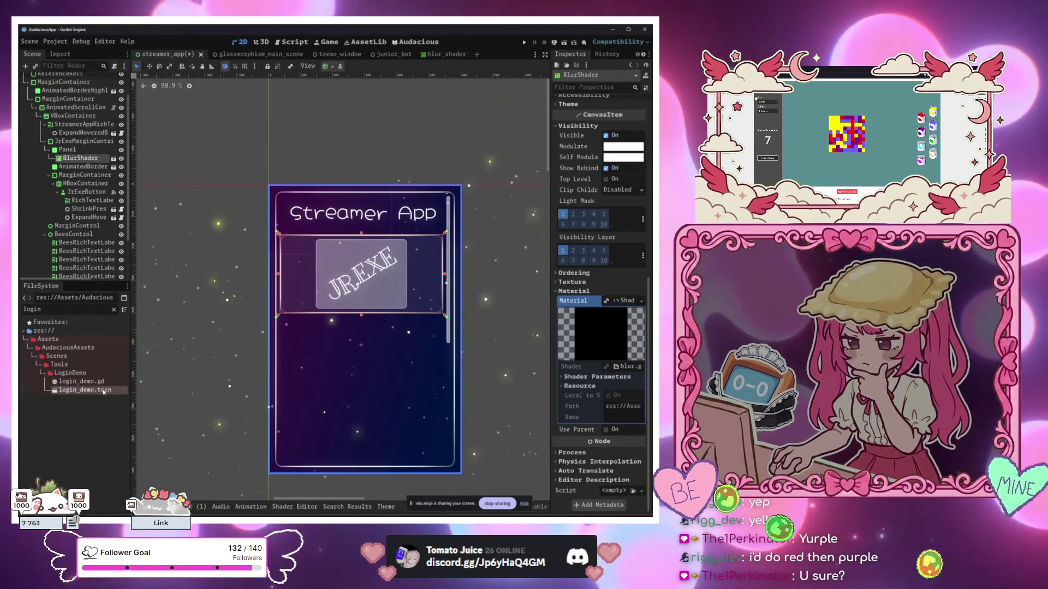
double_click(85, 390)
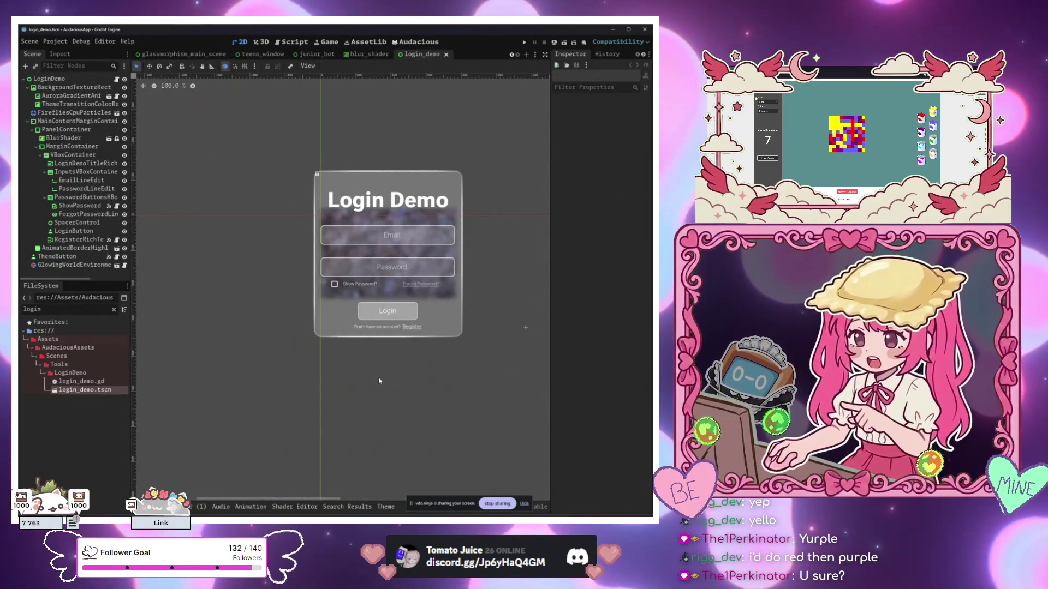
scroll(379, 381, up, 3)
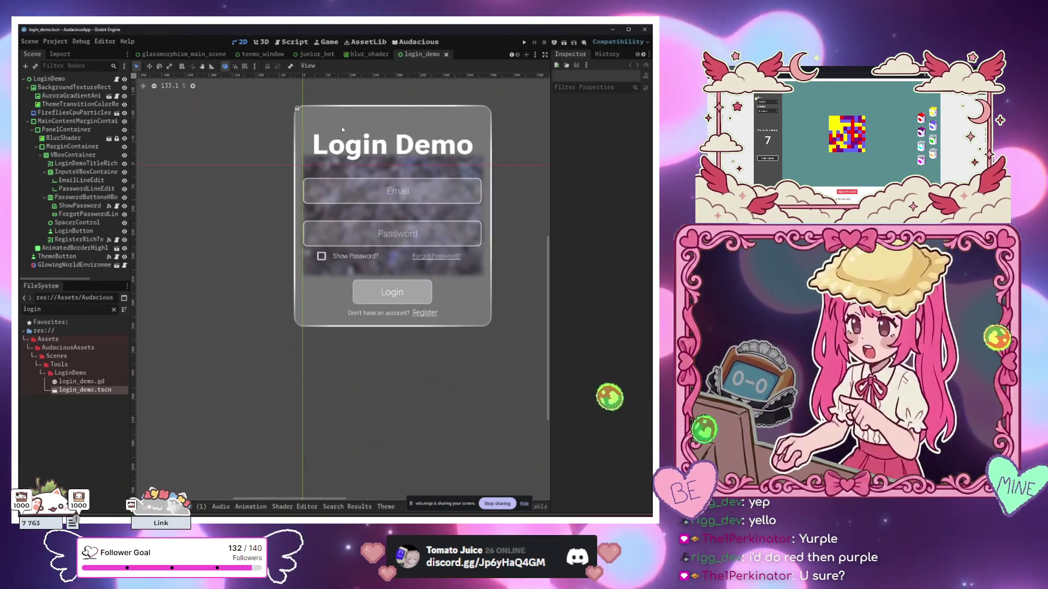
click(342, 129)
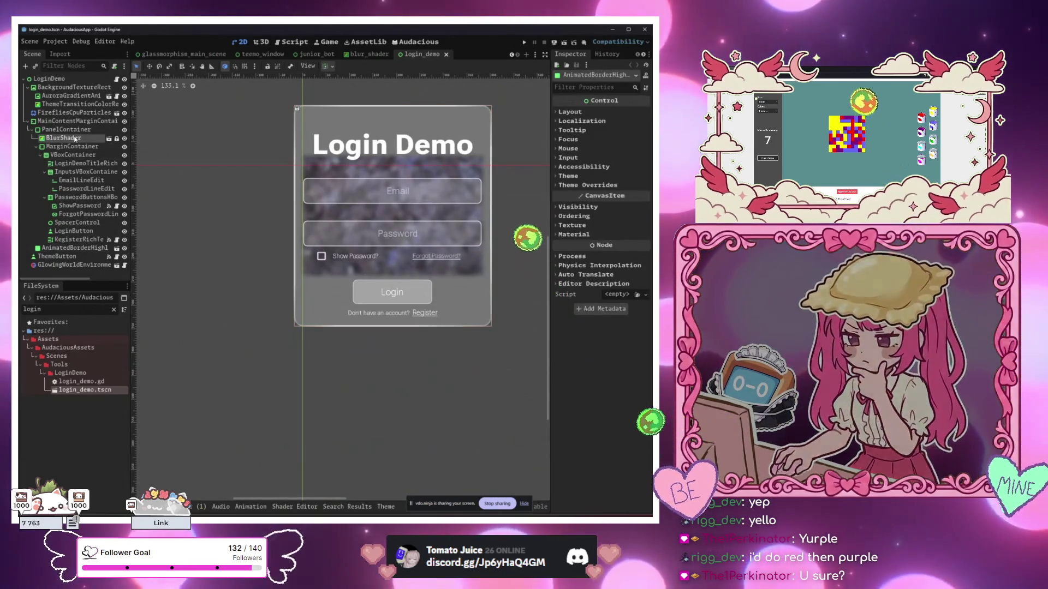
click(61, 138)
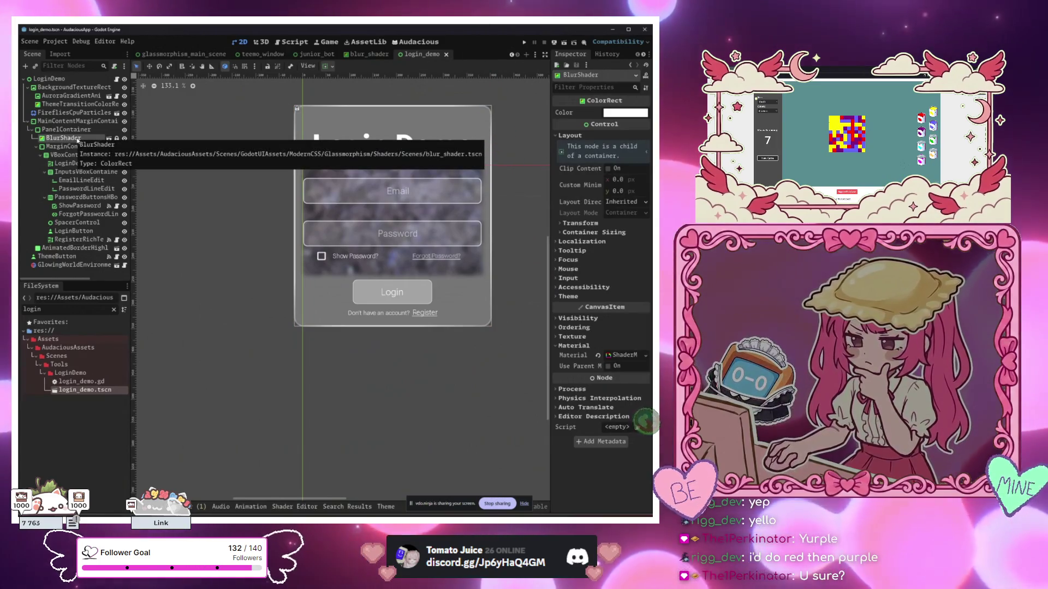
key(Up)
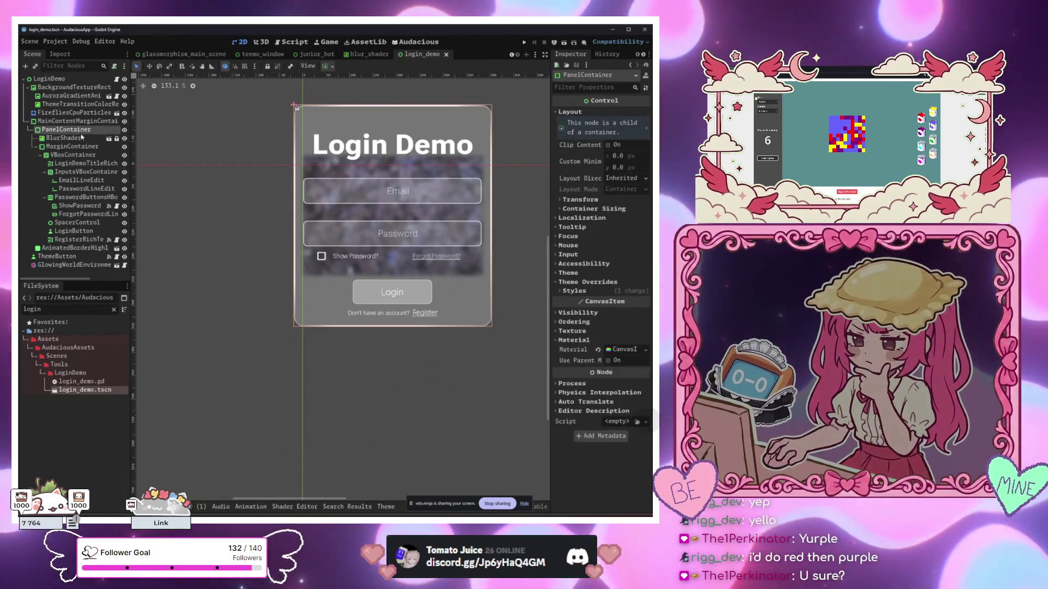
click(81, 138)
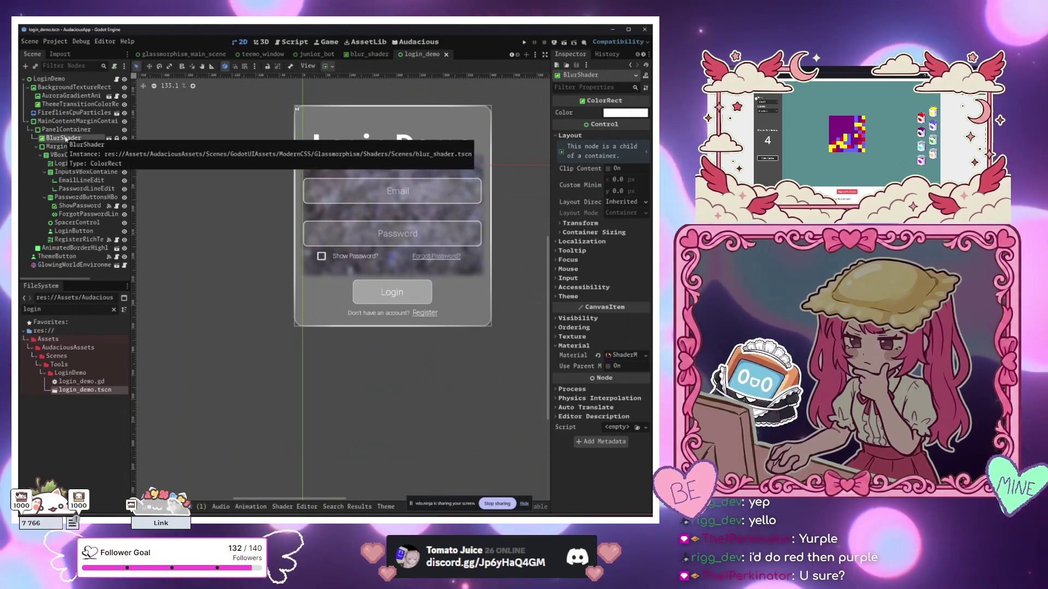
key(ctrl+Tab)
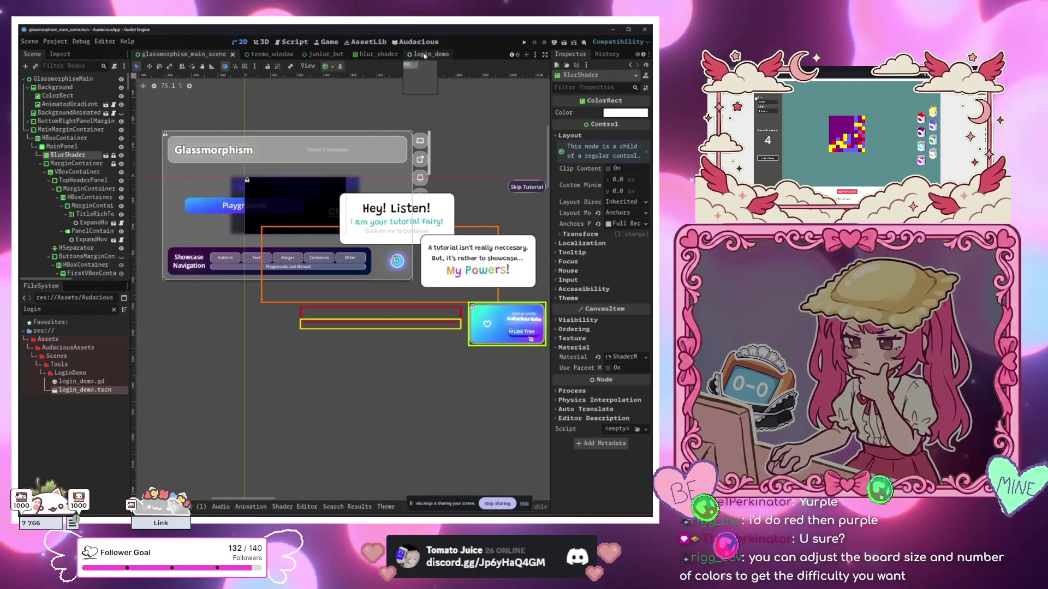
- Return to the streamer_app scene and inspect its BlurShader node
click(510, 56)
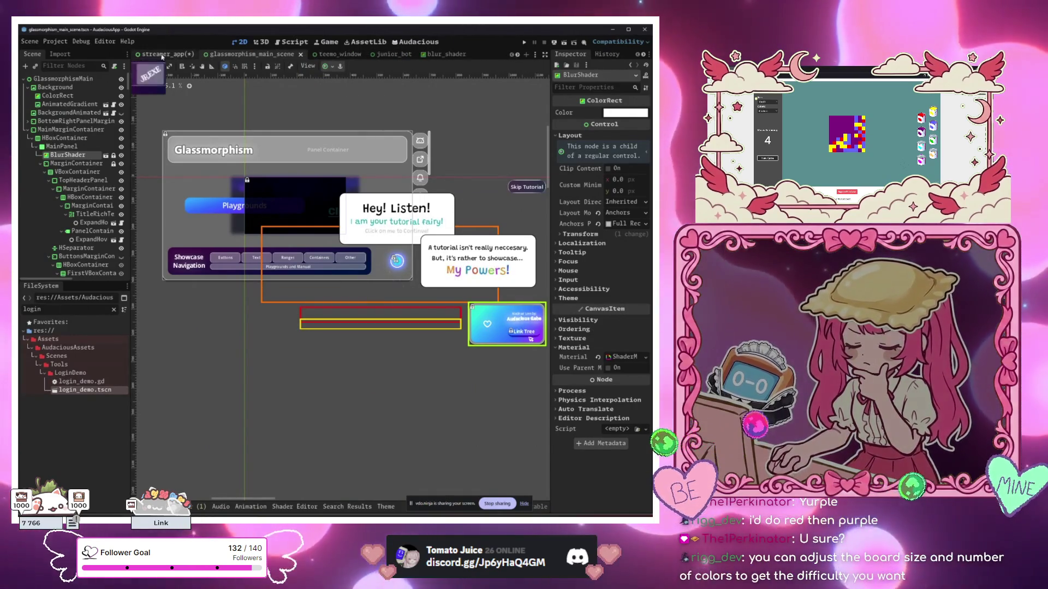
click(162, 56)
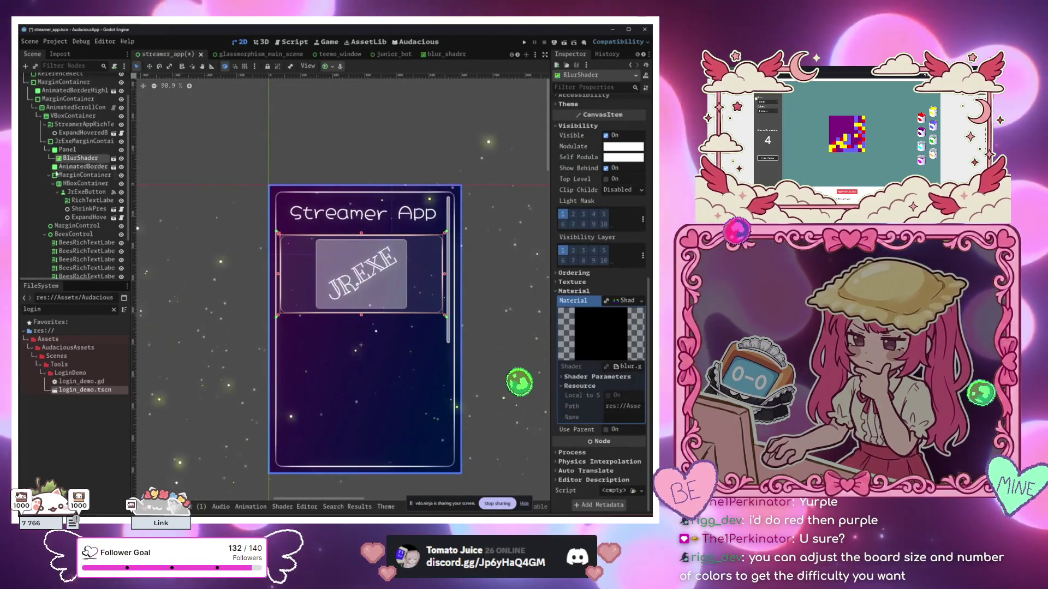
click(56, 174)
click(76, 158)
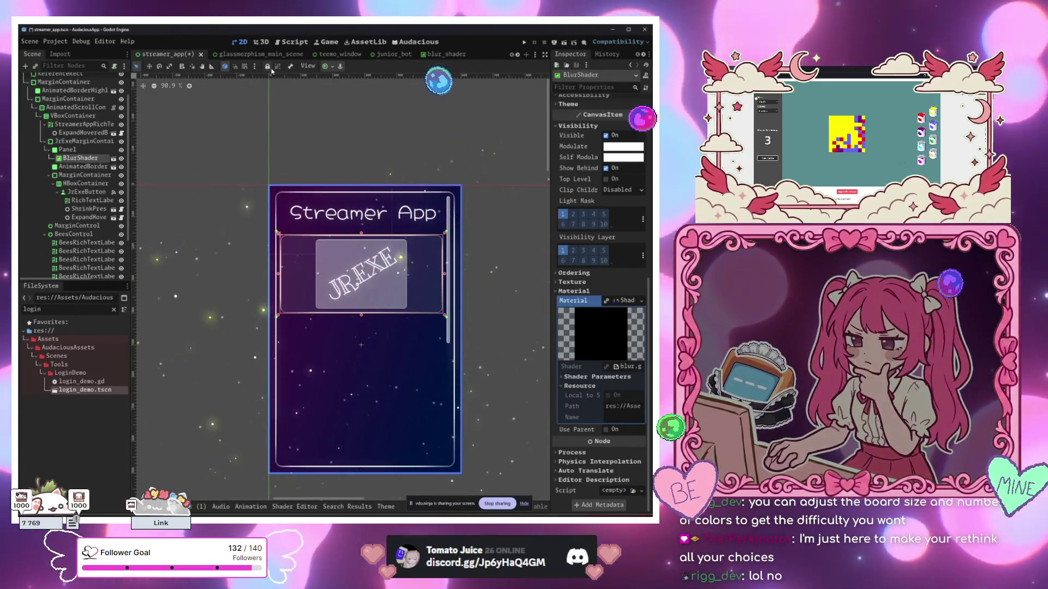
- Reorder AnimatedBorderHighlights and Panel so Panel with BlurShader sits above the border
click(79, 151)
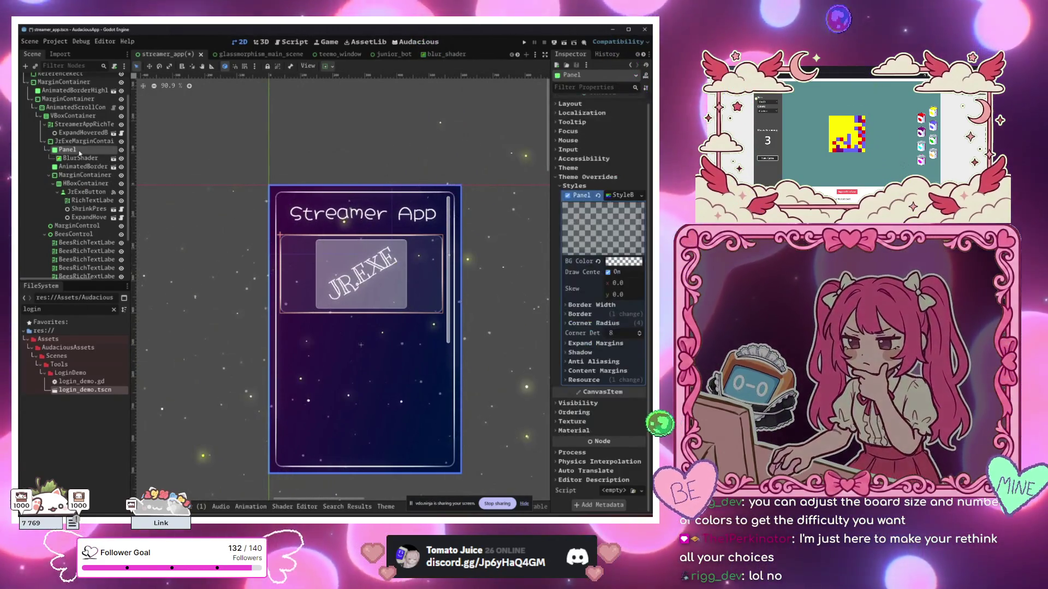
drag(79, 167, 69, 149)
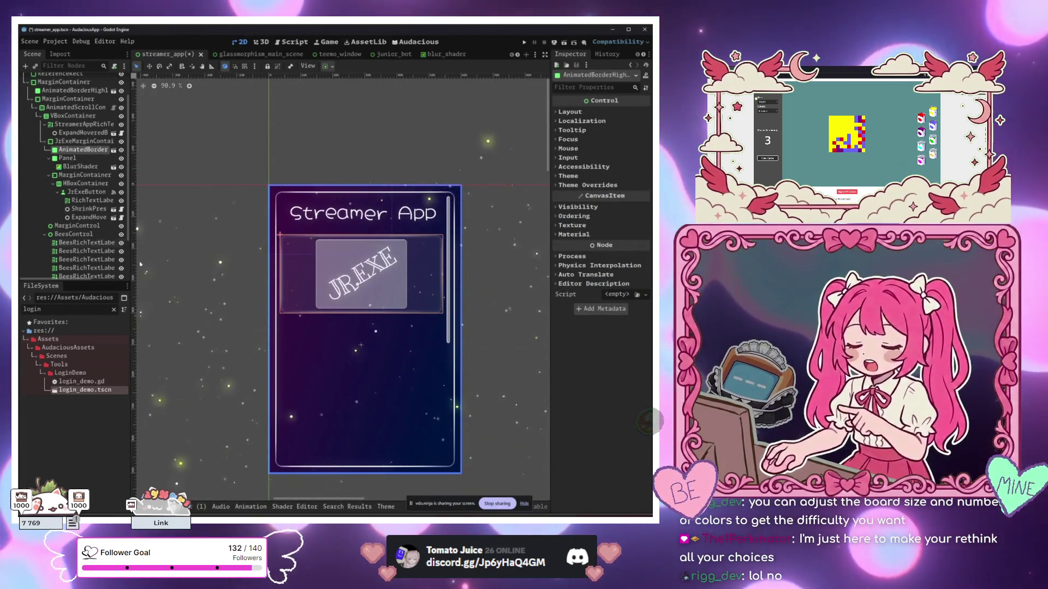
scroll(409, 290, up, 4)
mouse_move(350, 287)
mouse_down()
mouse_move(533, 304)
mouse_move(495, 305)
mouse_up()
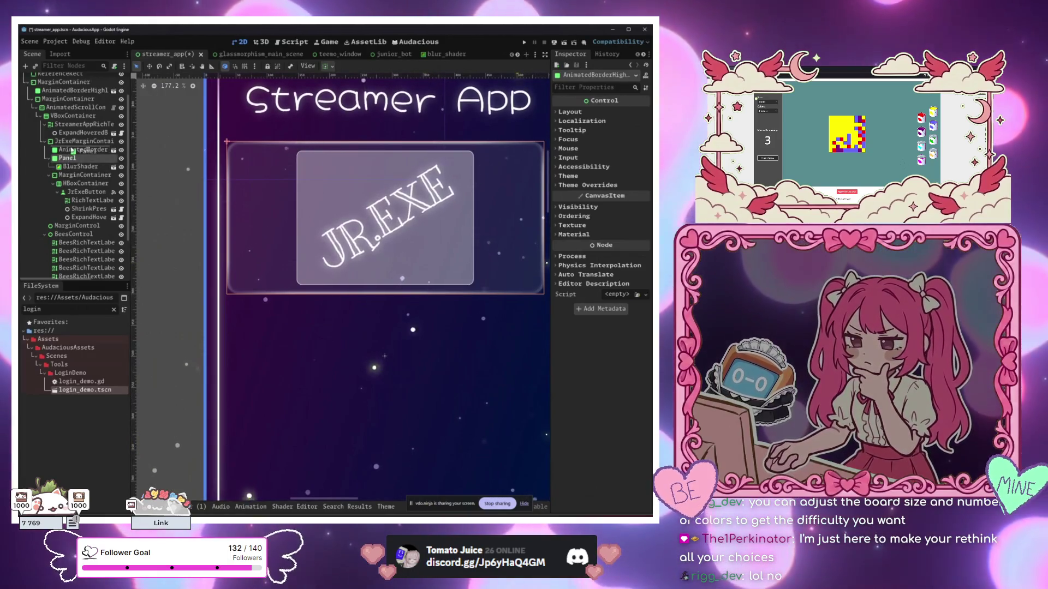
drag(77, 158, 75, 152)
click(79, 159)
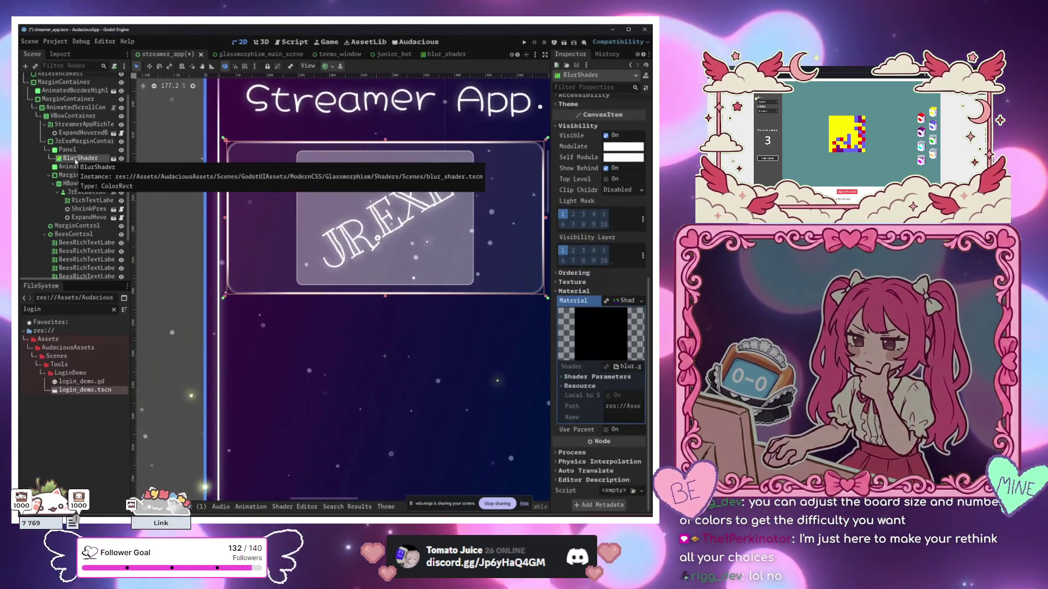
- Move PaletteSprite2D directly below AnimatedRockingTexture in the scene tree
scroll(241, 240, down, 4)
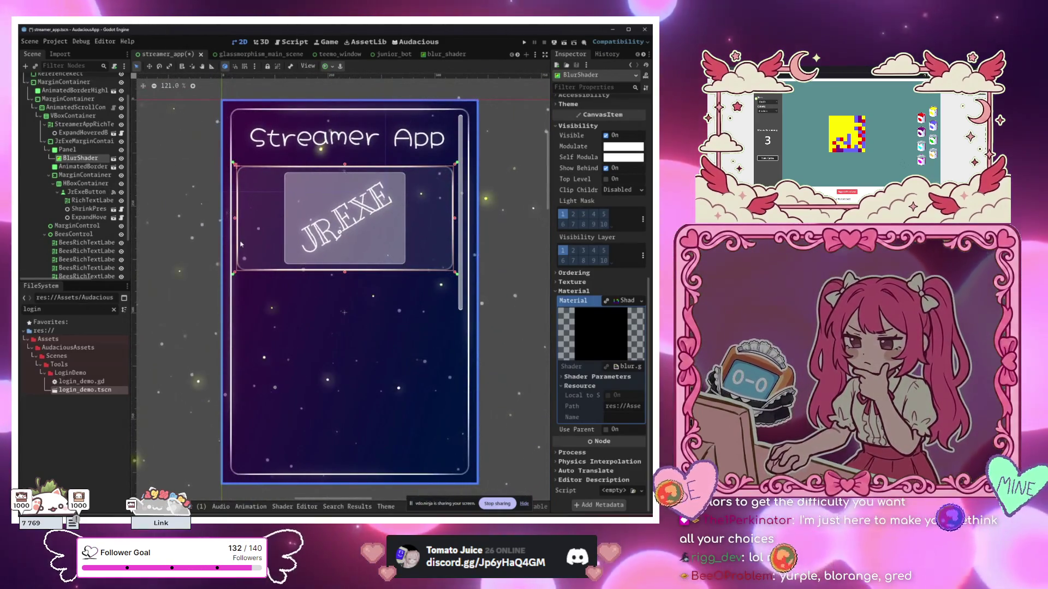
scroll(77, 242, down, 3)
mouse_move(64, 252)
mouse_down()
mouse_move(91, 189)
mouse_move(76, 94)
mouse_up()
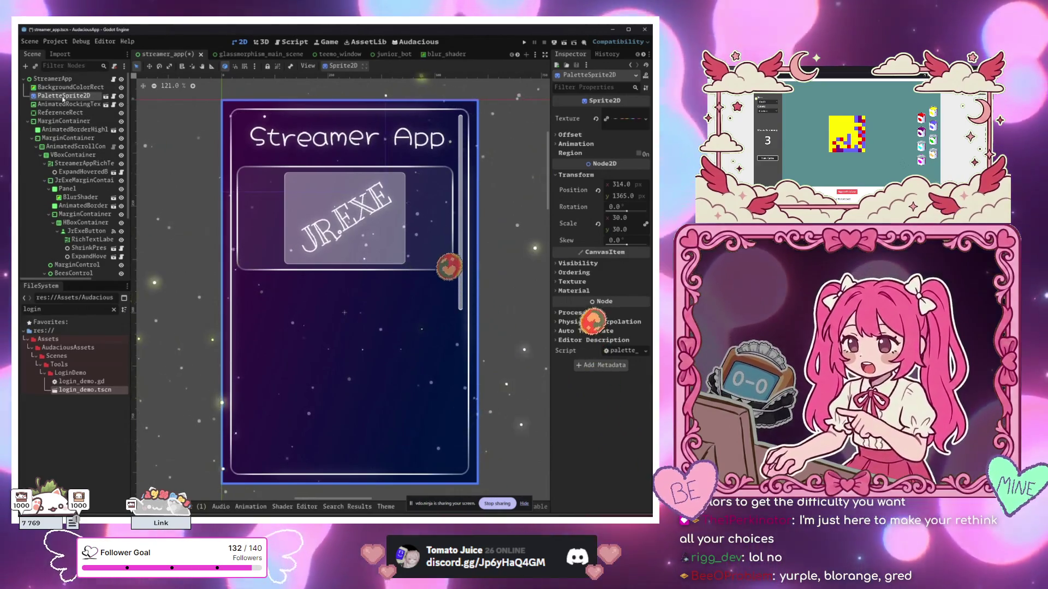
drag(76, 95, 74, 109)
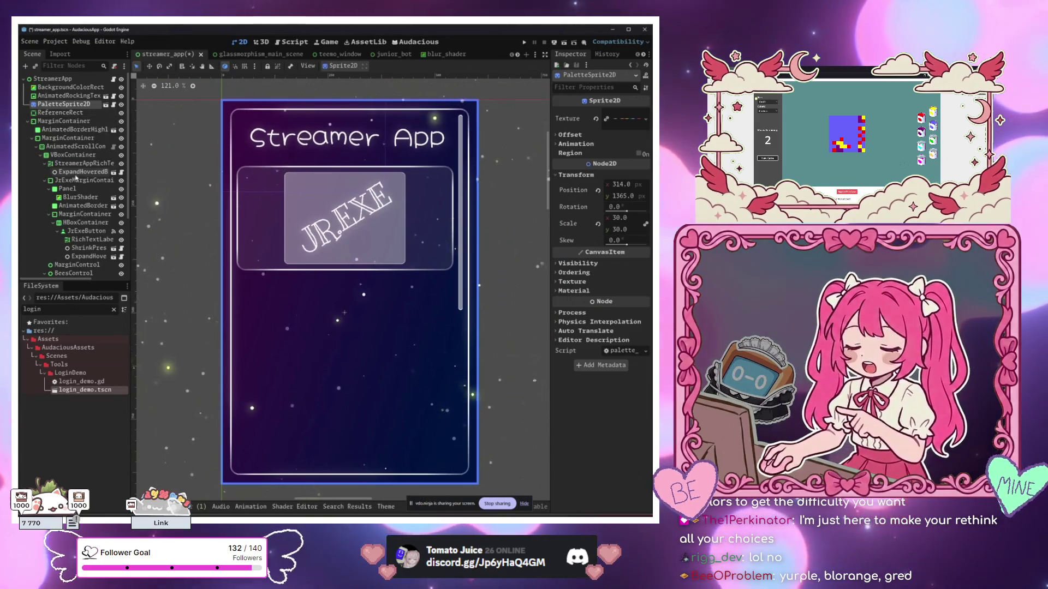
- Inspect AnimatedBorderHighlight, AnimatedRockingTexture and PaletteSprite2D properties
click(74, 206)
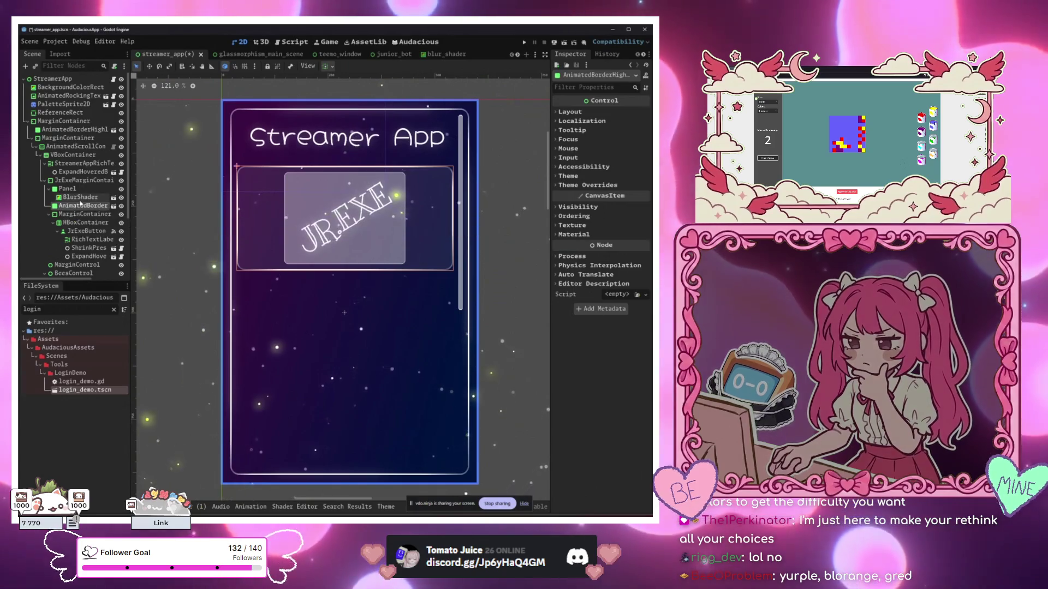
click(68, 104)
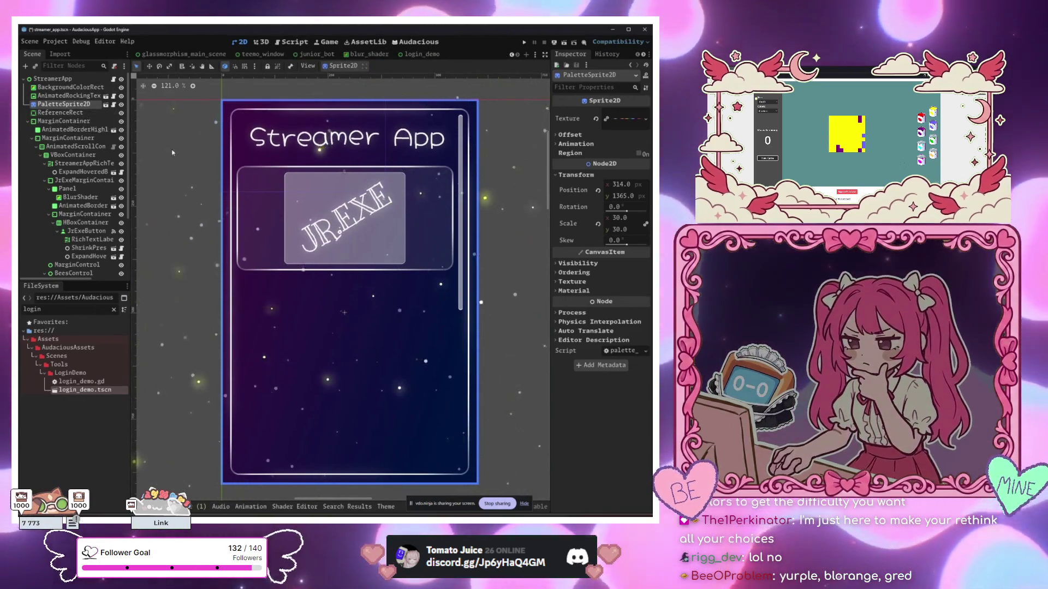
click(181, 177)
click(65, 104)
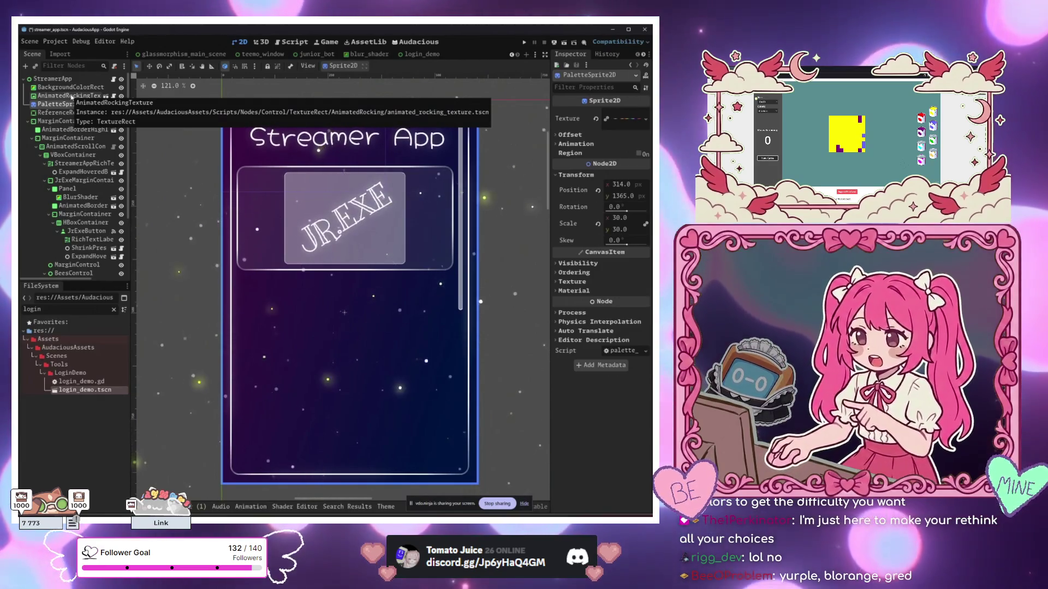
click(72, 96)
click(74, 105)
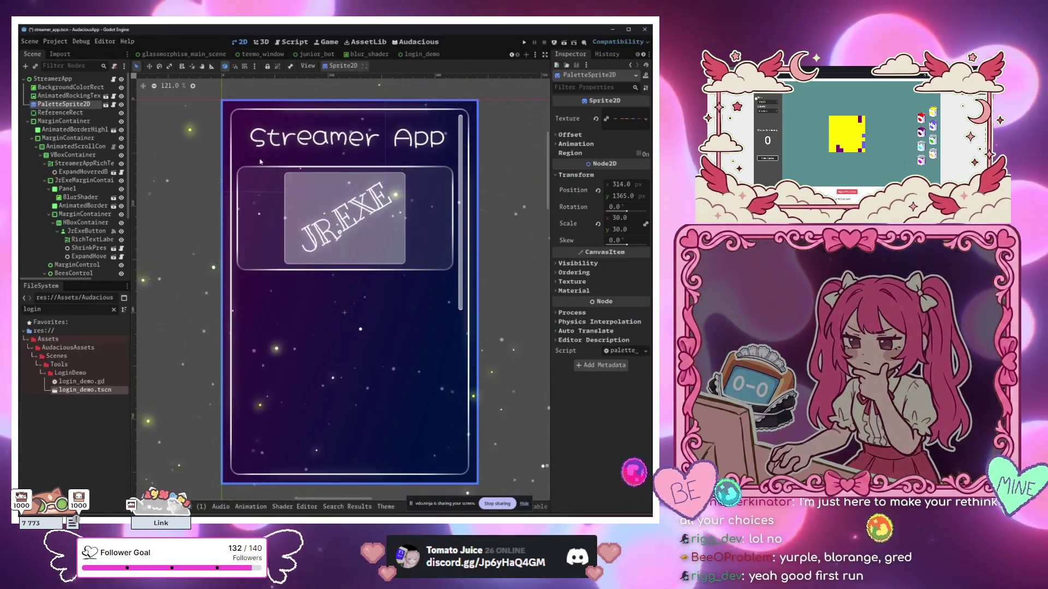
click(73, 106)
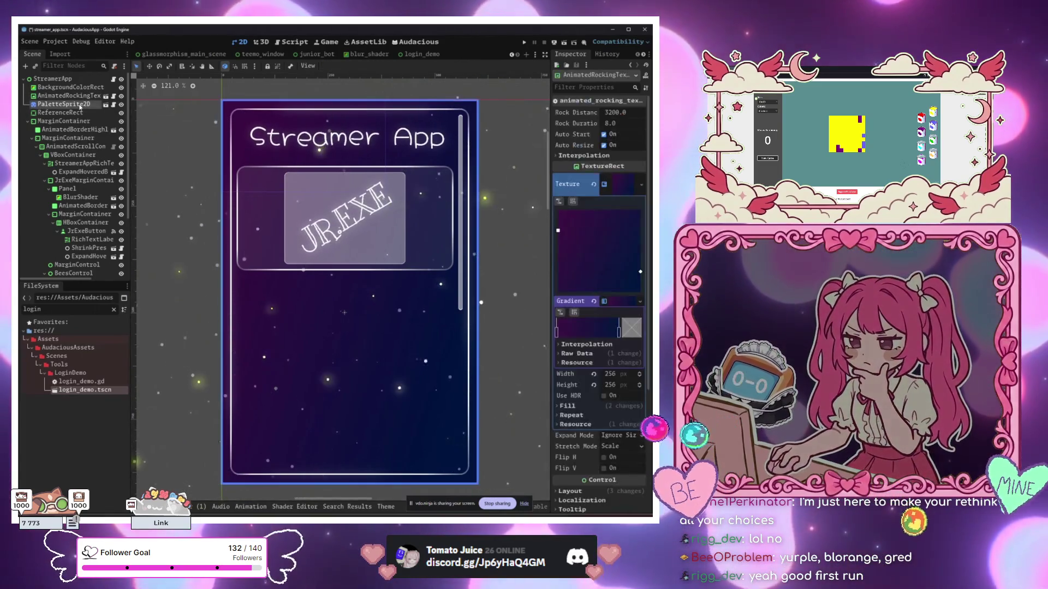
- Inspect BackgroundColorRect, ReferenceRect, AnimatedBorderHighlight and BlurShader, then deselect BlurShader
click(87, 87)
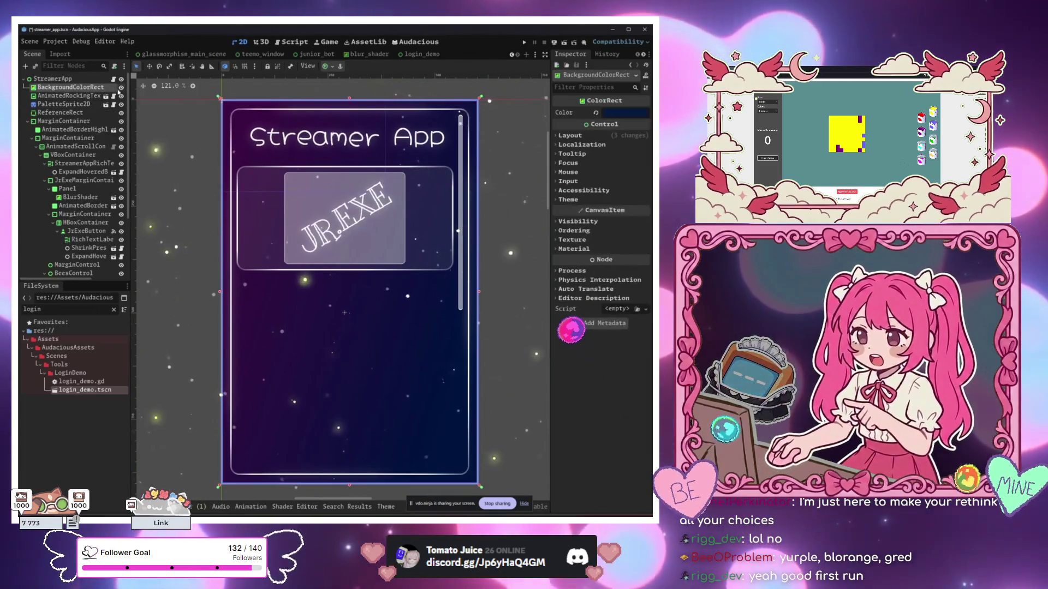
click(88, 103)
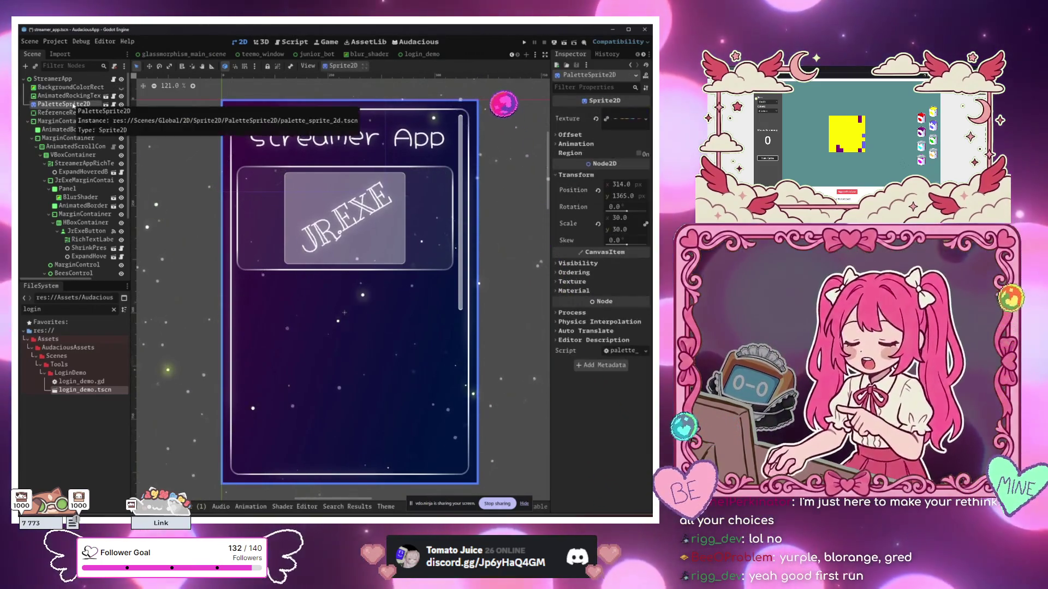
click(72, 113)
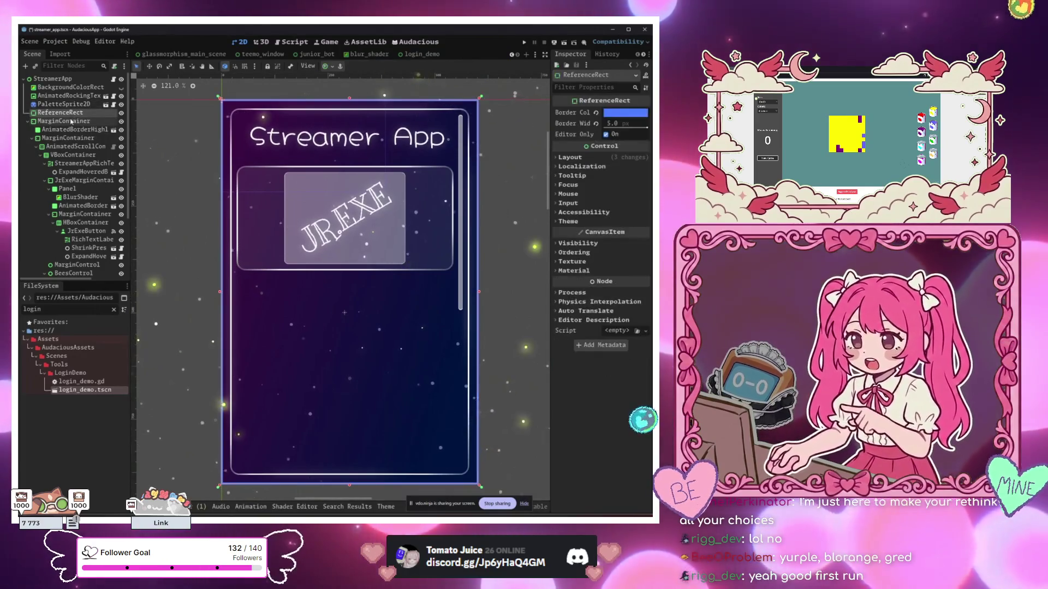
click(71, 129)
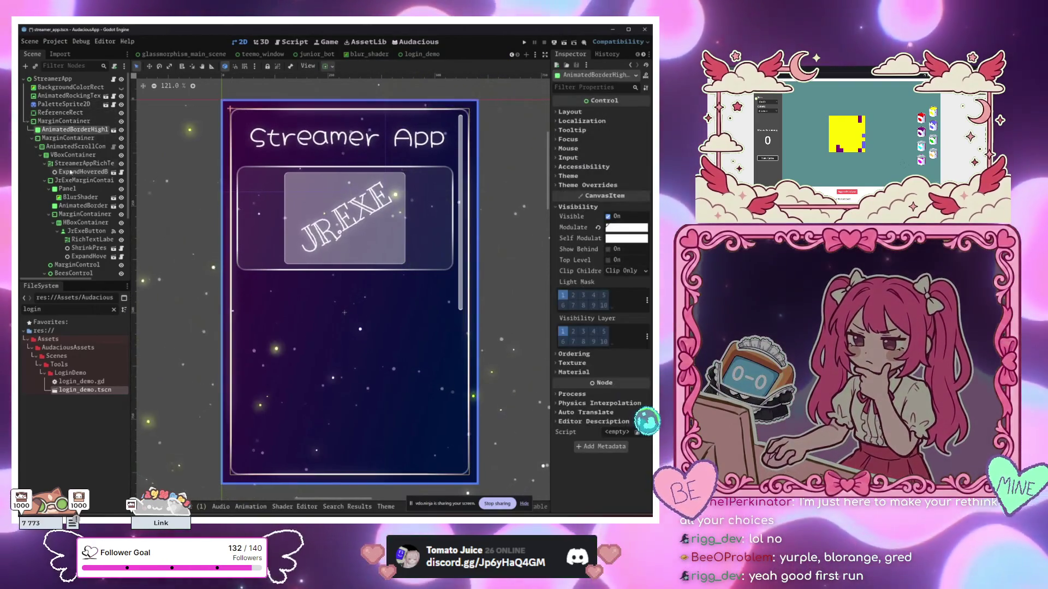
click(82, 198)
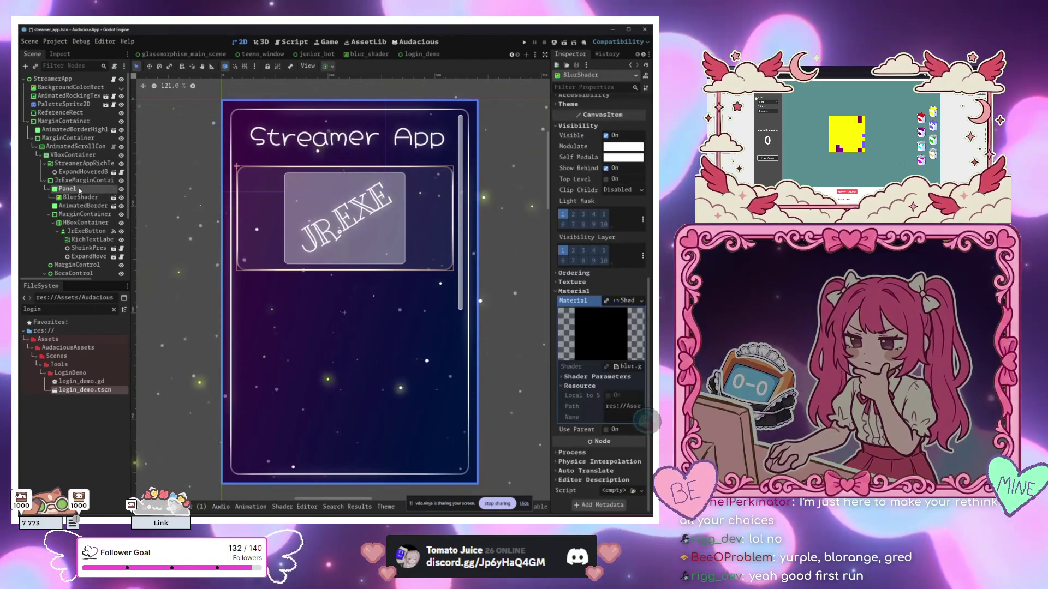
click(83, 206)
click(85, 198)
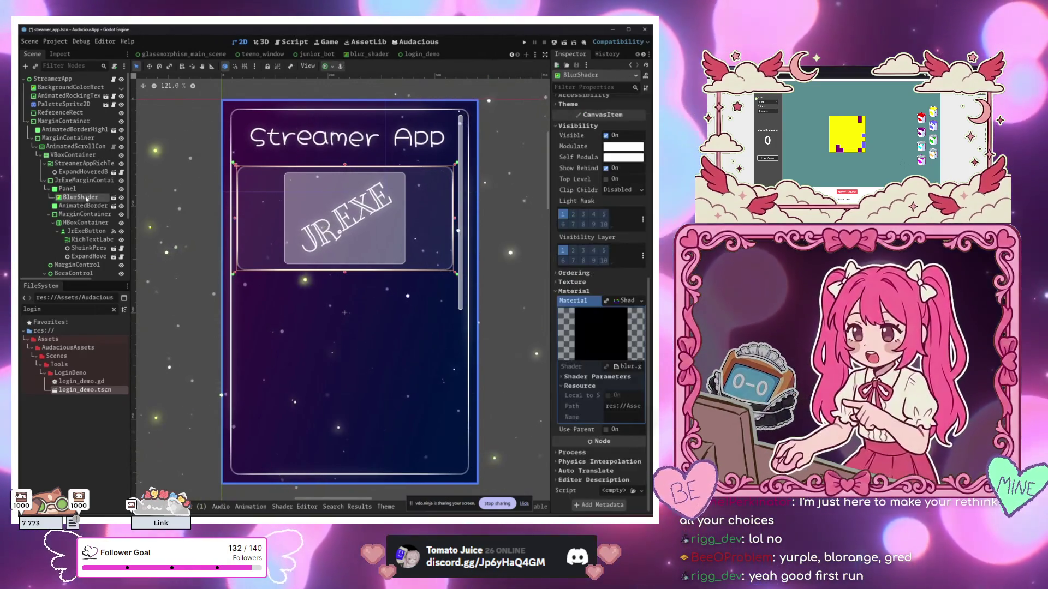
click(168, 209)
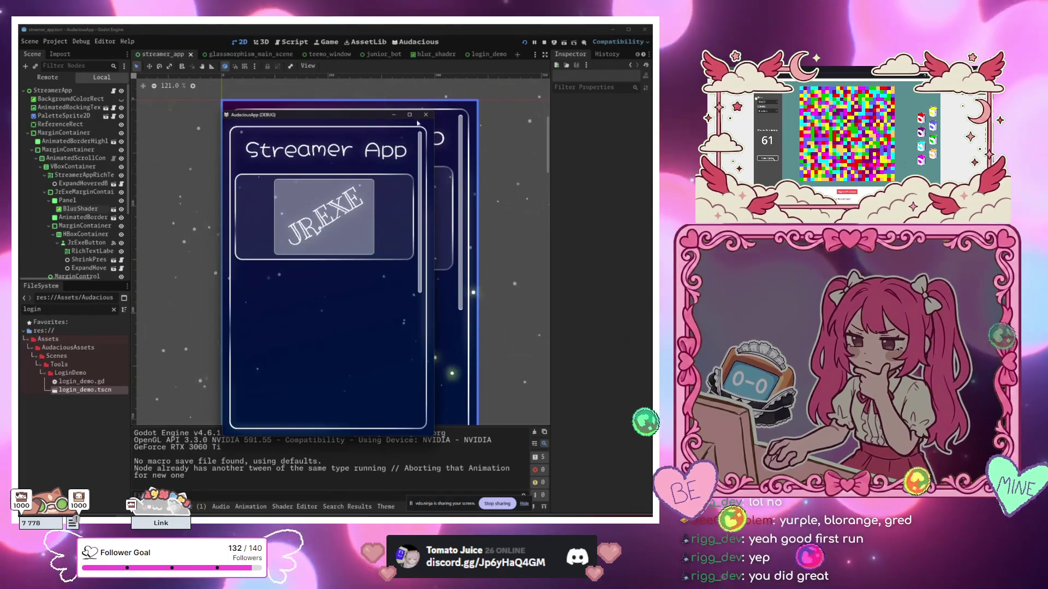
- Close the Streamer App run, then test-run the login_demo scene alone and close it
click(426, 115)
click(489, 55)
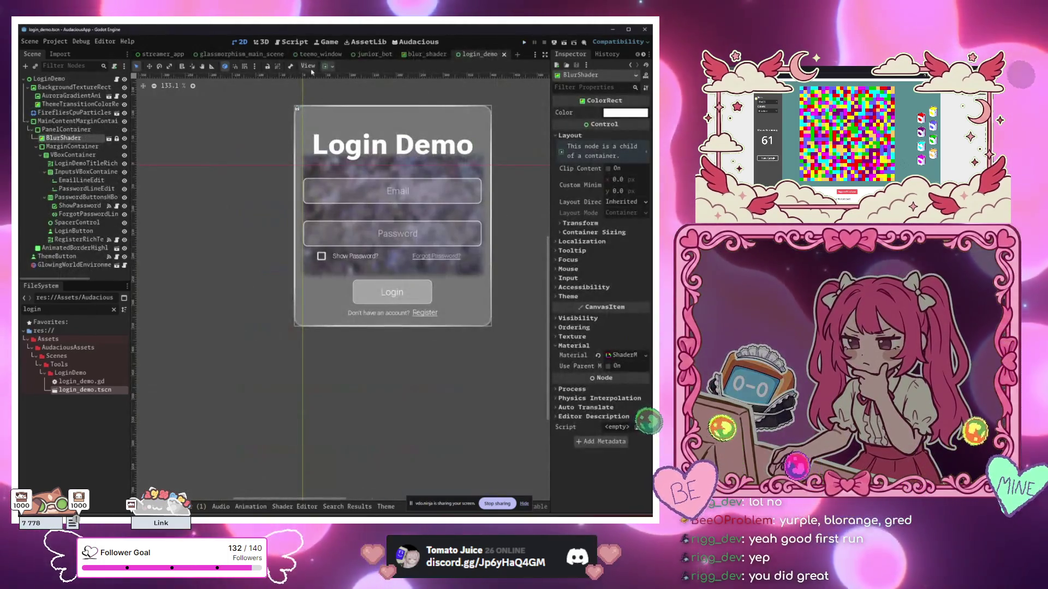
right_click(473, 55)
click(504, 98)
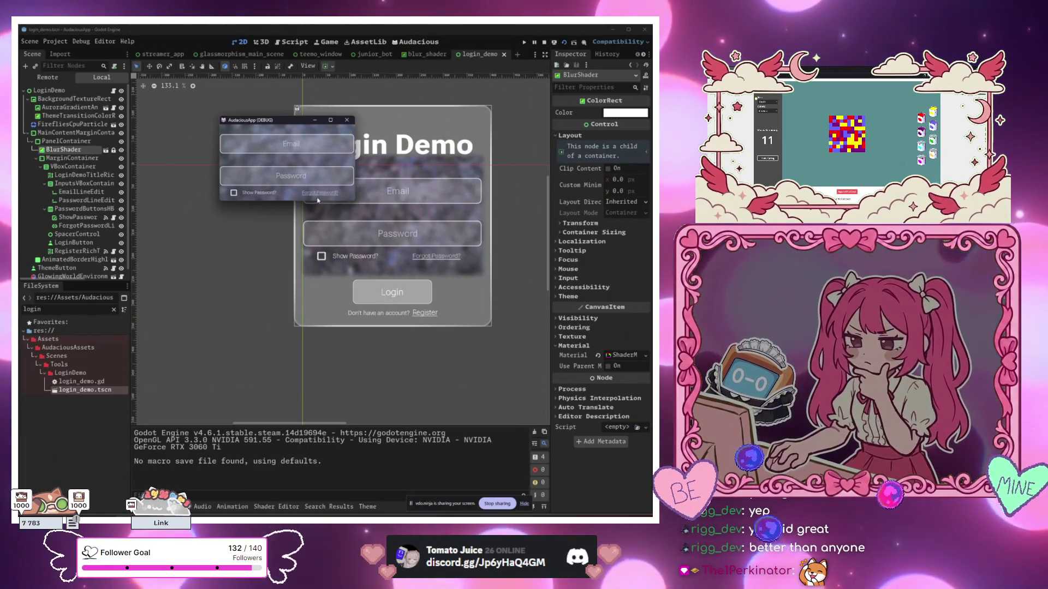
click(346, 120)
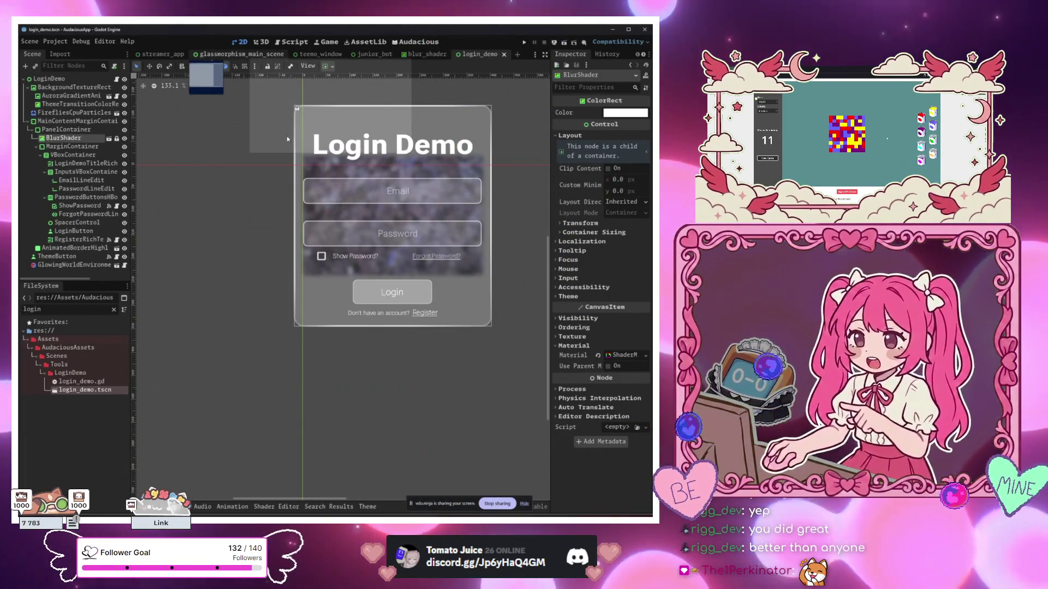
- Run the whole project, open Login Demo, switch it to dark theme, then close it
key(F5)
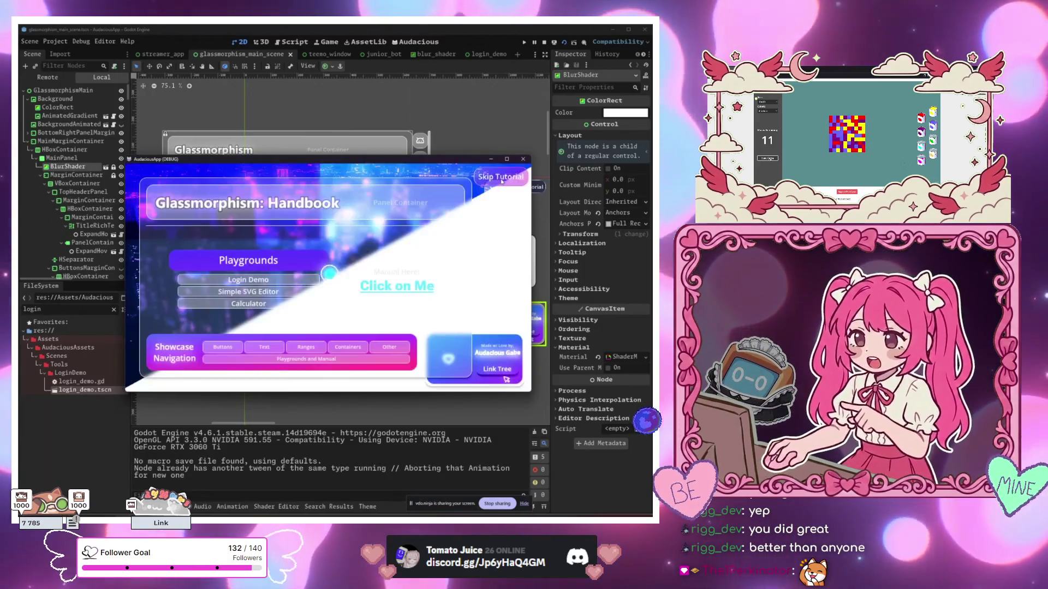
click(248, 280)
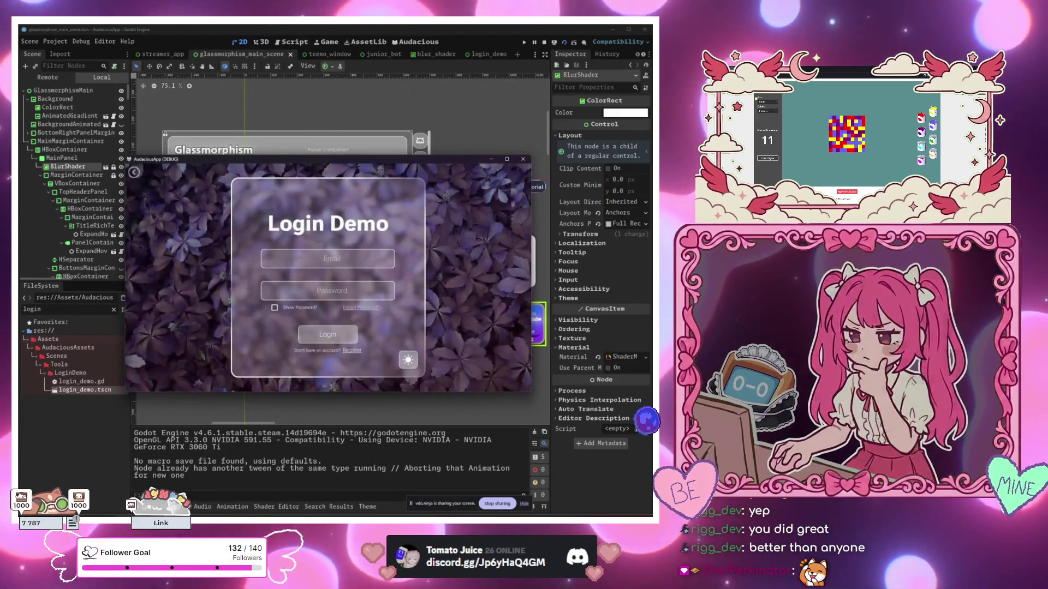
click(407, 360)
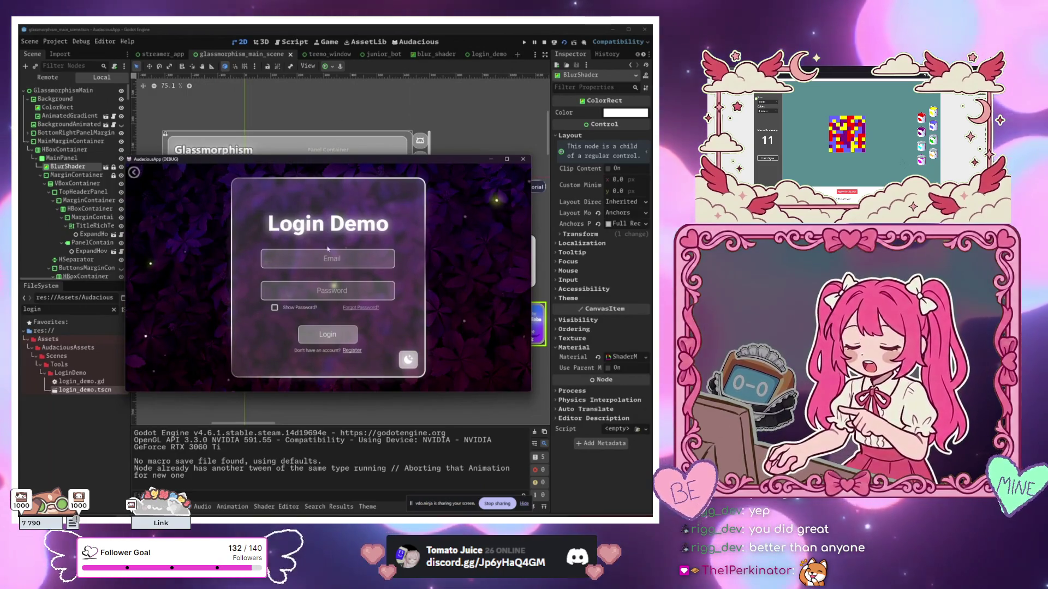
click(522, 159)
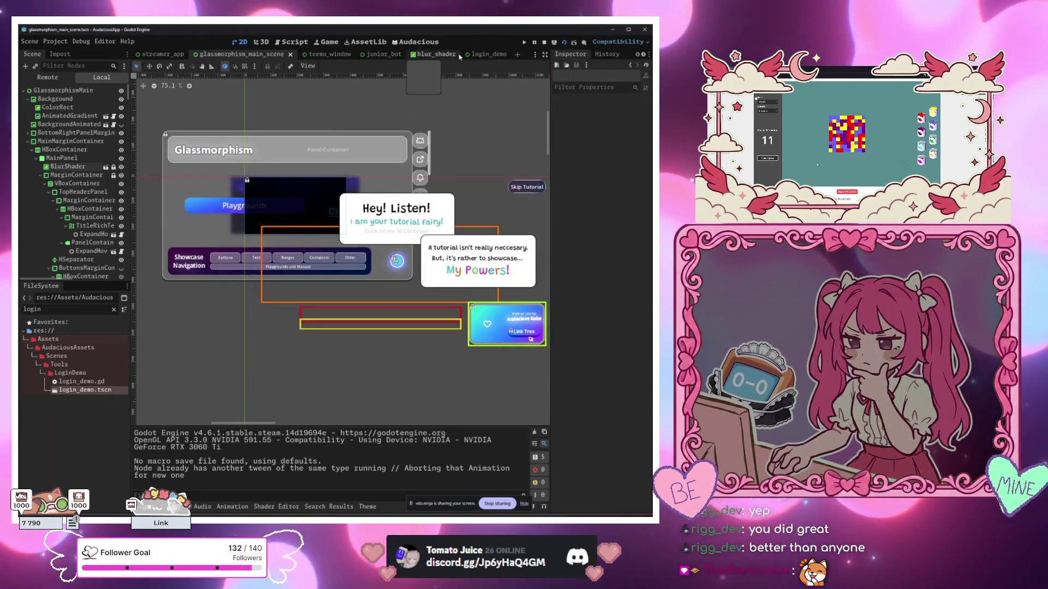
- Inspect login_demo's fireflies node, then switch to glassmorphism_main_scene
click(475, 55)
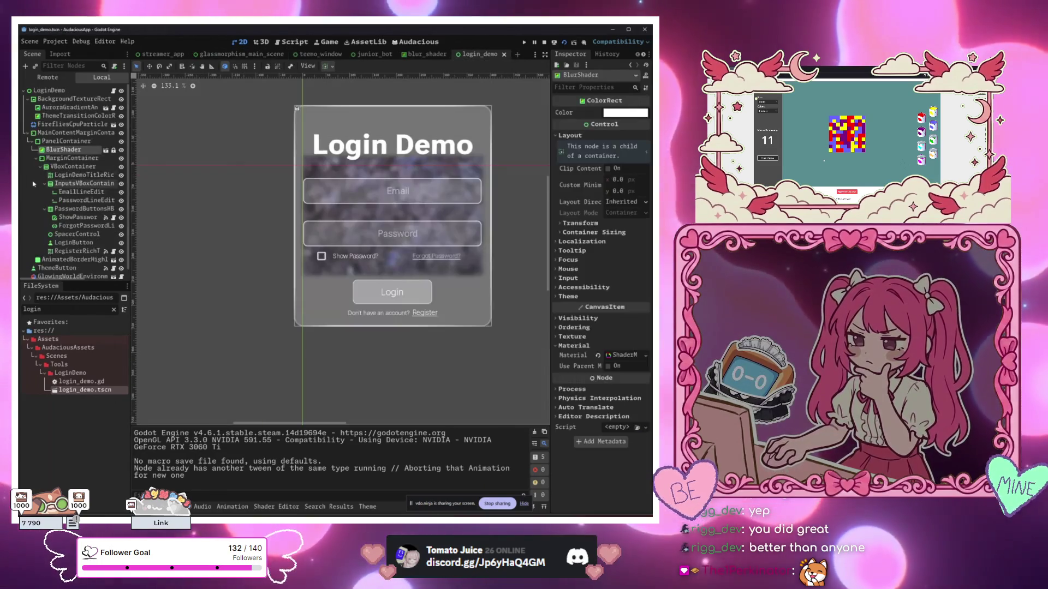
click(76, 124)
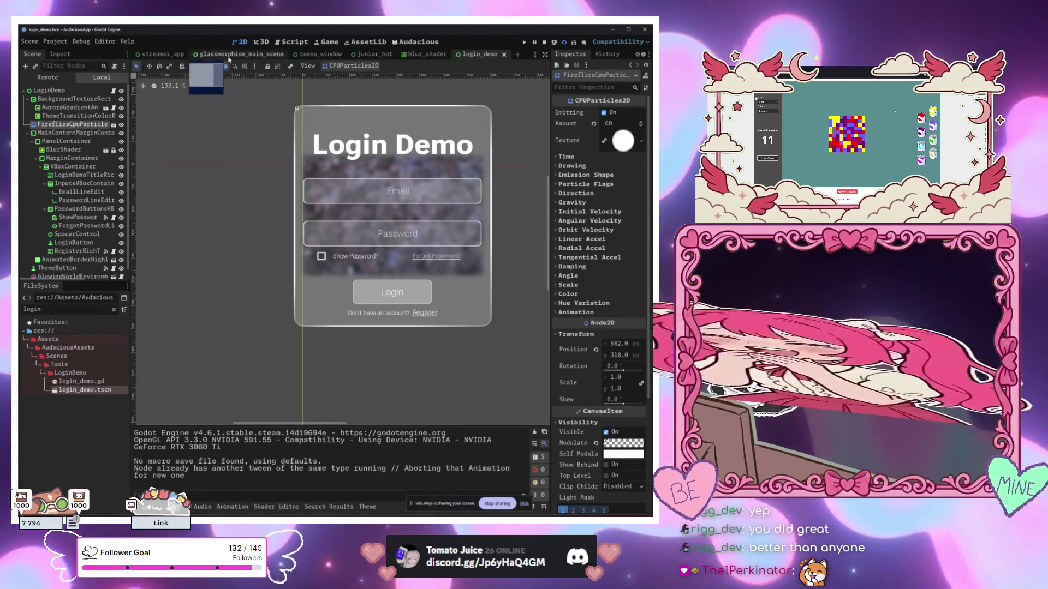
click(207, 54)
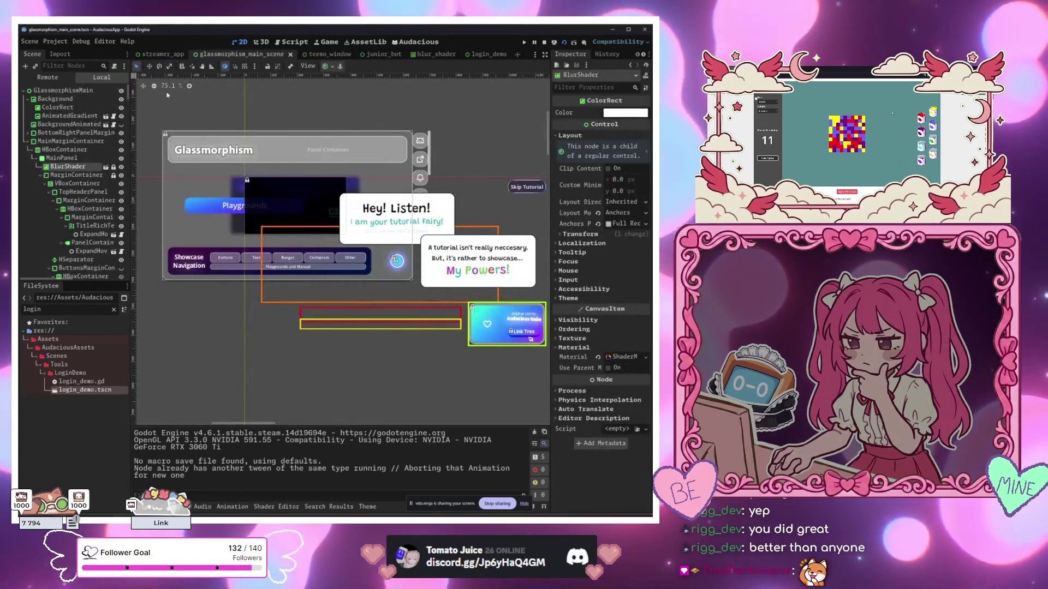
- In streamer_app, move FirefliesCpuParticles2D above PaletteSprite2D in the scene tree
click(176, 56)
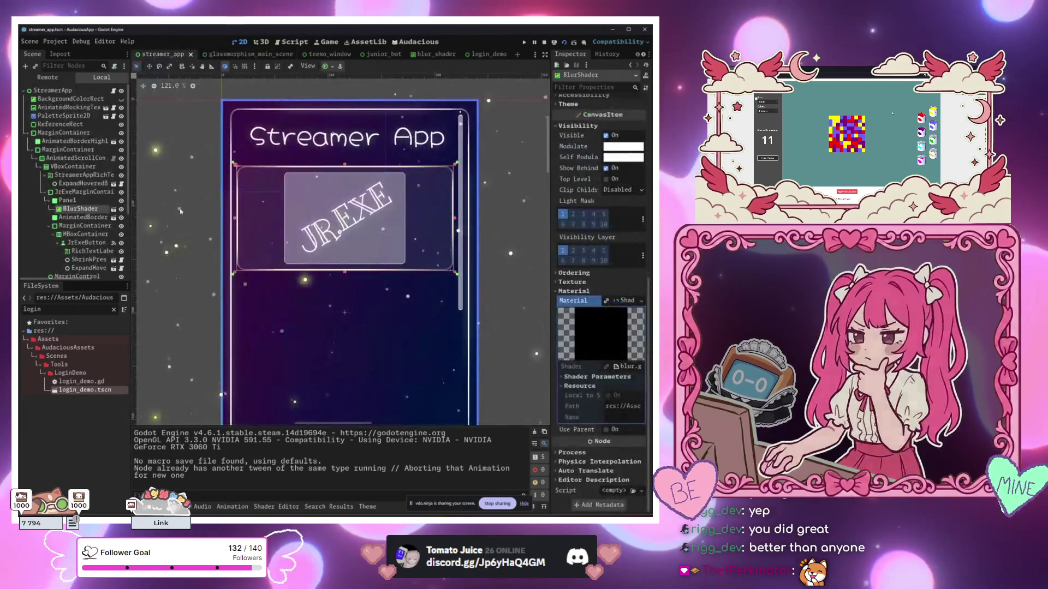
click(85, 117)
scroll(77, 180, down, 4)
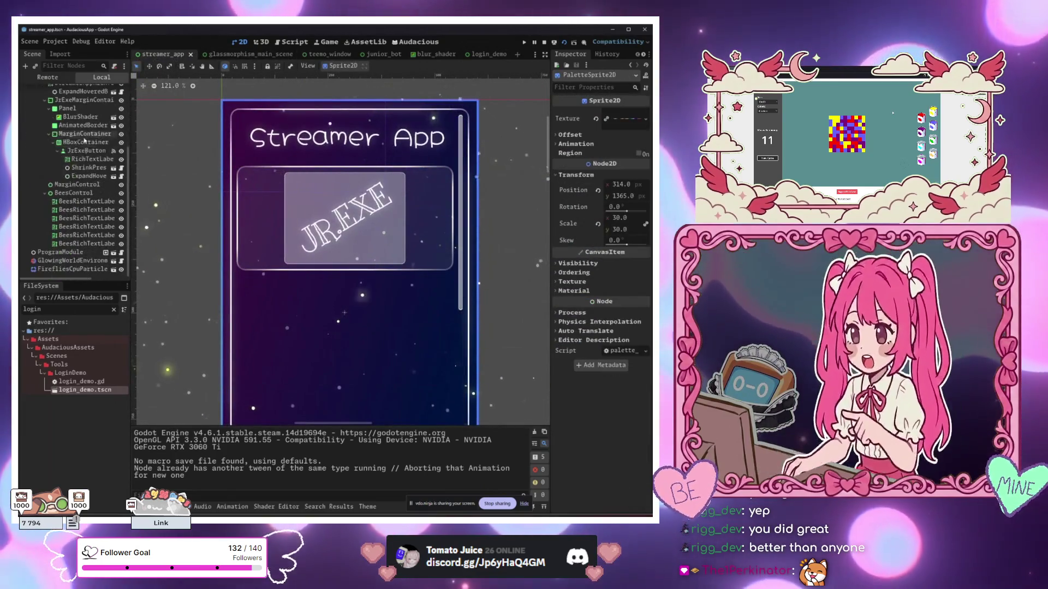
mouse_move(71, 269)
mouse_down()
mouse_move(103, 201)
mouse_move(58, 118)
mouse_move(58, 276)
mouse_up()
click(56, 124)
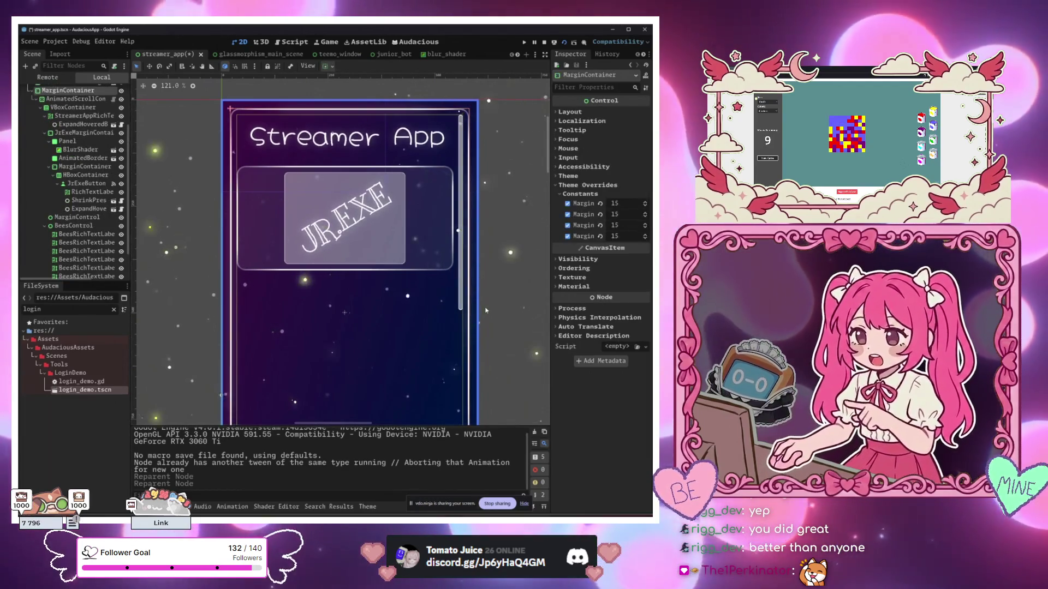
click(476, 313)
- Recentre the Streamer App panel and save the streamer_app scene
scroll(476, 312, down, 1)
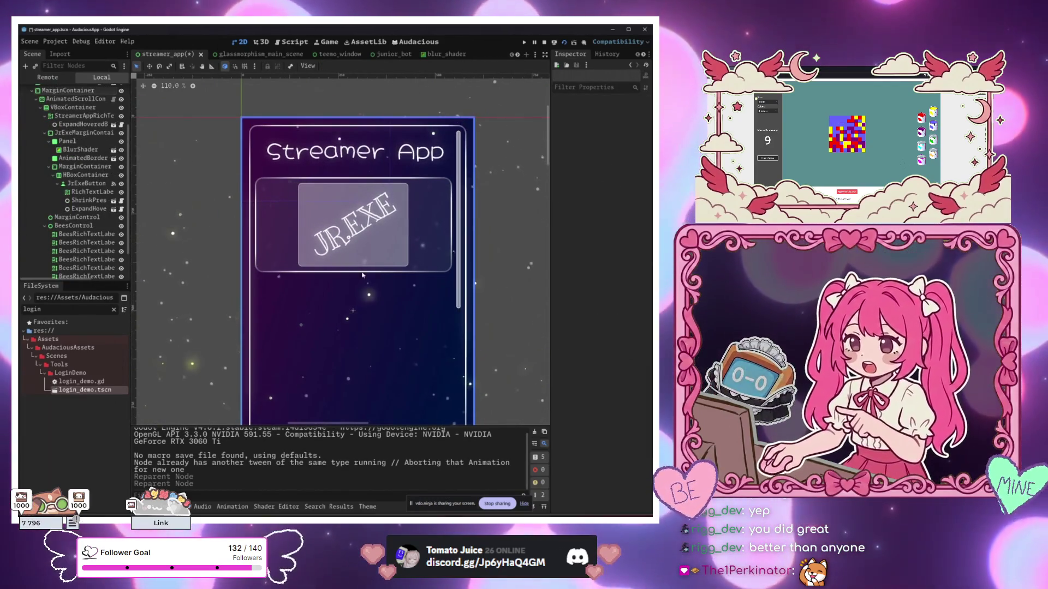
drag(355, 292, 406, 243)
scroll(406, 244, down, 3)
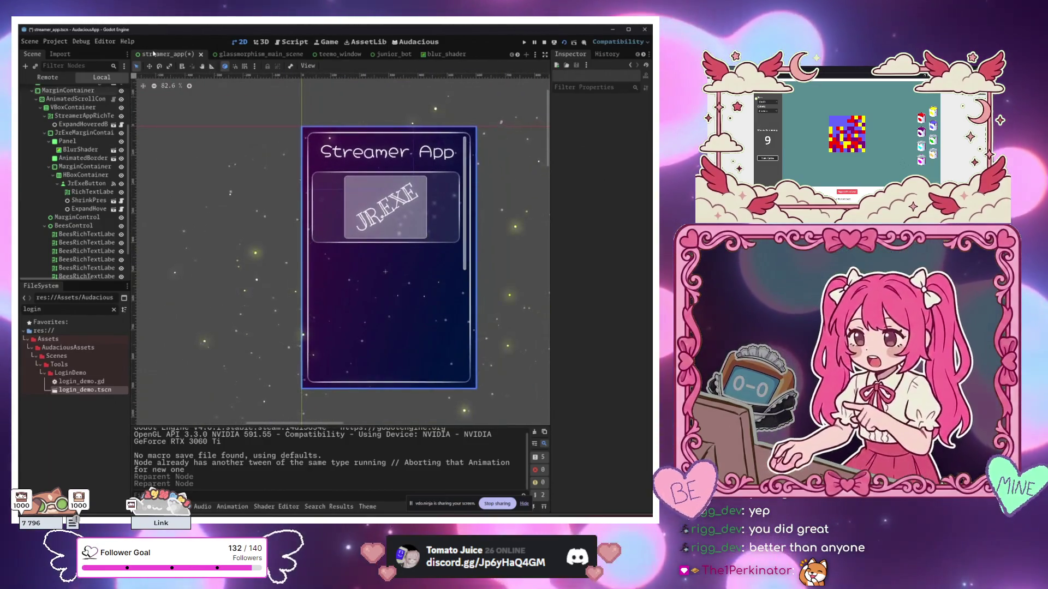
right_click(154, 53)
click(179, 99)
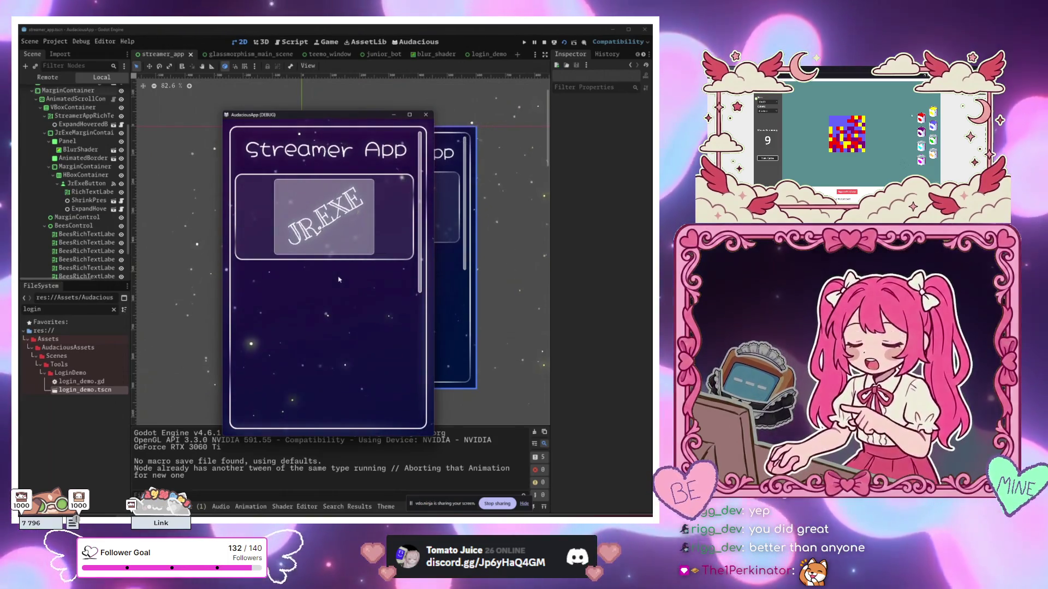
- Move the running AudaciousApp debug window aside, close it, and switch to the login_demo scene
mouse_move(344, 116)
mouse_down()
mouse_move(490, 87)
mouse_move(331, 93)
mouse_up()
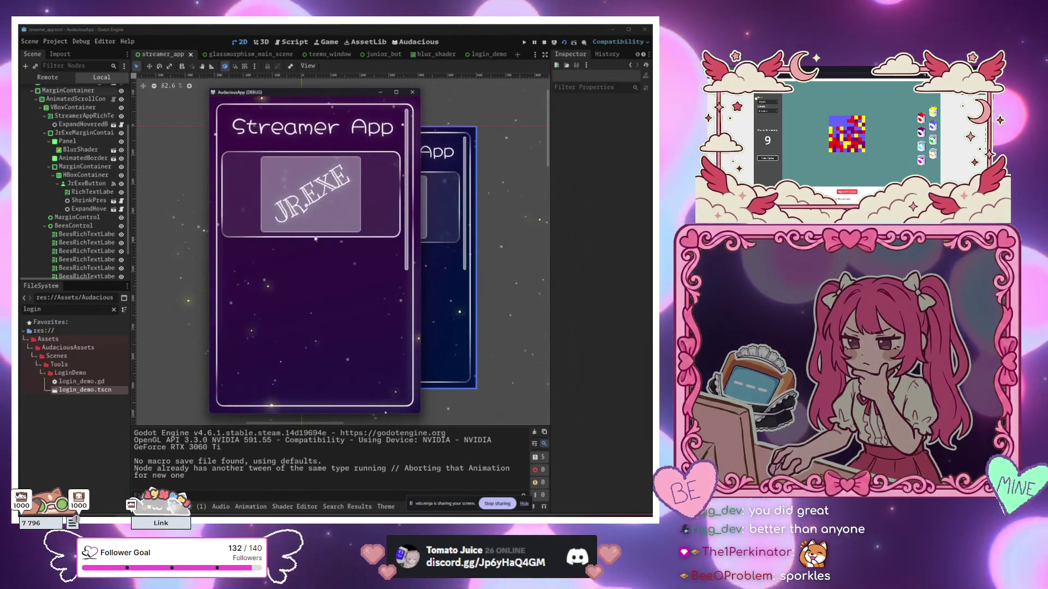
mouse_move(325, 100)
mouse_down()
mouse_move(505, 83)
mouse_move(287, 107)
mouse_up()
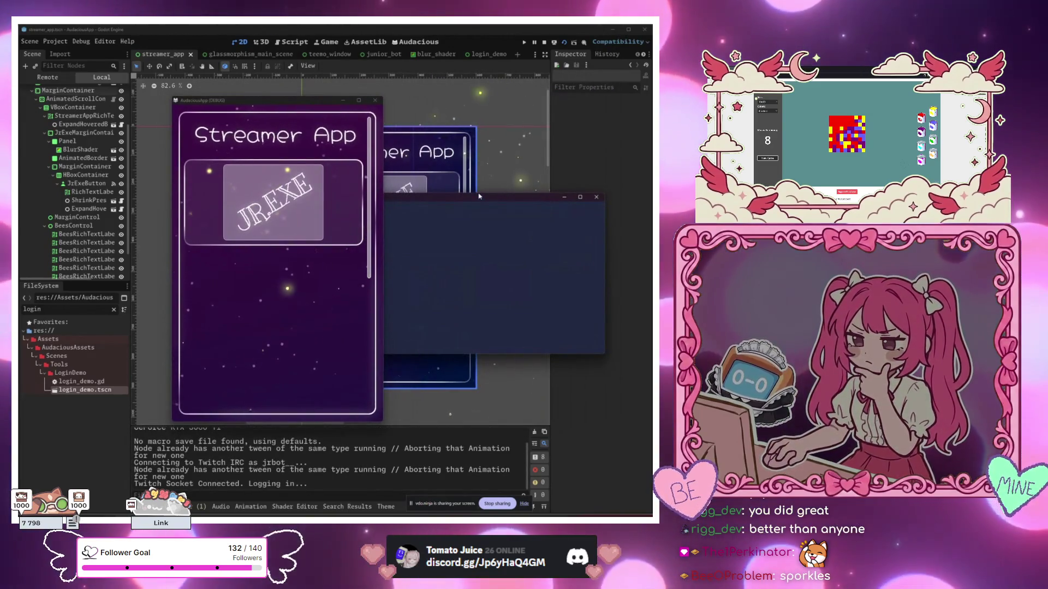
click(597, 198)
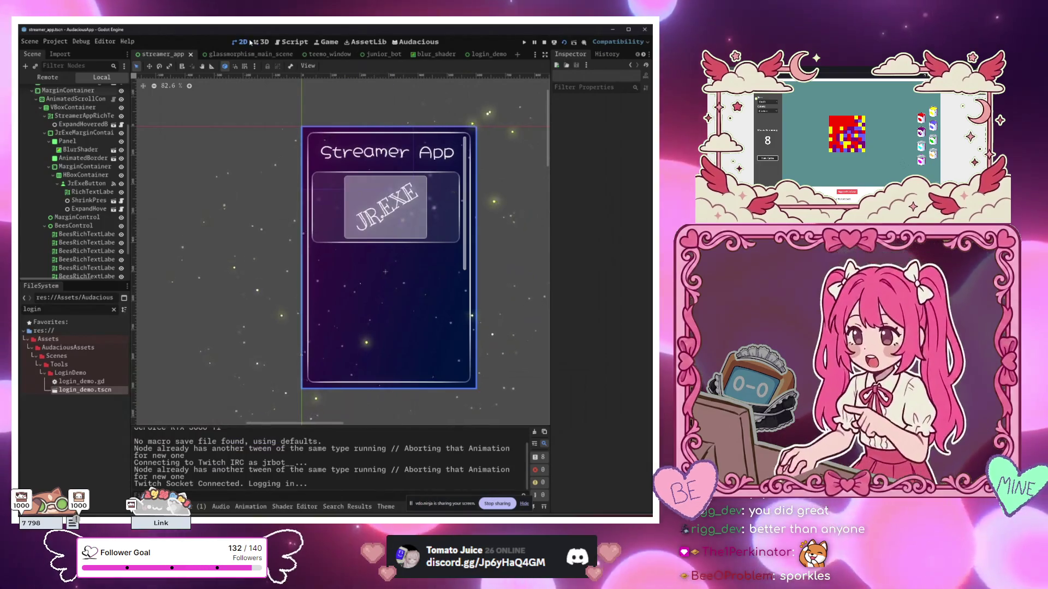
click(486, 54)
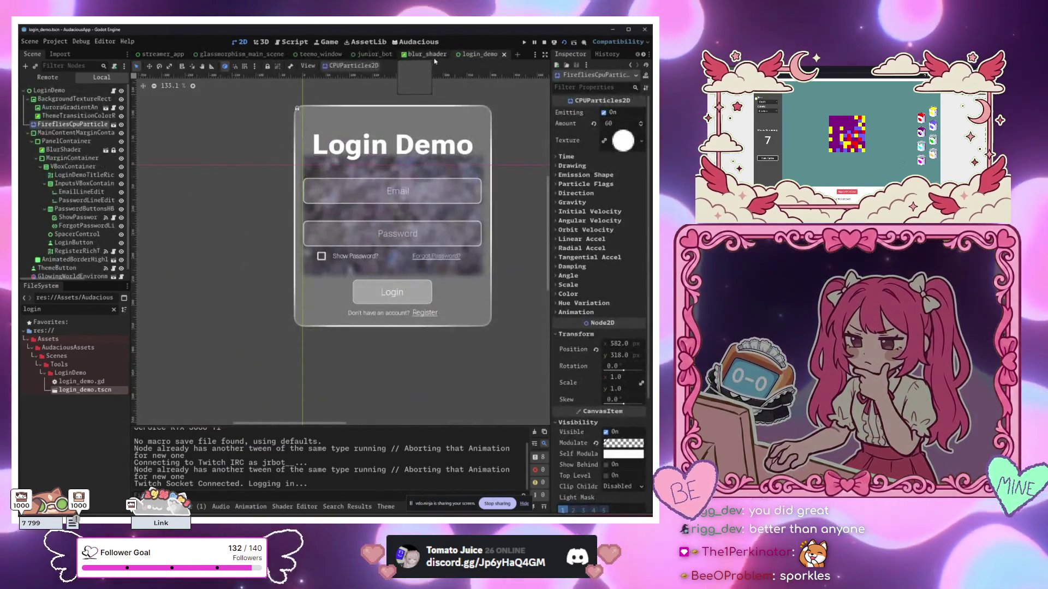
- Give the junior_bot JuniorBot root the Theme resource as its theme, then bring up Google Fonts
click(371, 54)
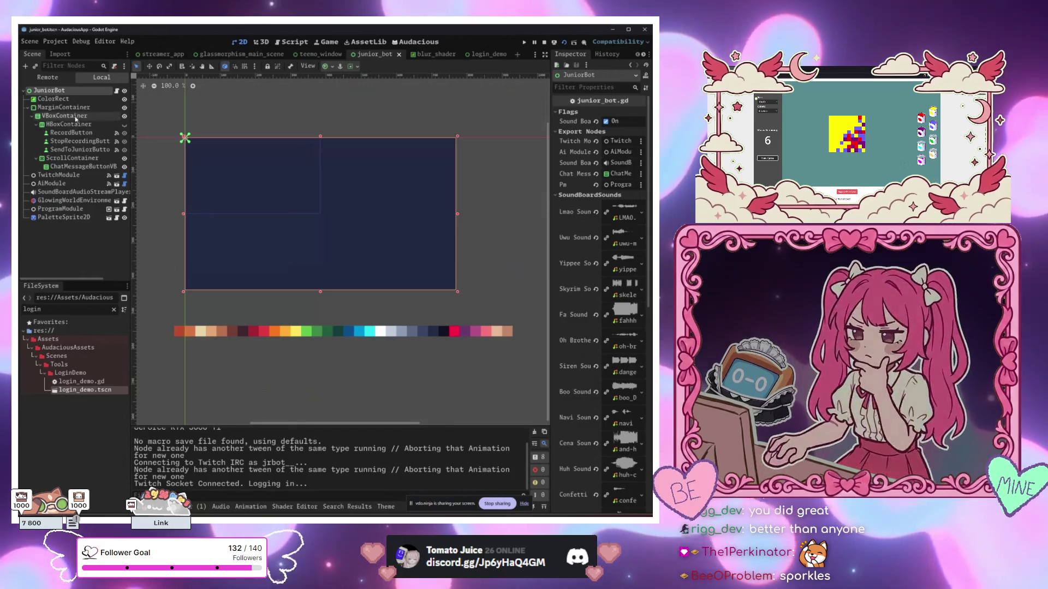
click(76, 116)
click(64, 108)
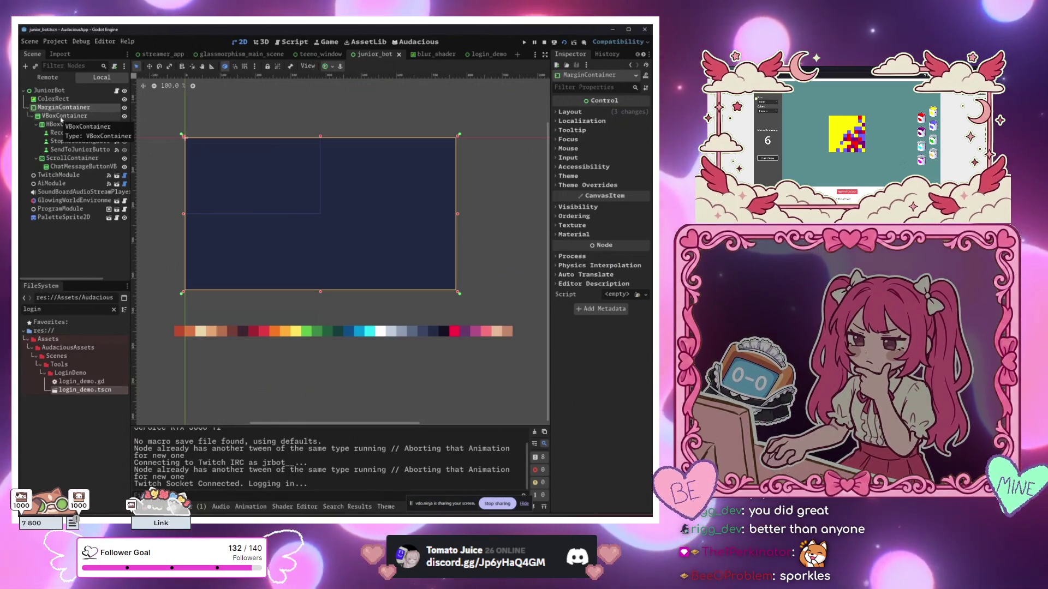
click(49, 90)
scroll(609, 345, down, 5)
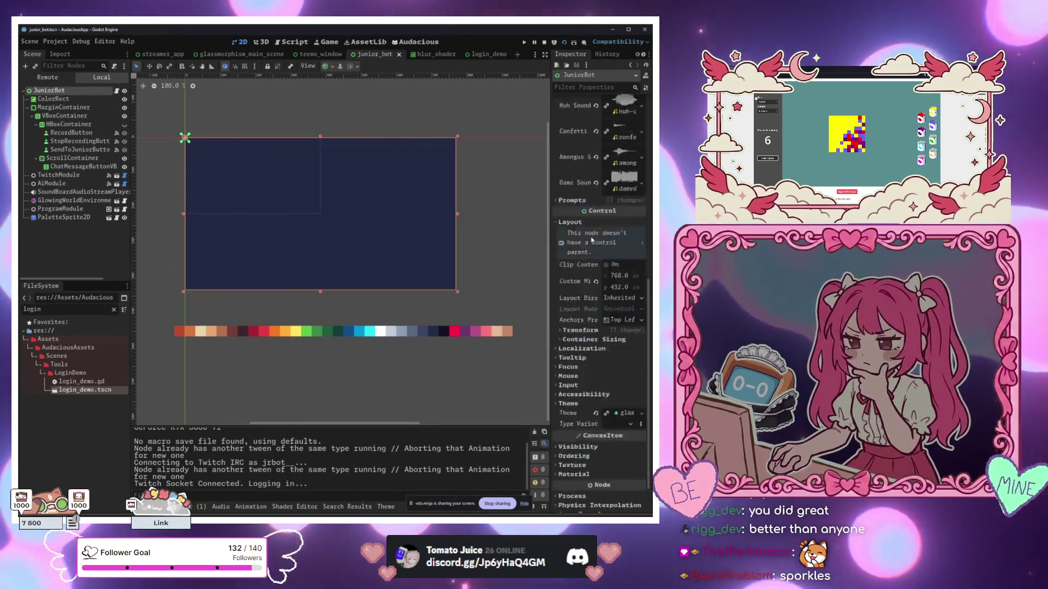
click(616, 371)
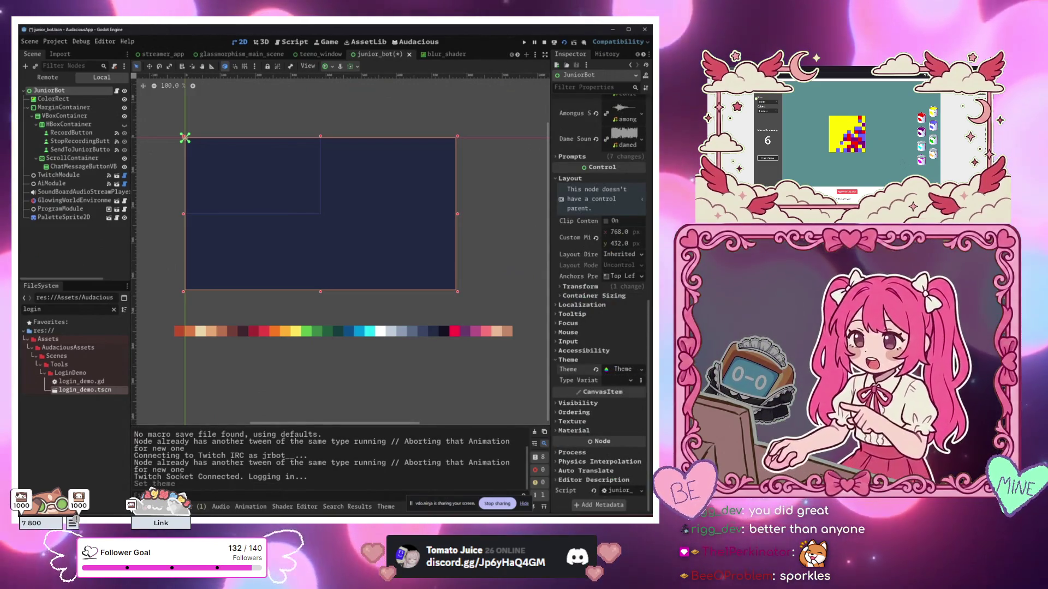
click(87, 513)
click(125, 483)
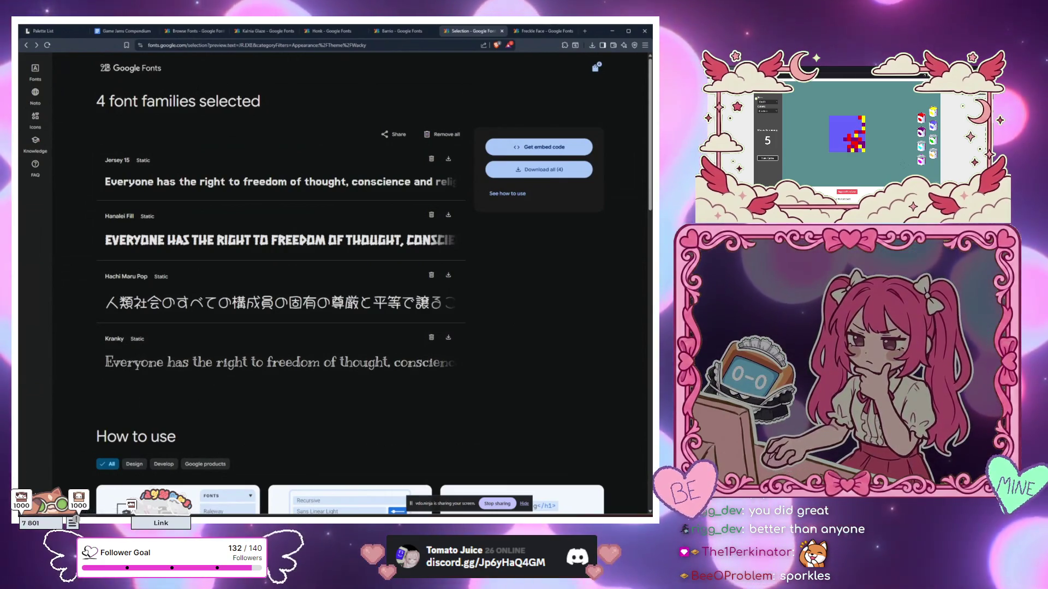
- Bring the running Streamer App forward, hide it again, and Alt+Tab back to Godot
mouse_move(122, 513)
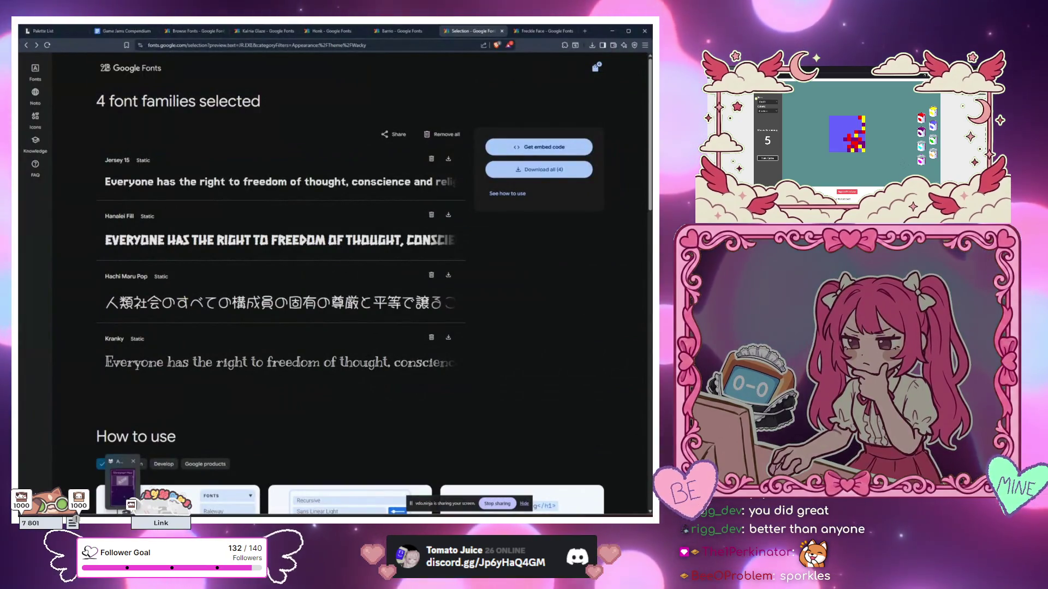
click(123, 483)
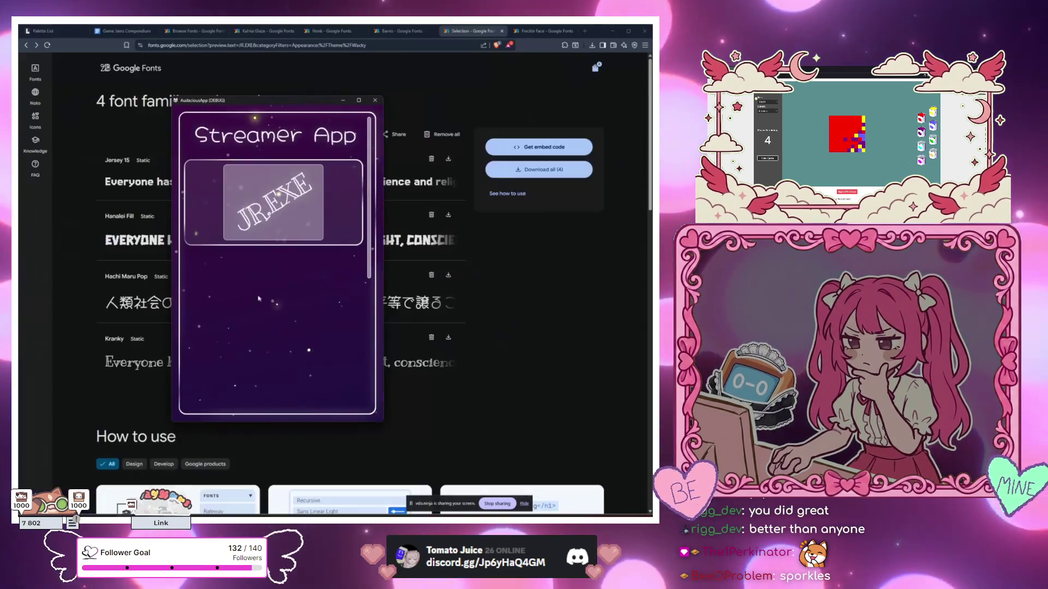
click(138, 424)
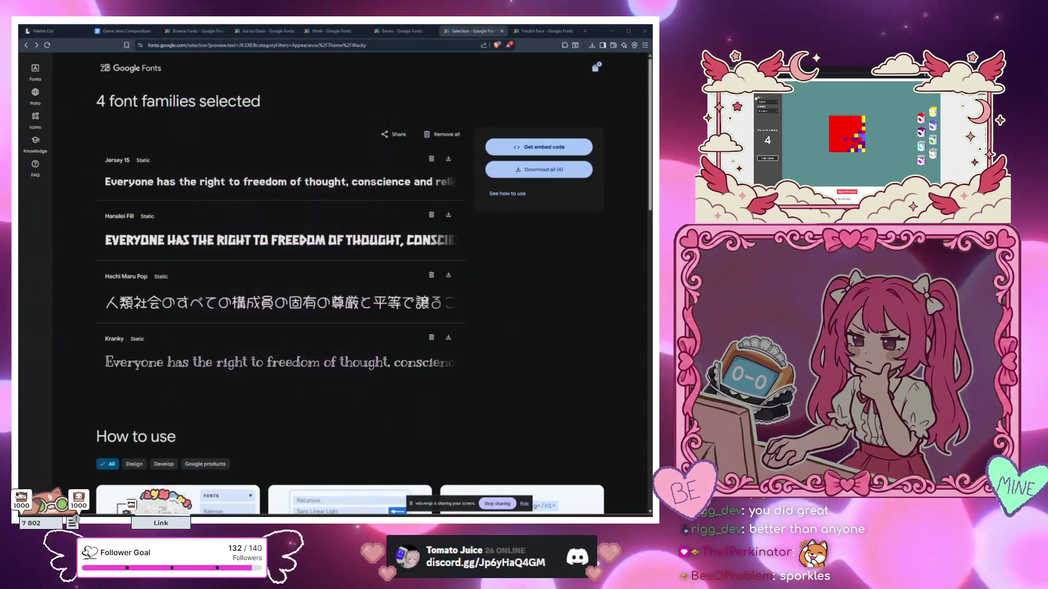
mouse_move(87, 516)
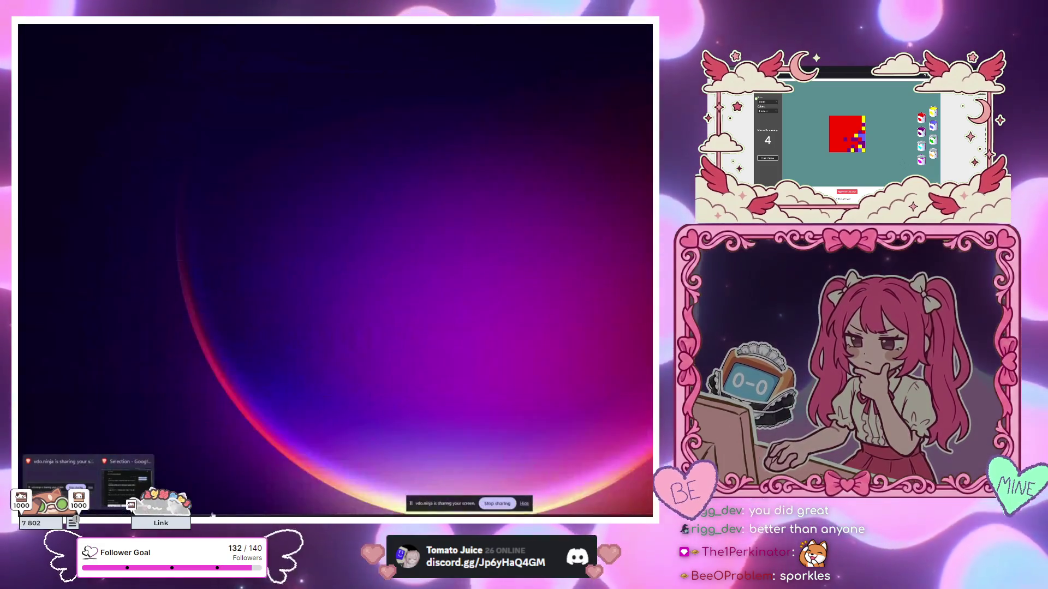
key(alt+Tab)
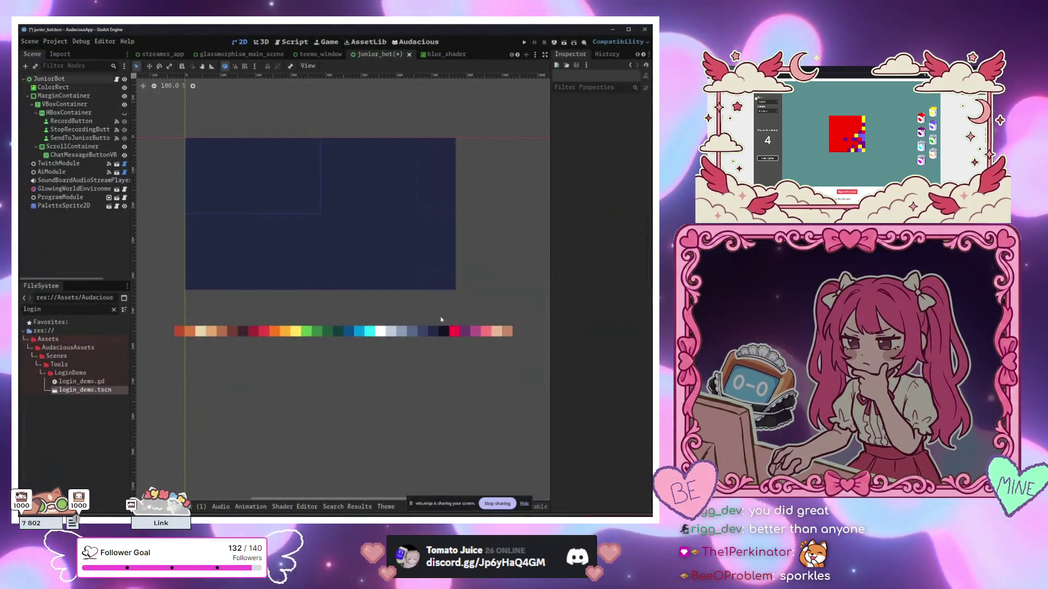
click(49, 78)
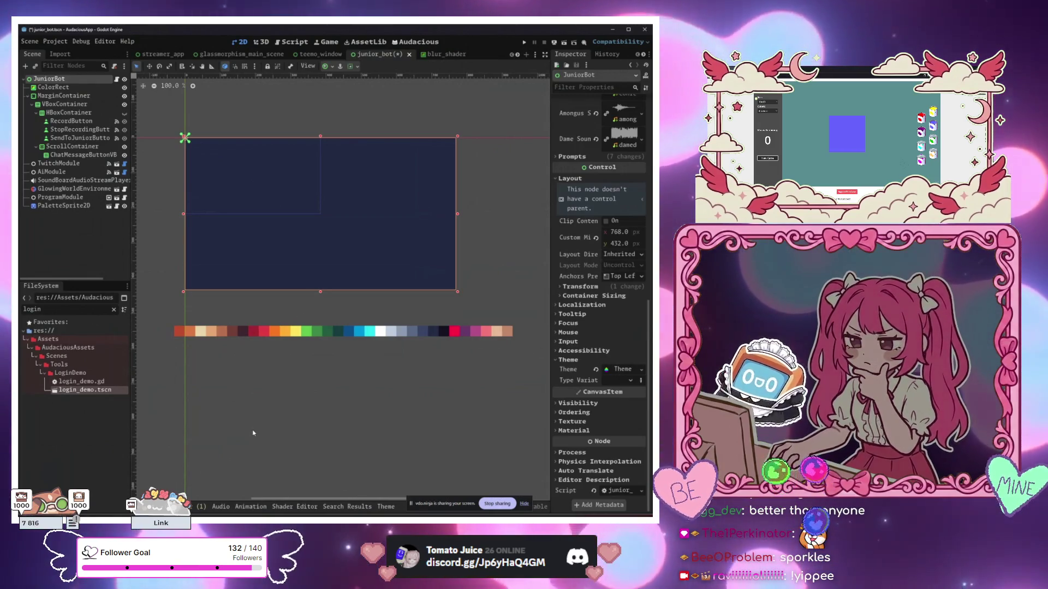
click(331, 291)
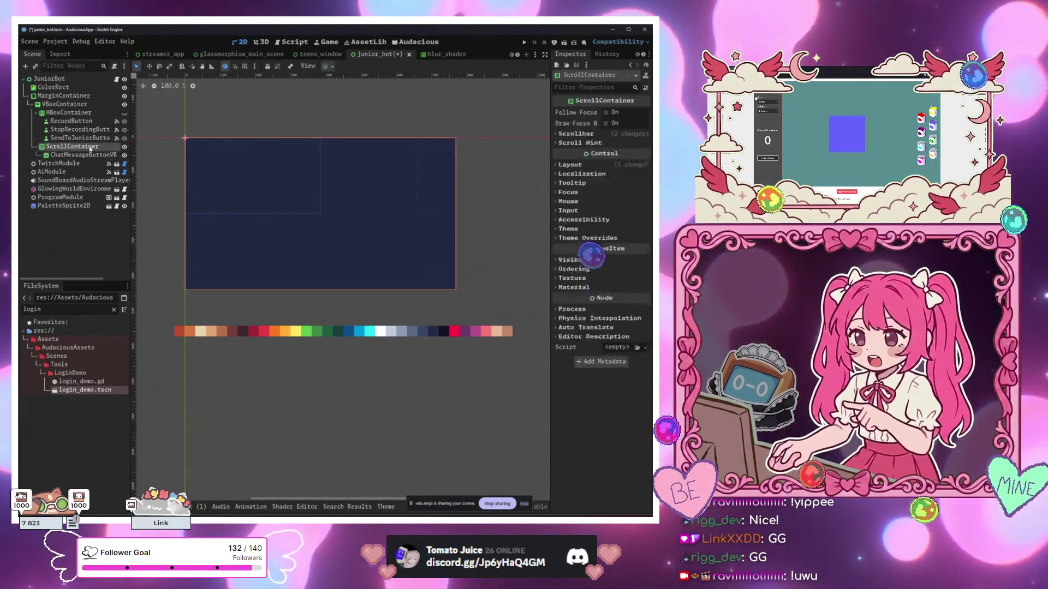
click(60, 80)
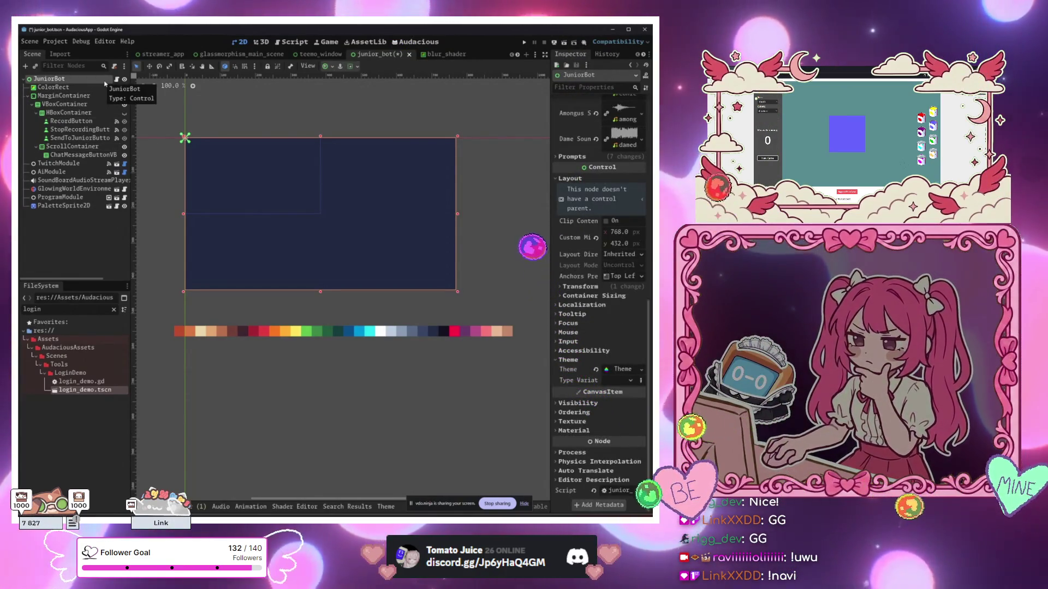
- Create a Panel node under MarginContainer and place it above VBoxContainer
key(ctrl+a)
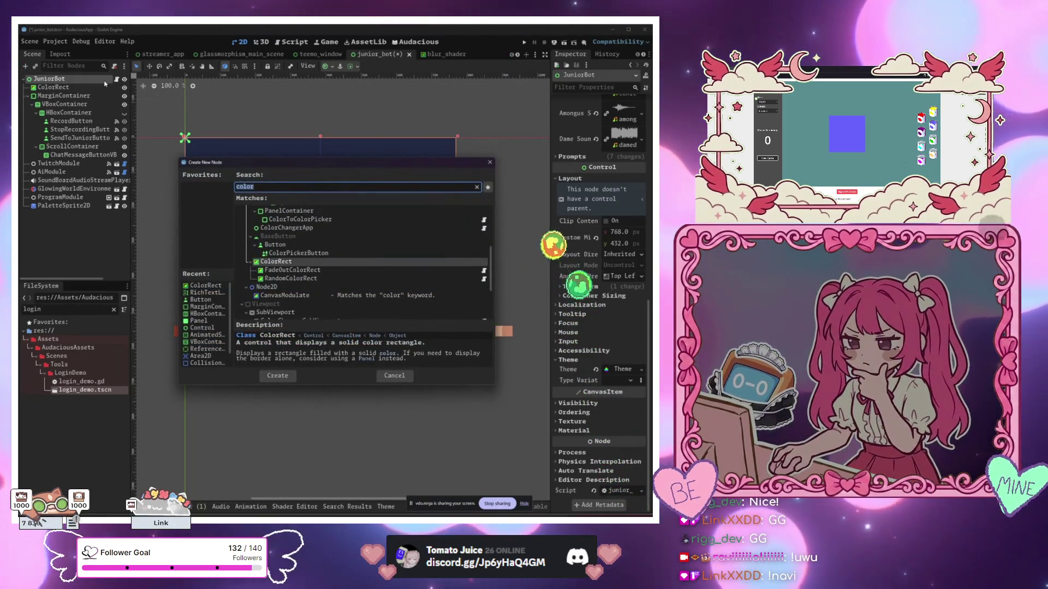
click(71, 111)
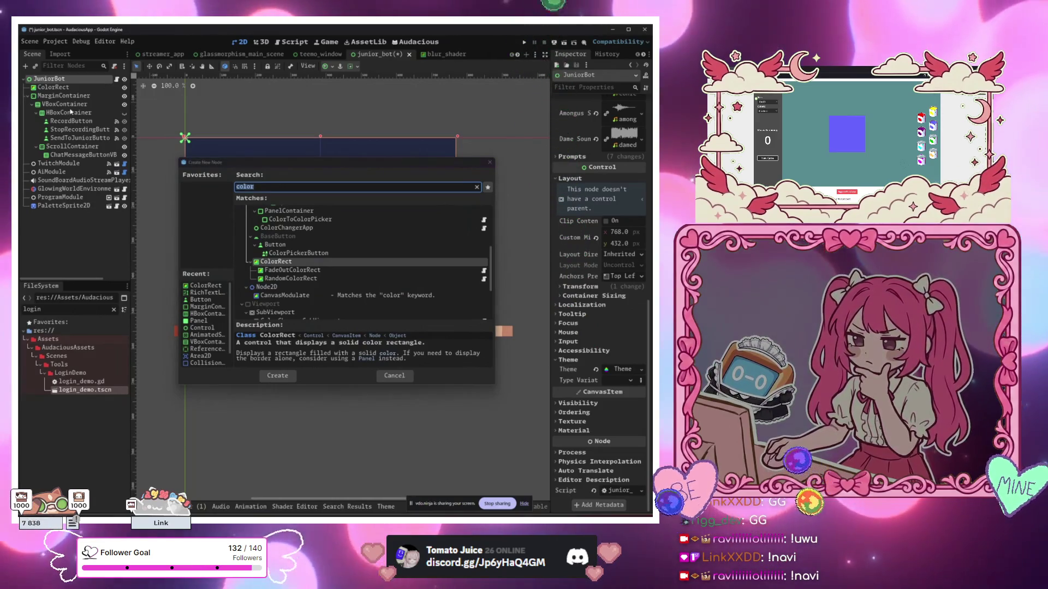
click(490, 162)
click(64, 96)
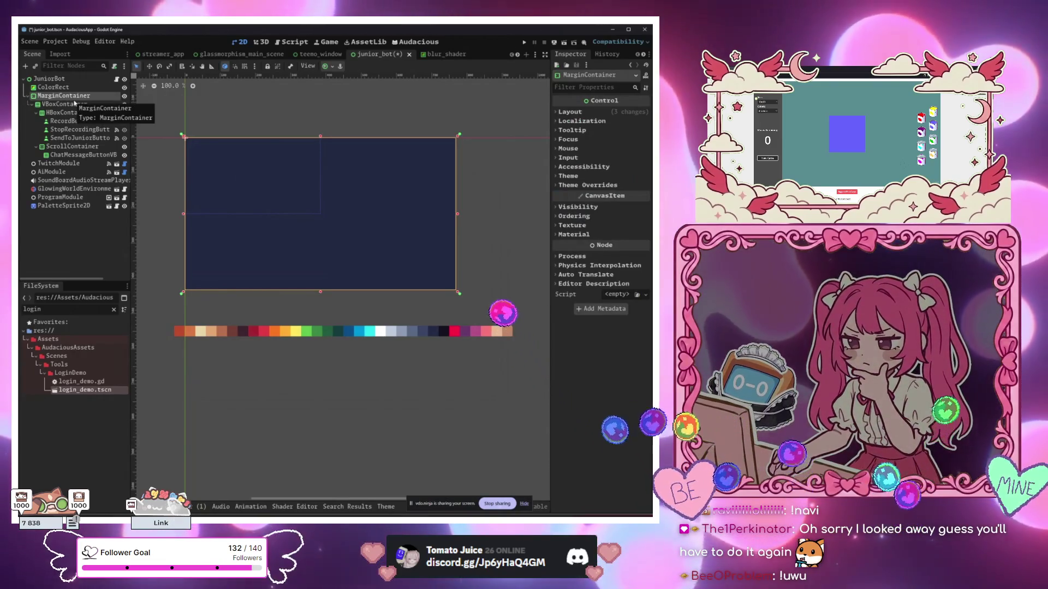
key(ctrl+a)
text(panel)
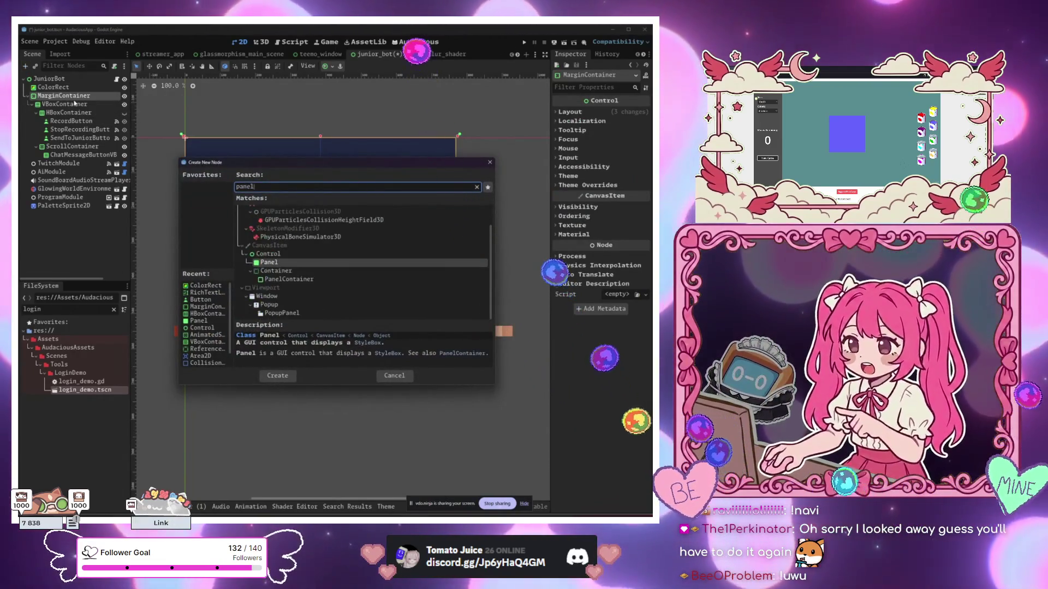
key(Return)
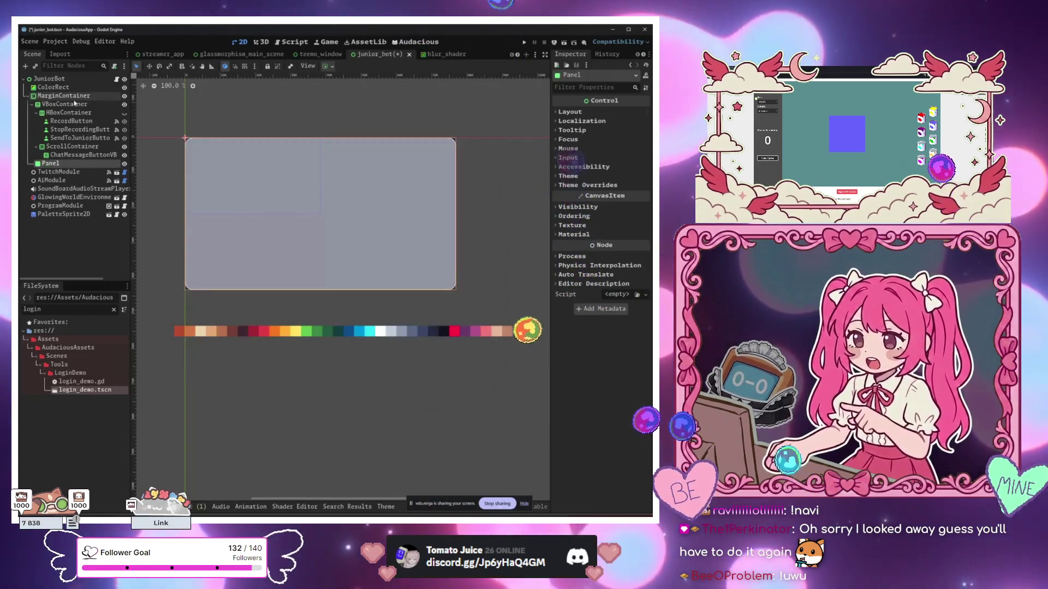
drag(57, 163, 57, 102)
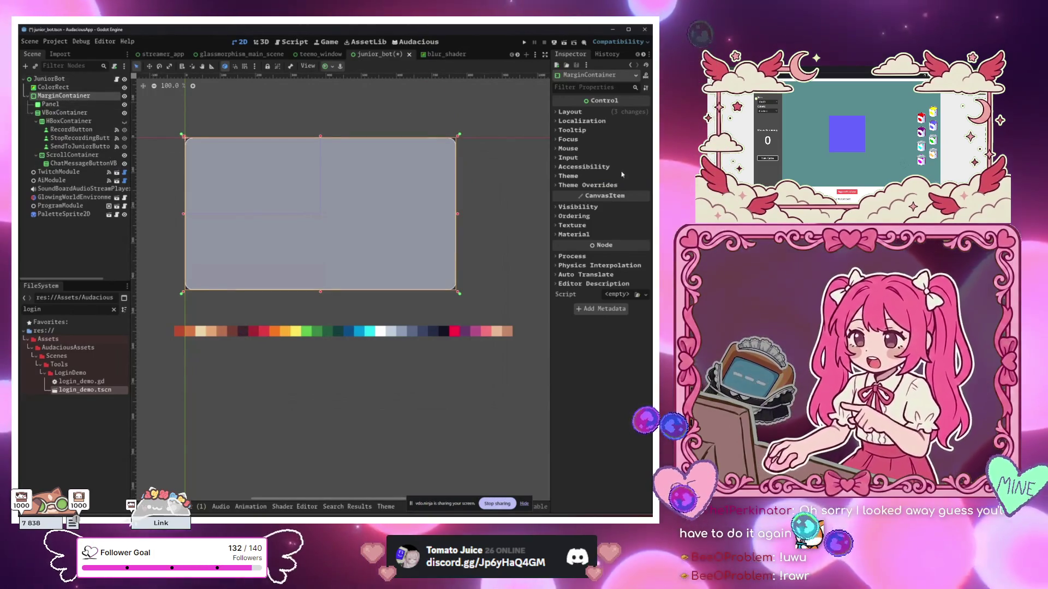
- Set MarginContainer's Margin Left, Top, Right and Bottom constant overrides to 15
click(588, 185)
click(580, 193)
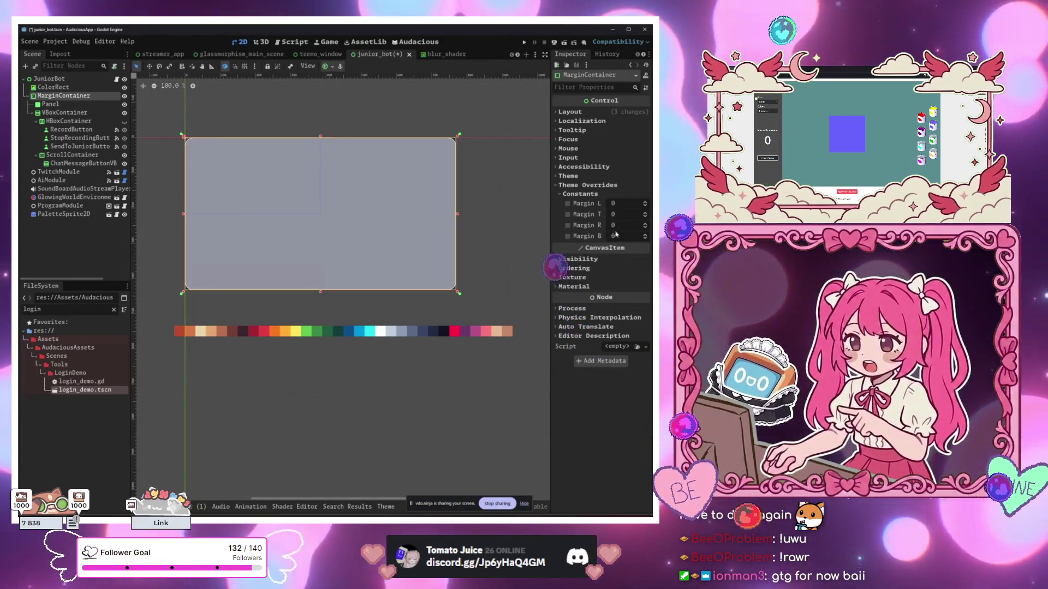
click(618, 203)
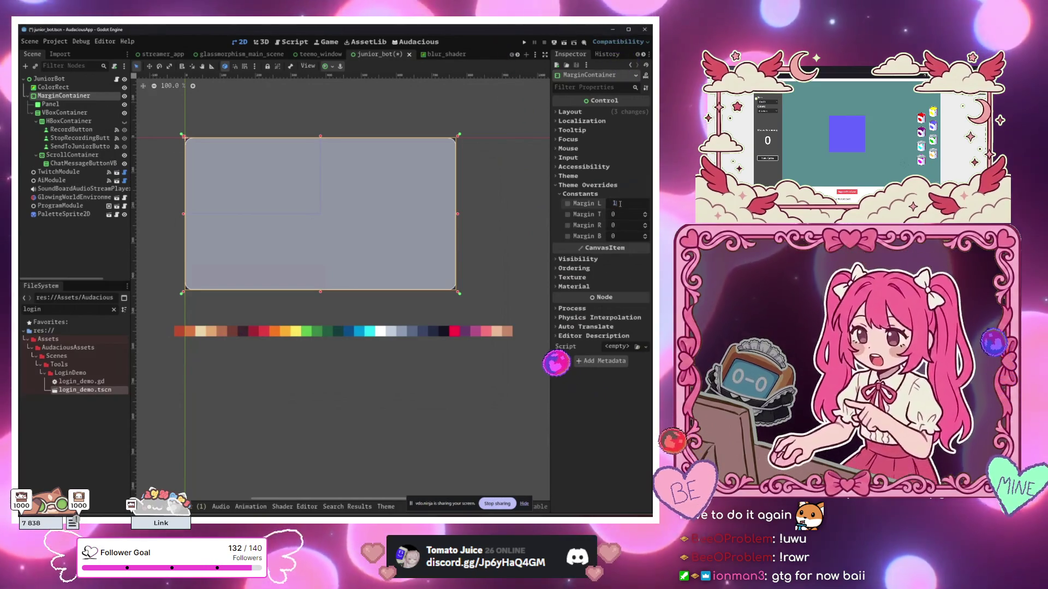
text(5)
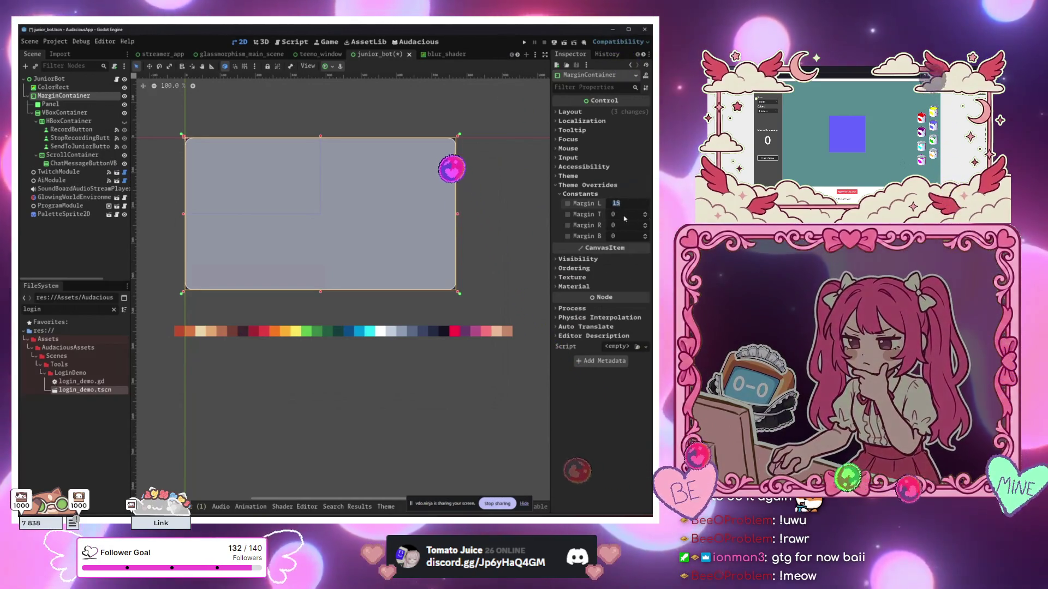
key(Tab)
text(15)
key(Tab)
text(15)
key(Return)
key(Return)
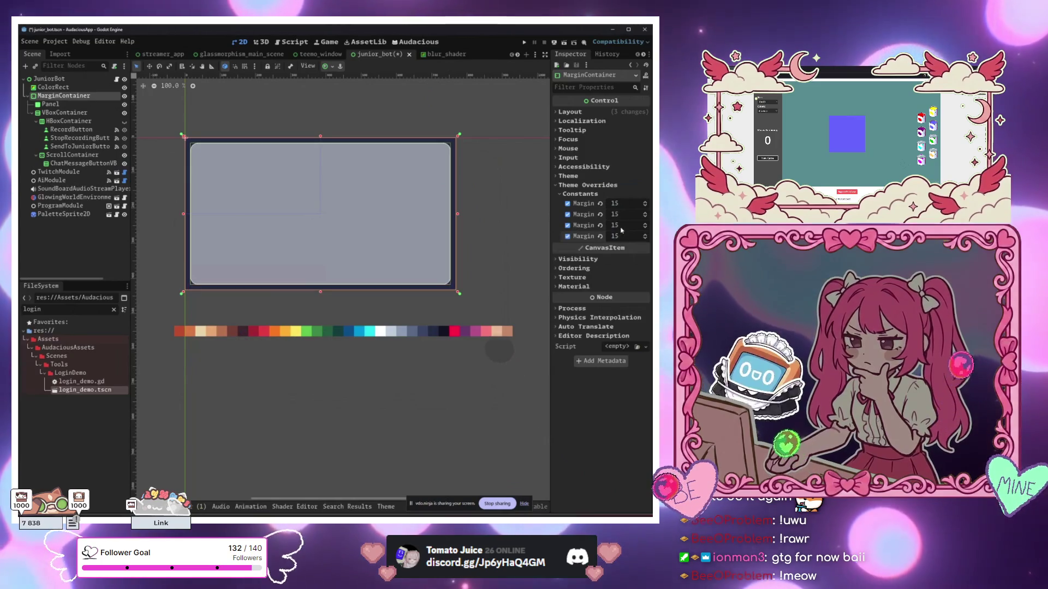
click(64, 113)
click(73, 138)
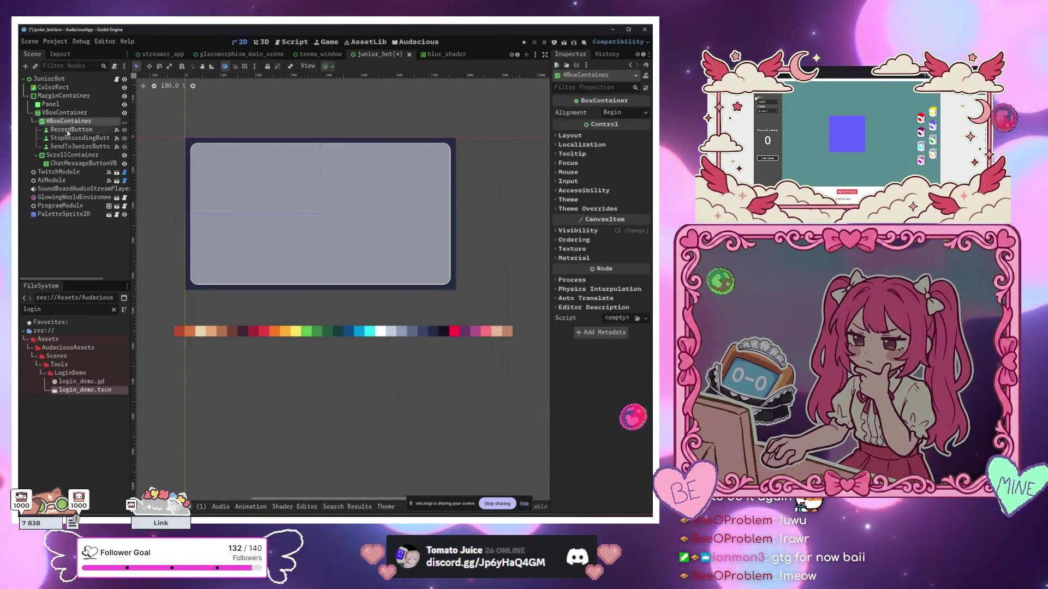
click(50, 104)
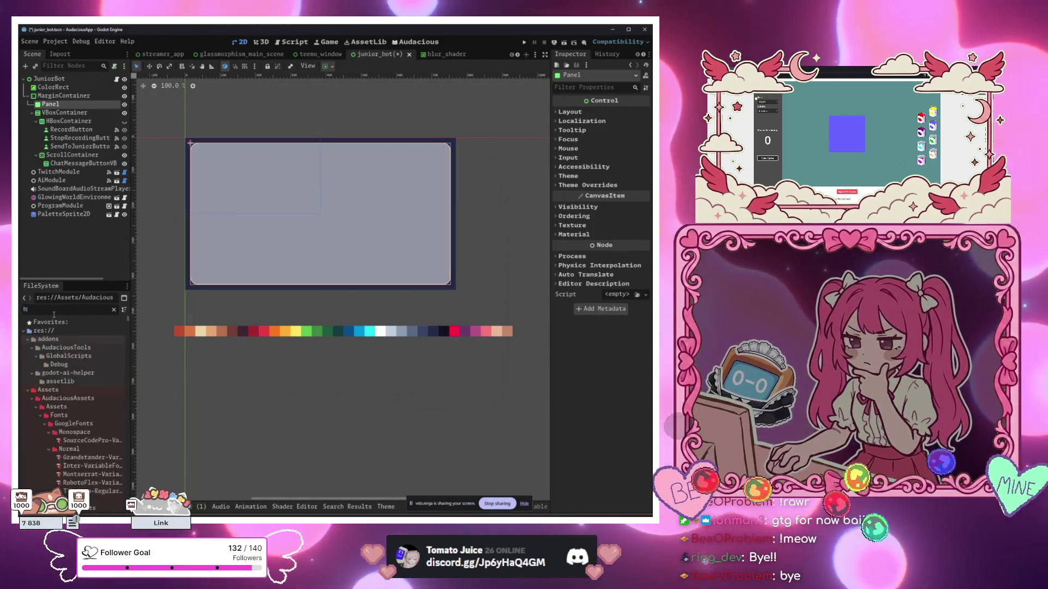
- Add an instance of the animated border highlights scene, found by searching 'animated_'
key(BackSpace)
key(BackSpace)
text(anim)
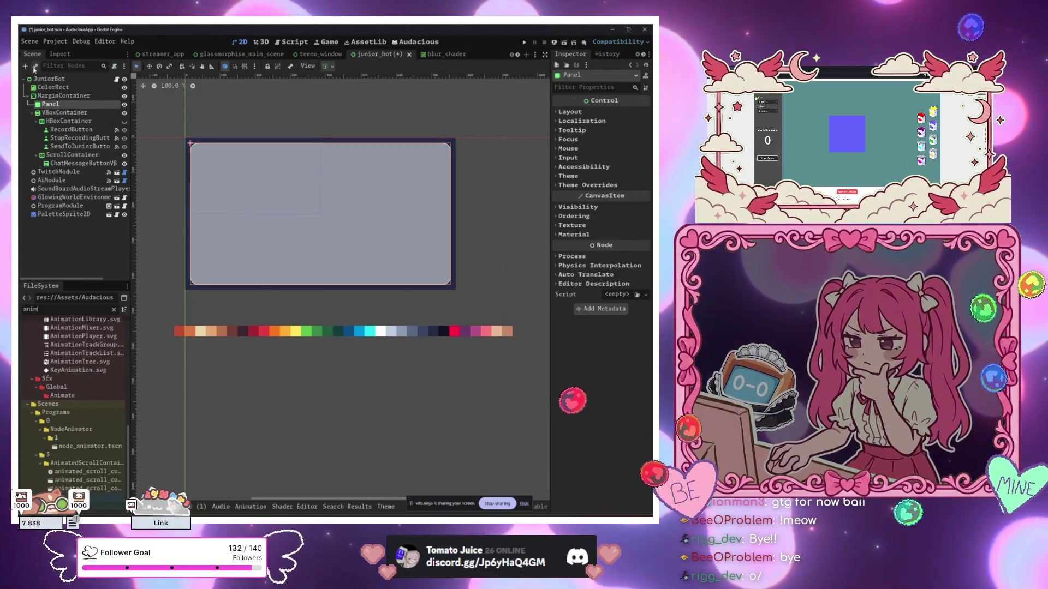
click(35, 66)
text(animated_)
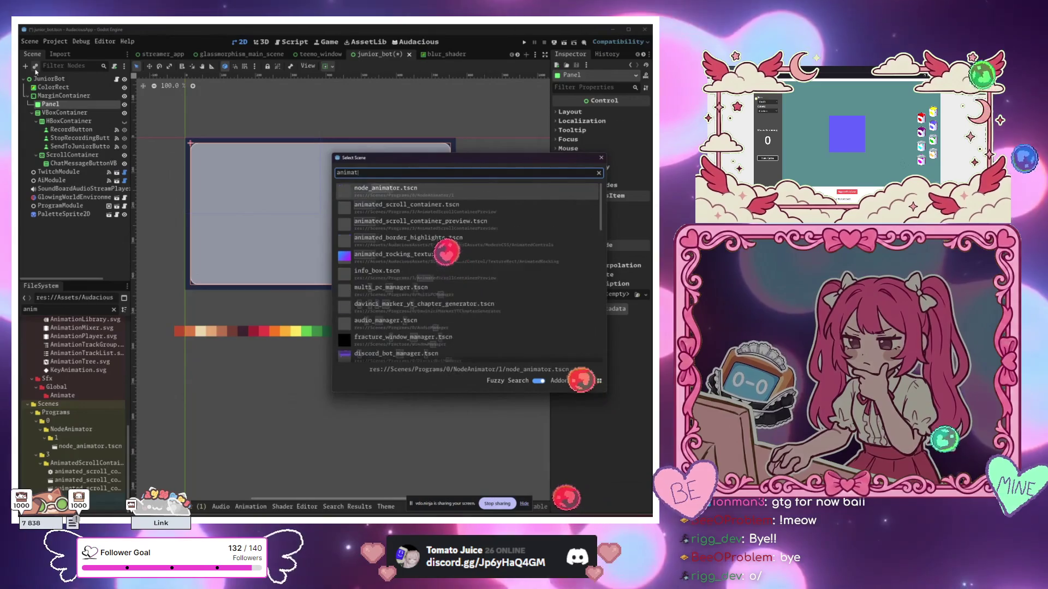
key(Down)
key(Down)
key(Return)
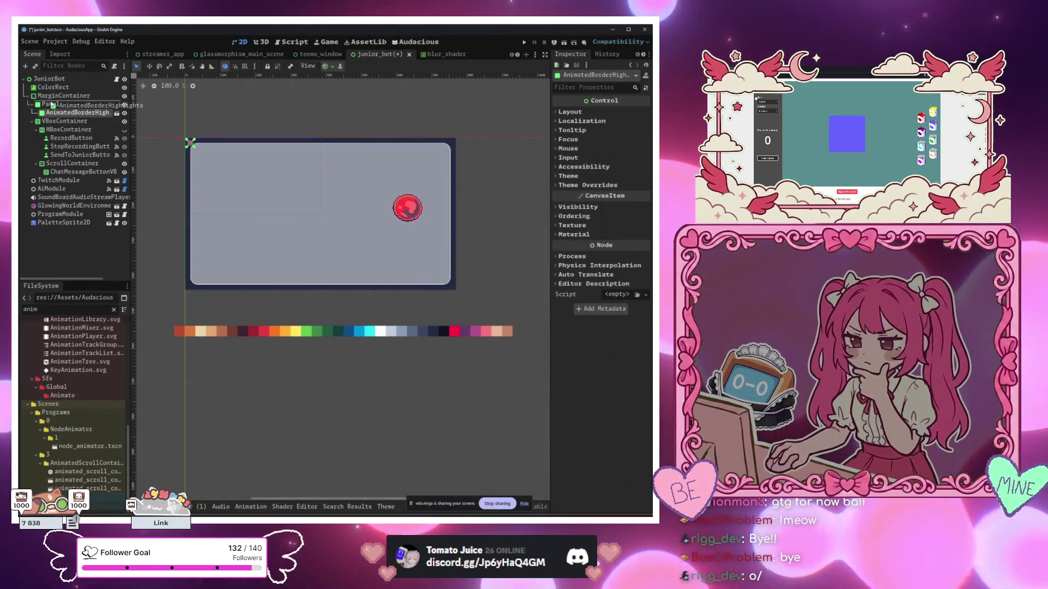
- Move AnimatedBorderHighlights above Panel, then select Panel and expand its Theme Overrides
drag(53, 104, 54, 102)
scroll(268, 192, up, 4)
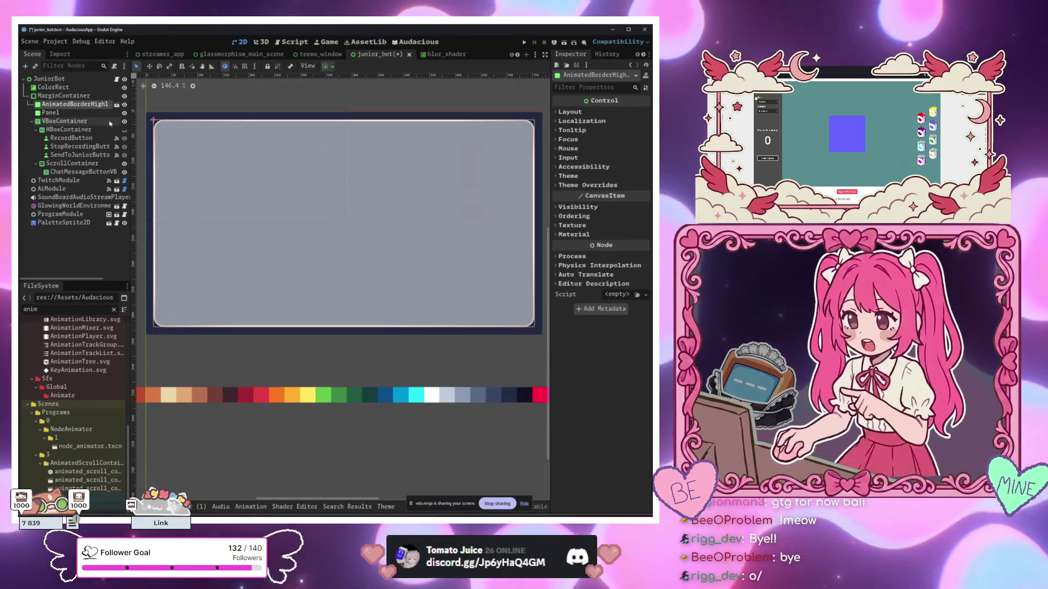
click(97, 112)
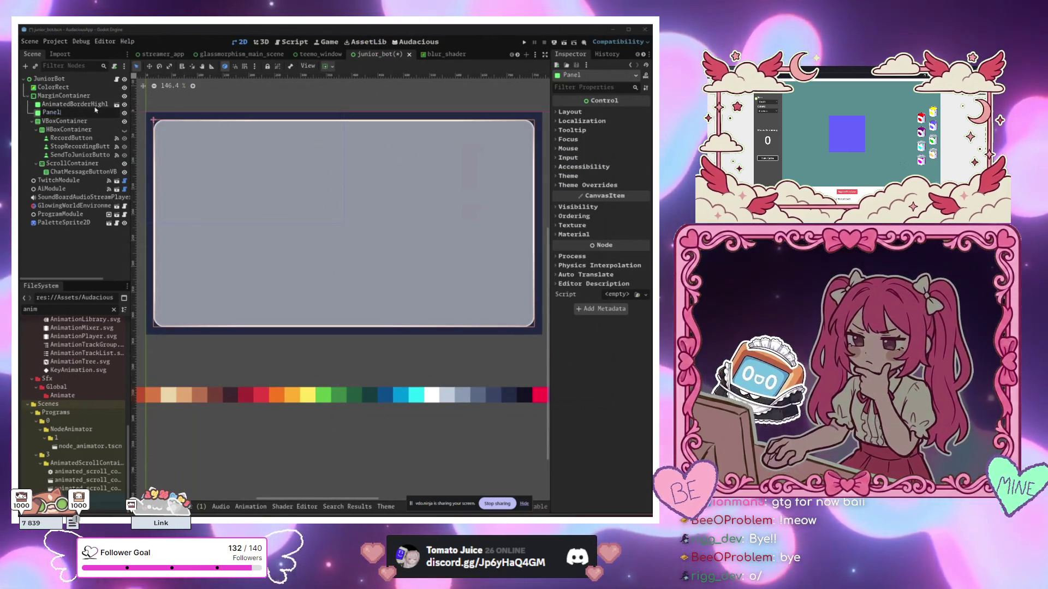
click(71, 121)
click(76, 113)
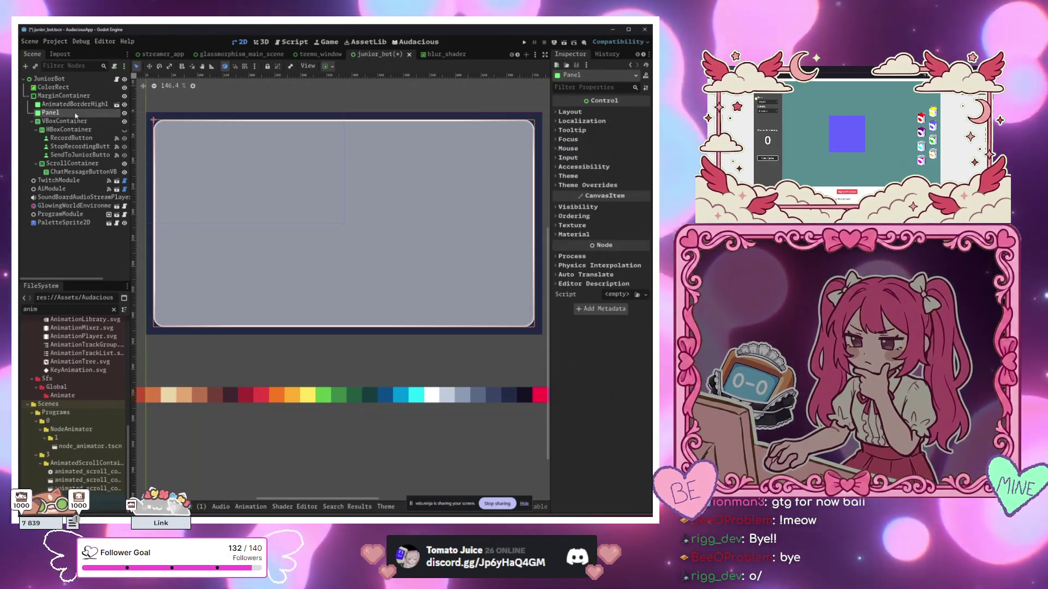
click(638, 185)
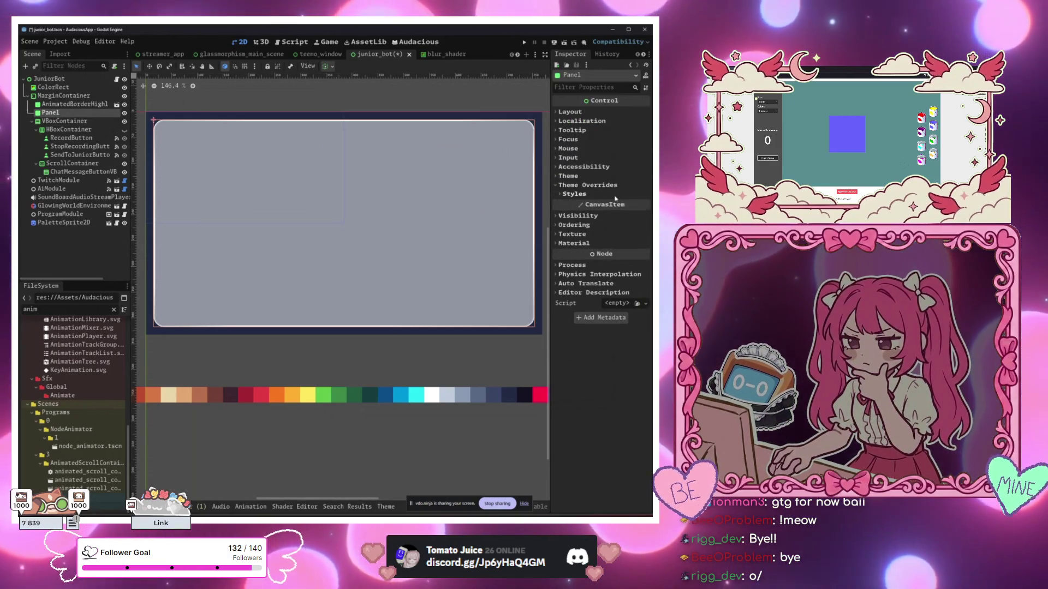
- Assign glassmorphism_borderless_default_panel_alpha_none.tres to Panel's Styles > Panel slot, filtering files by 'glassmo'
scroll(89, 371, up, 2)
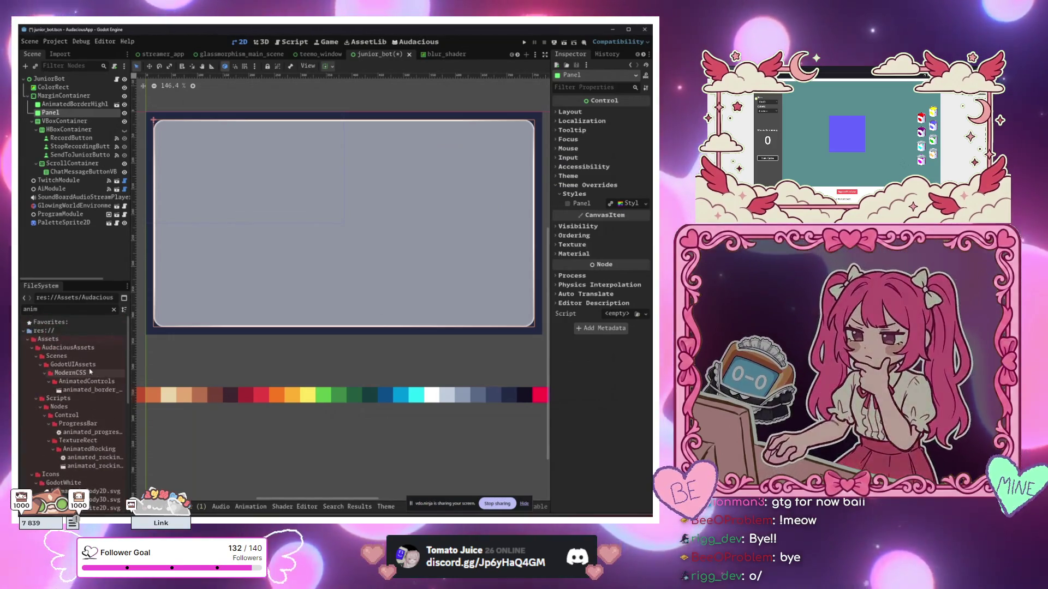
scroll(89, 371, up, 10)
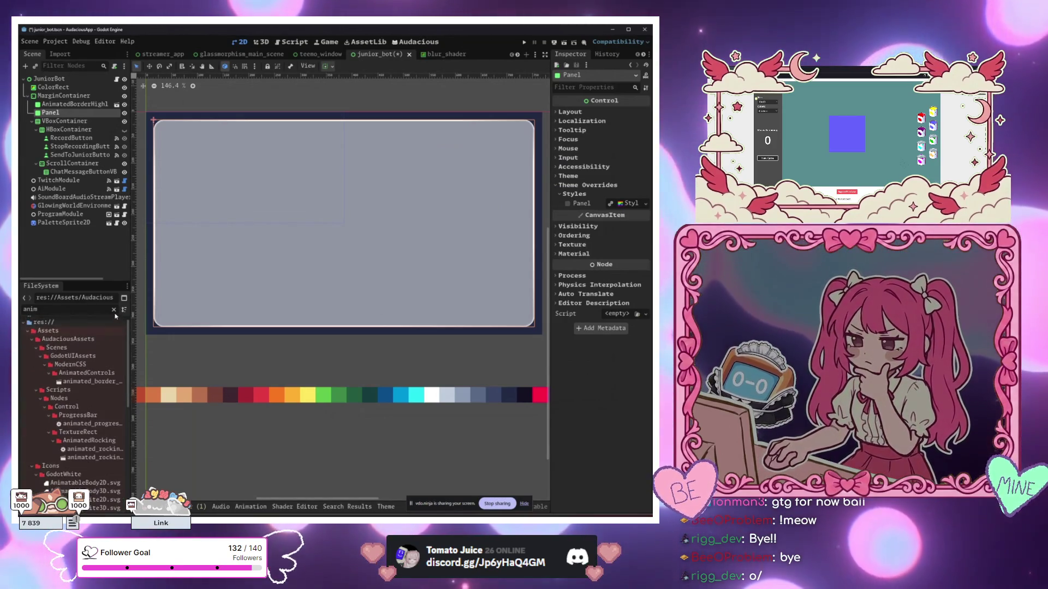
double_click(94, 310)
text(glassmo)
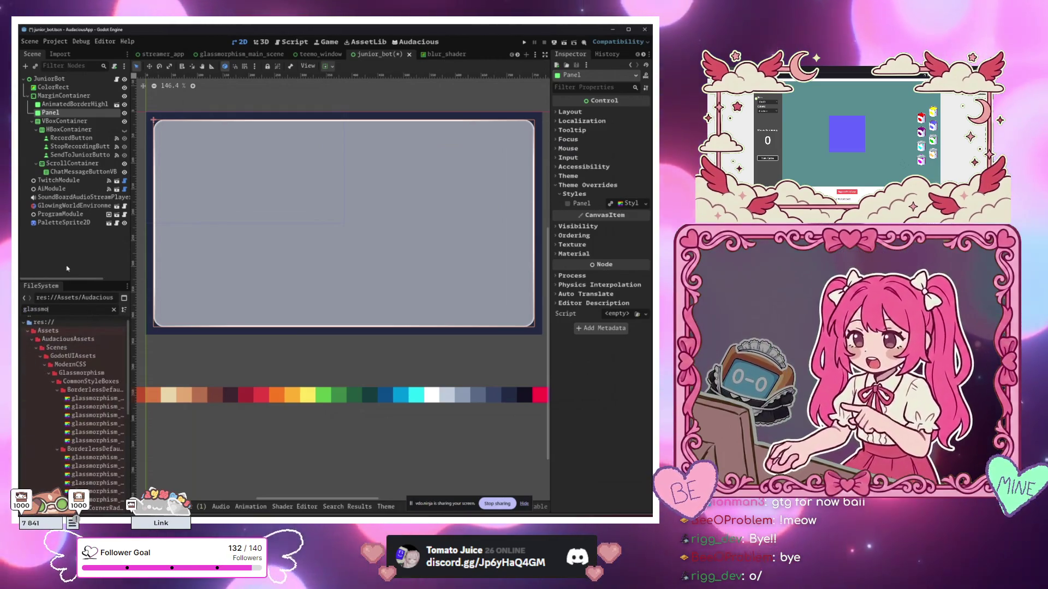
scroll(90, 370, down, 5)
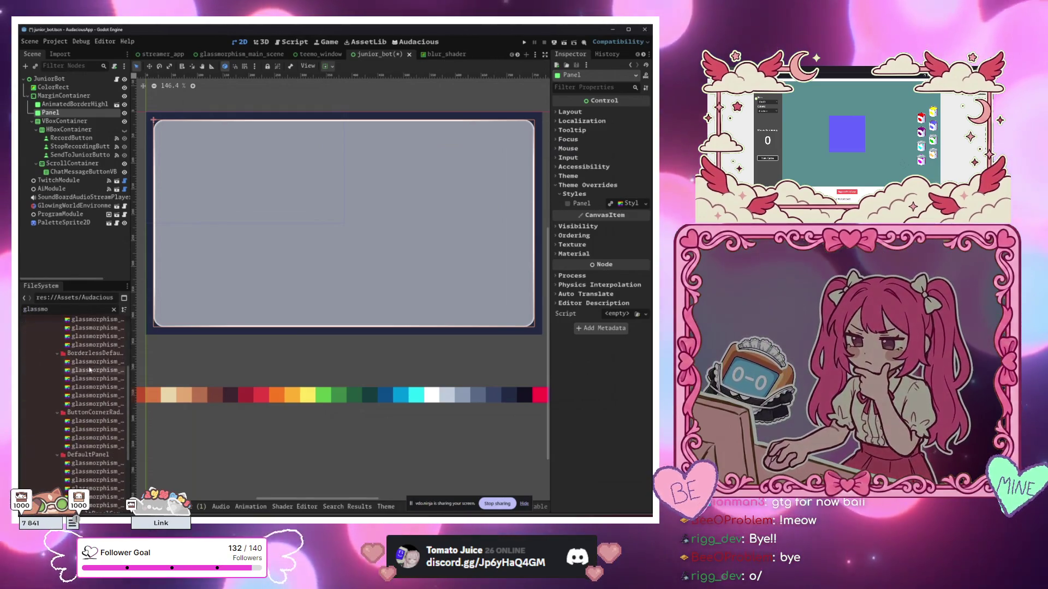
scroll(95, 388, up, 5)
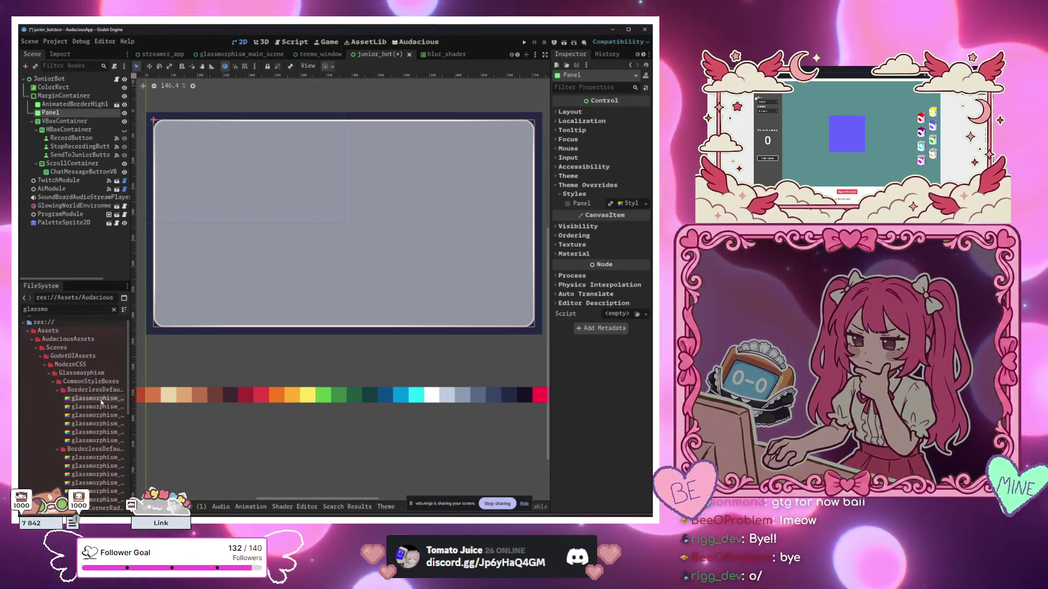
drag(134, 402, 273, 402)
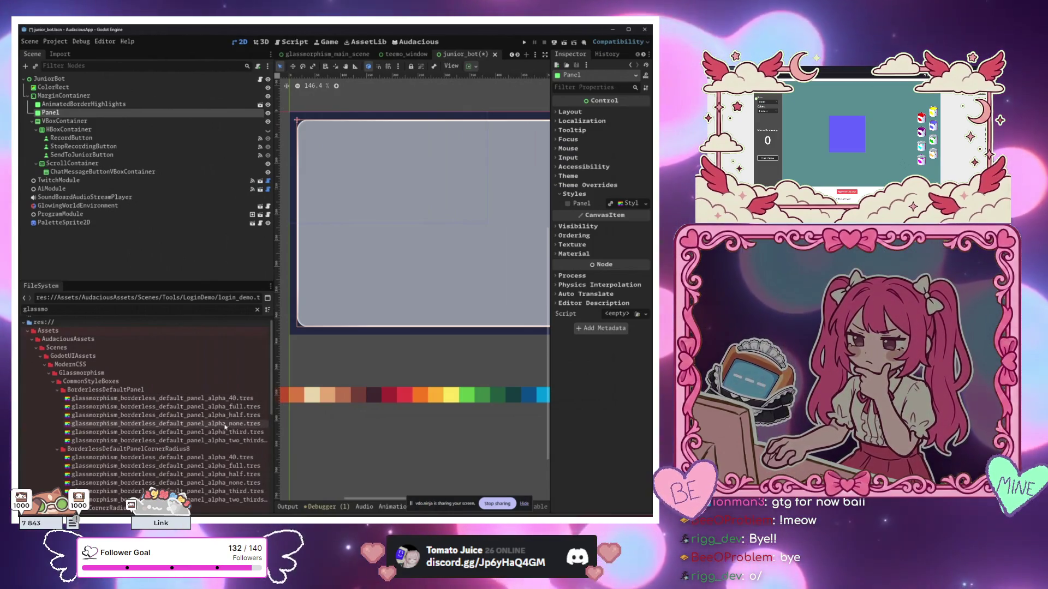
drag(629, 207, 624, 209)
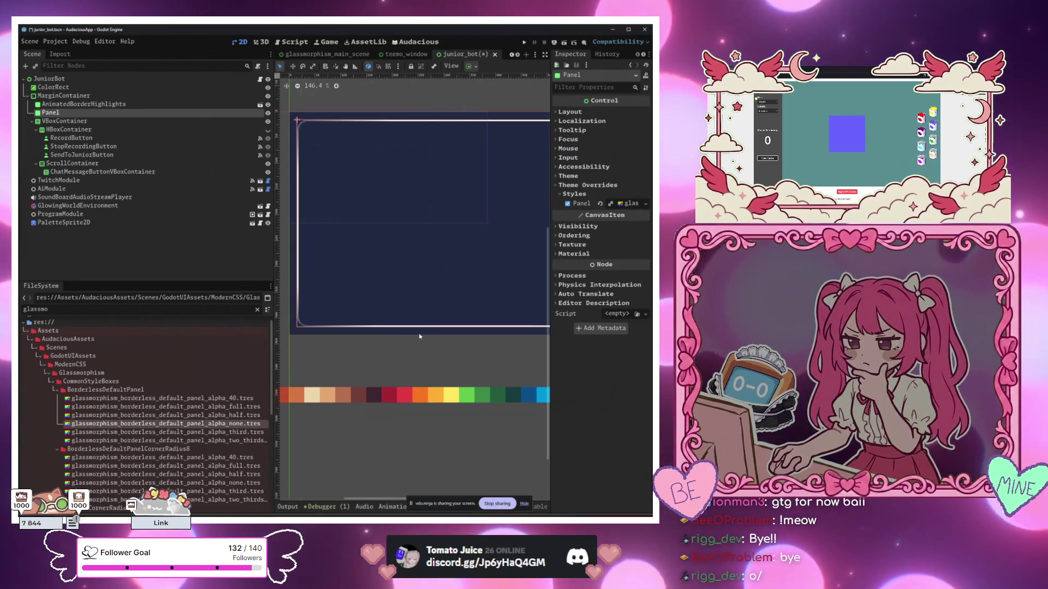
scroll(426, 324, down, 5)
click(55, 127)
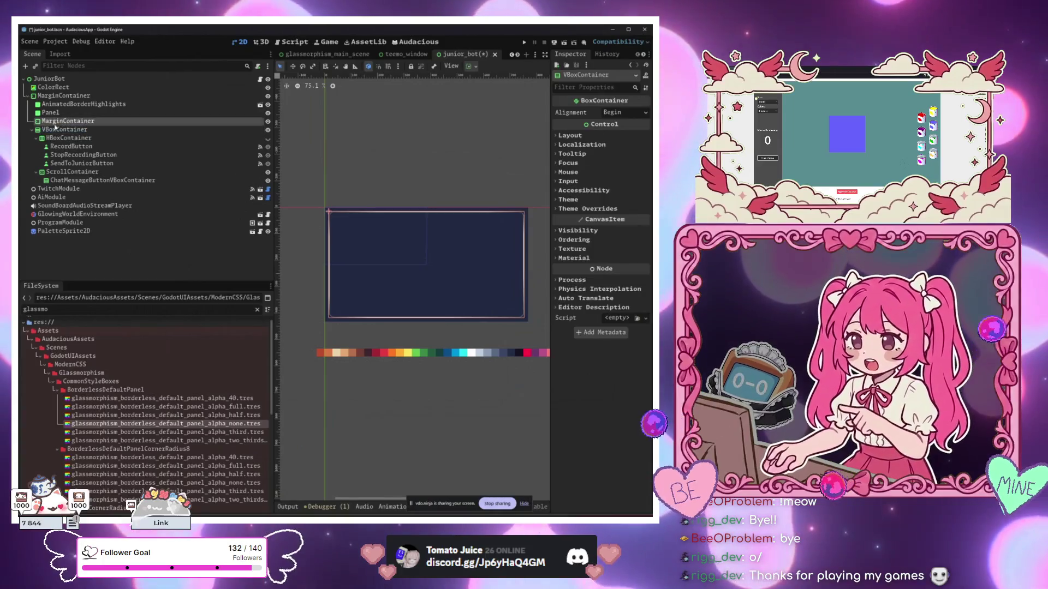
- Move VBoxContainer into the new MarginContainer and set its four margin overrides to 10
drag(55, 126, 62, 122)
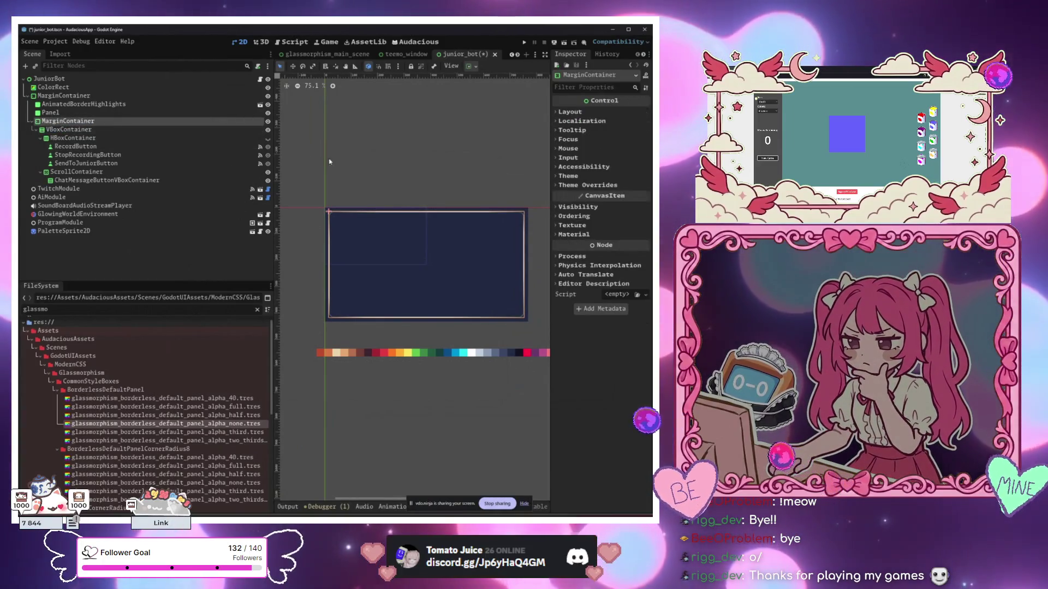
click(578, 185)
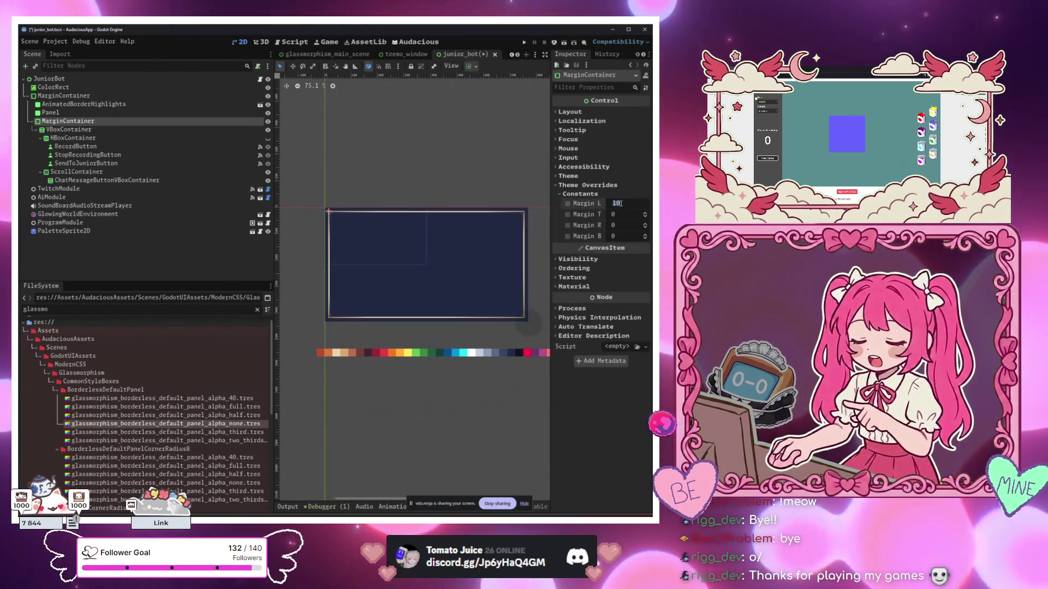
key(Return)
click(627, 215)
text(10)
key(Return)
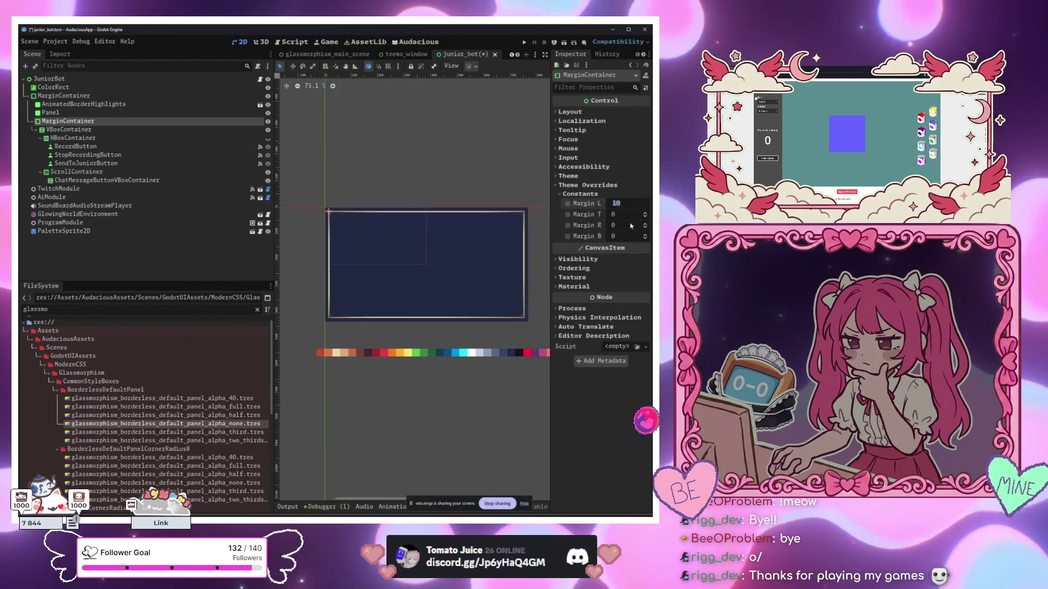
click(628, 225)
text(10)
key(Return)
click(624, 236)
text(10)
key(Return)
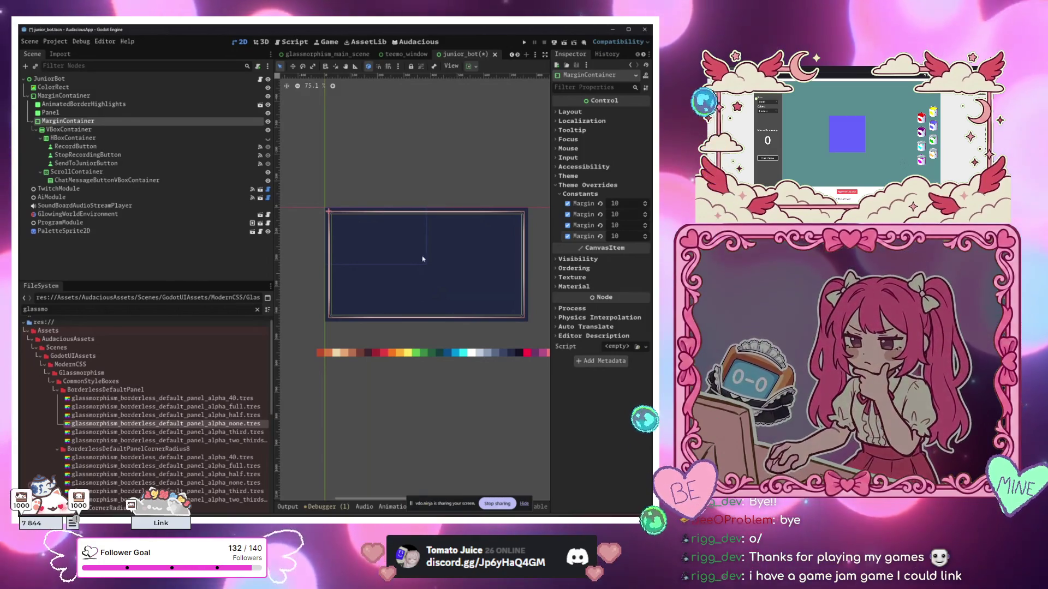
- Check the outer MarginContainer's margins and run the project to test the chat layout
scroll(437, 248, up, 1)
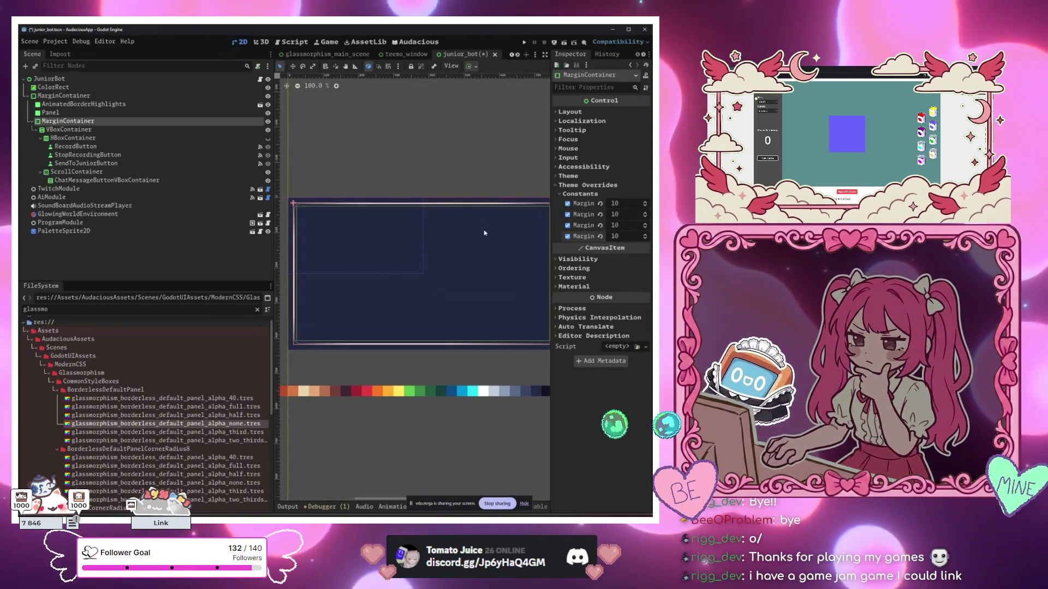
scroll(398, 239, up, 4)
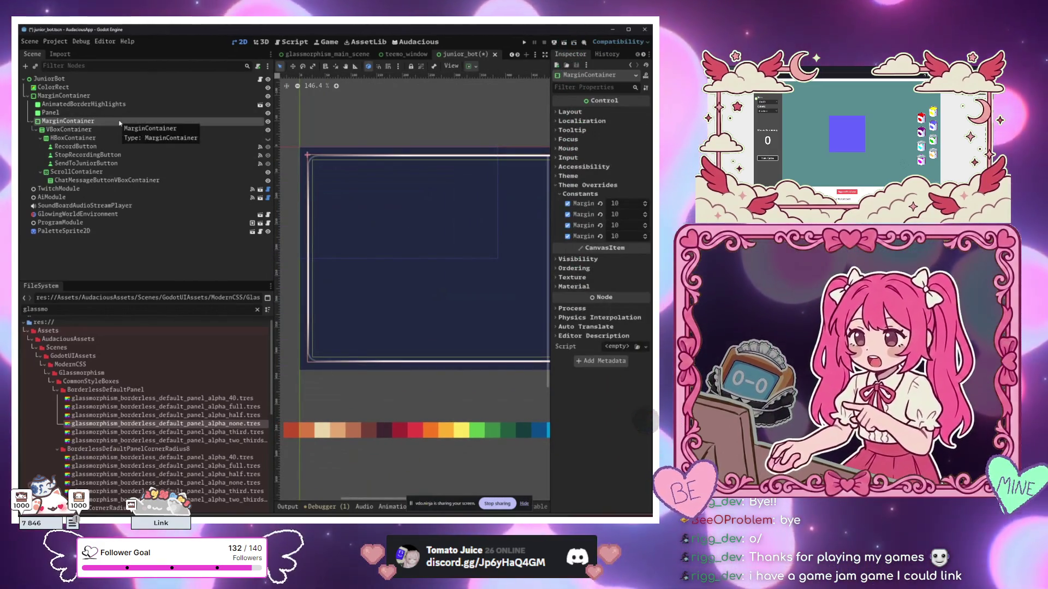
scroll(423, 180, down, 8)
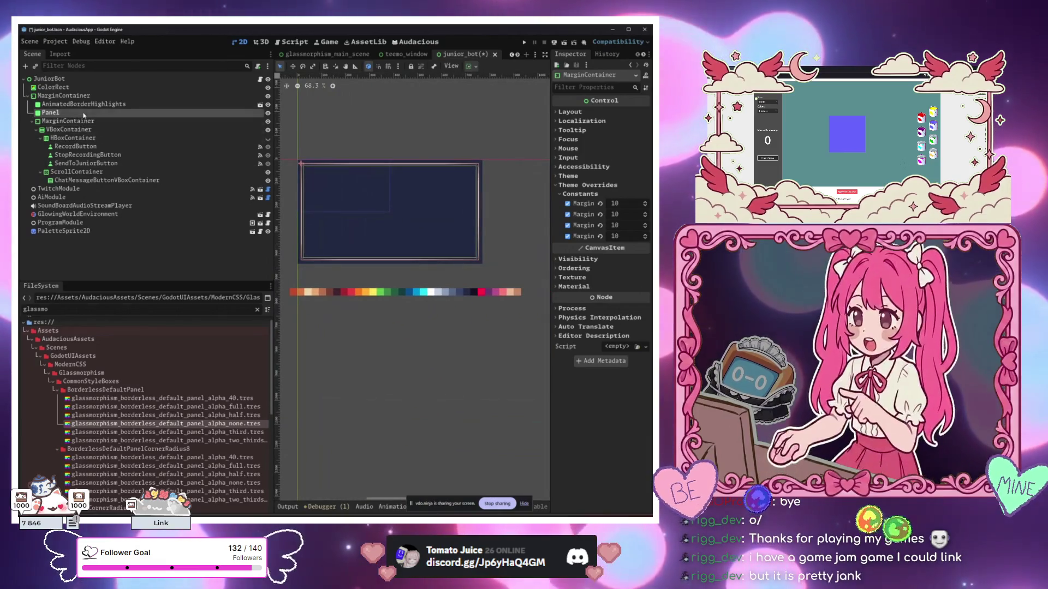
click(86, 97)
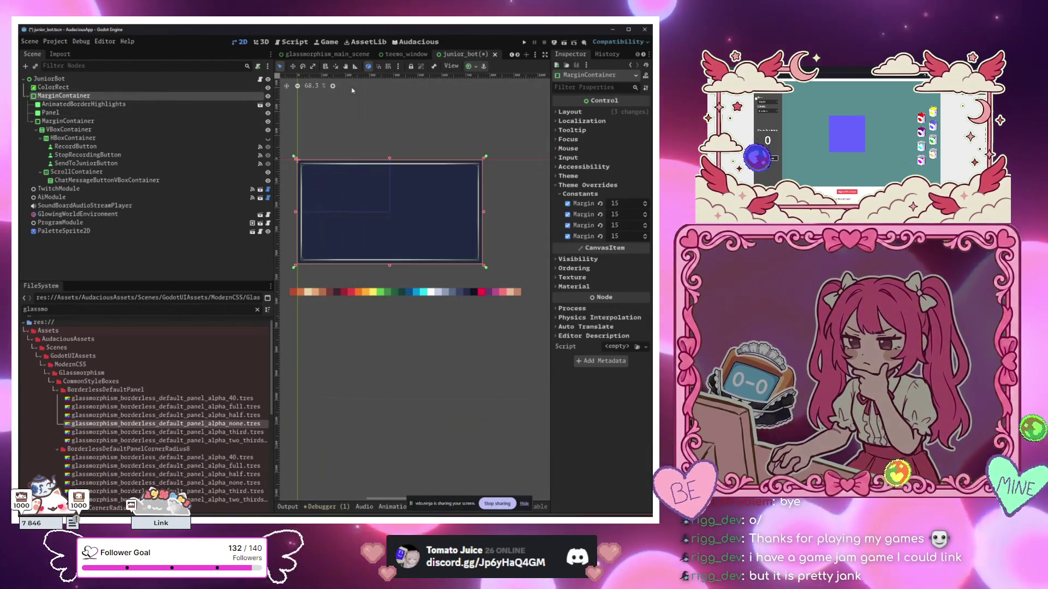
click(524, 43)
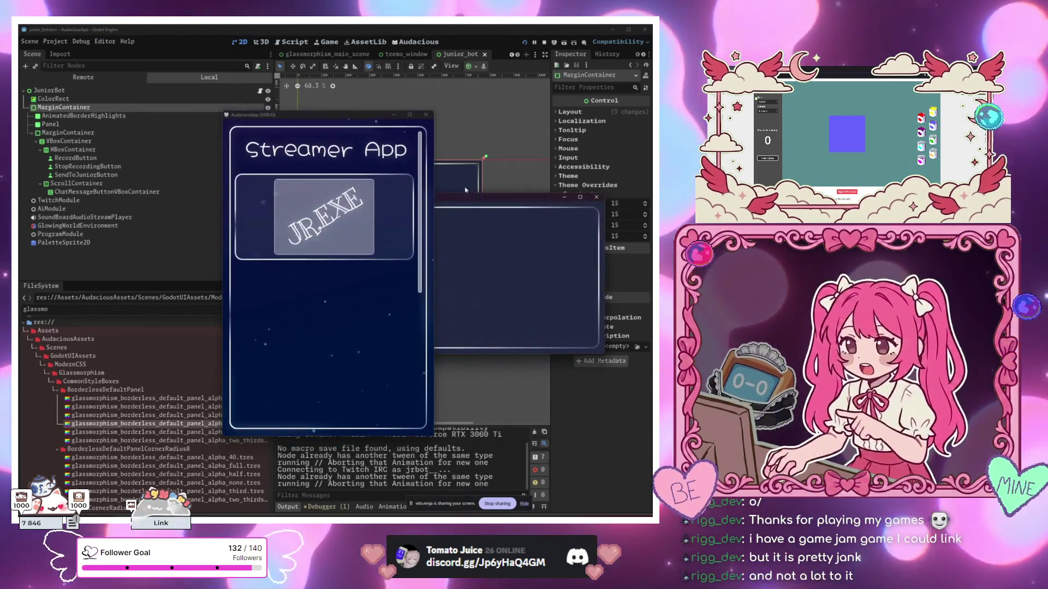
- Rearrange the running Streamer App and Junior Bot windows to view the incoming chat messages
drag(372, 120, 252, 116)
drag(408, 199, 406, 144)
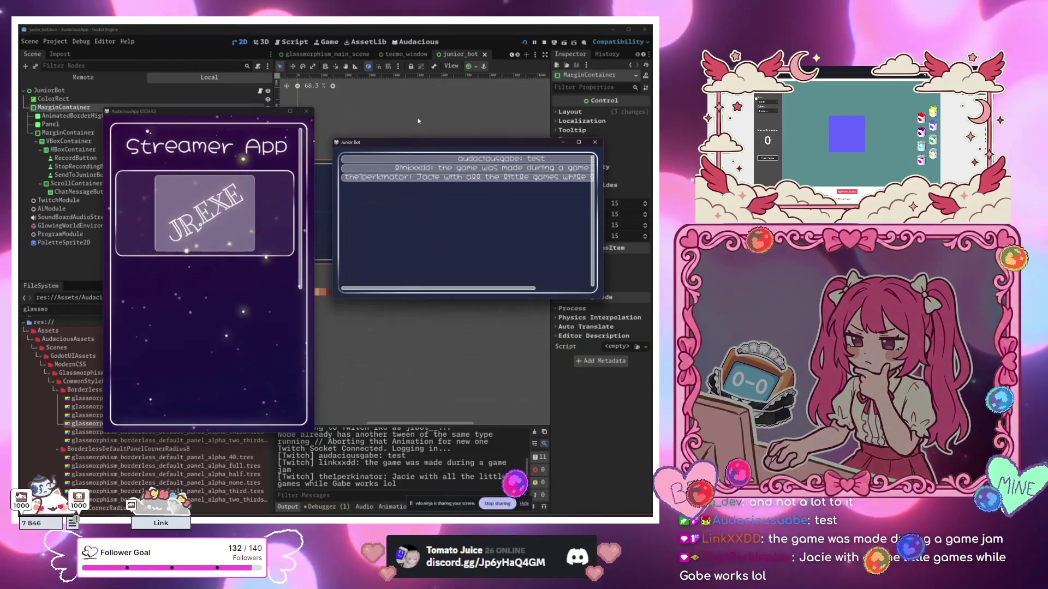
mouse_move(438, 146)
mouse_down()
mouse_move(425, 280)
mouse_move(509, 249)
mouse_up()
mouse_move(201, 113)
mouse_down()
mouse_move(299, 78)
mouse_move(187, 110)
mouse_move(225, 90)
mouse_up()
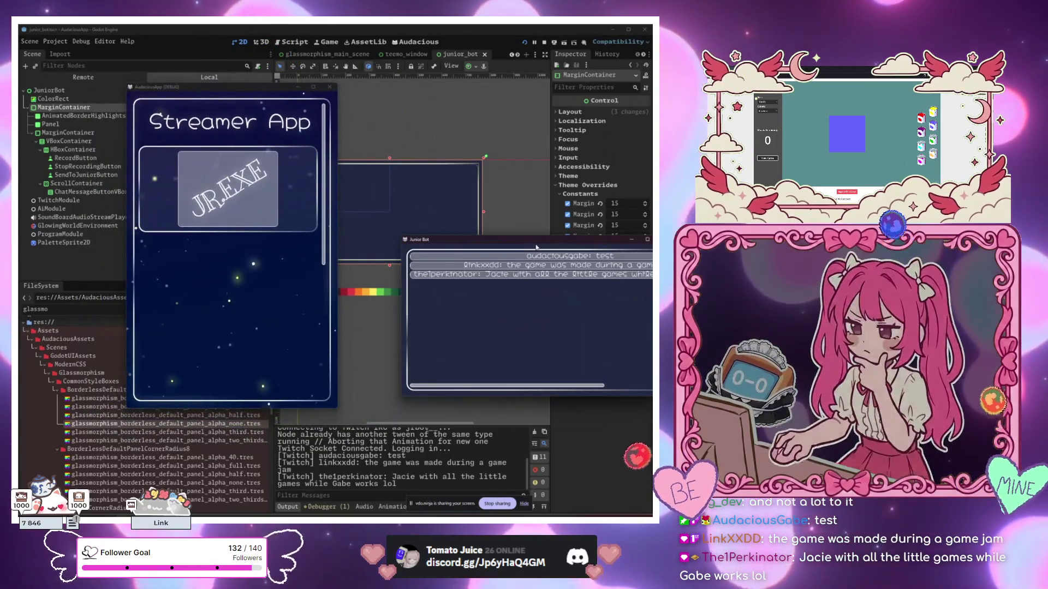
mouse_move(487, 242)
mouse_down()
mouse_move(465, 125)
mouse_move(450, 116)
mouse_up()
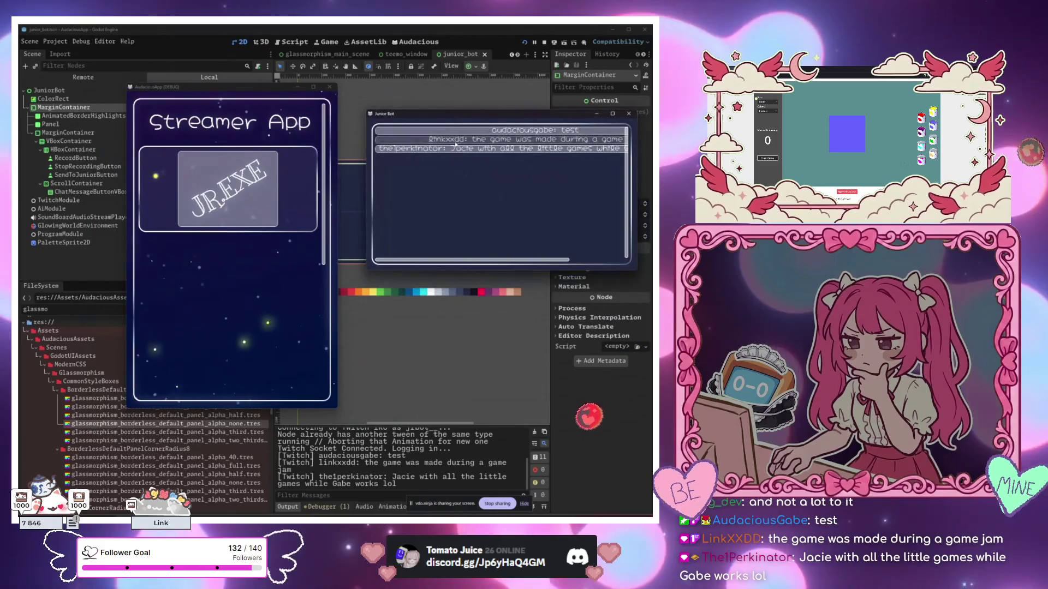
drag(268, 94, 289, 235)
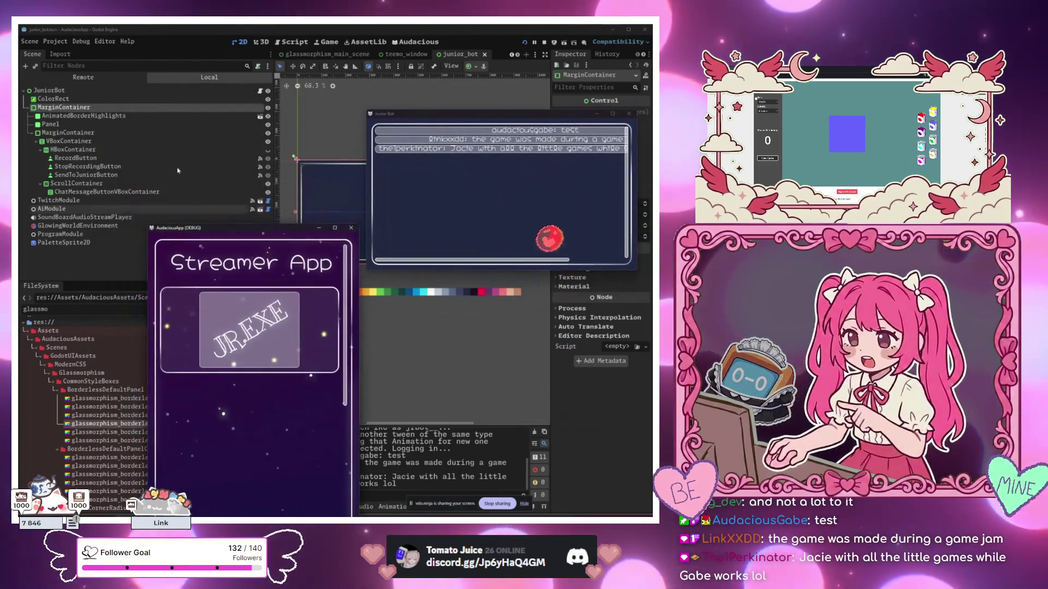
click(106, 192)
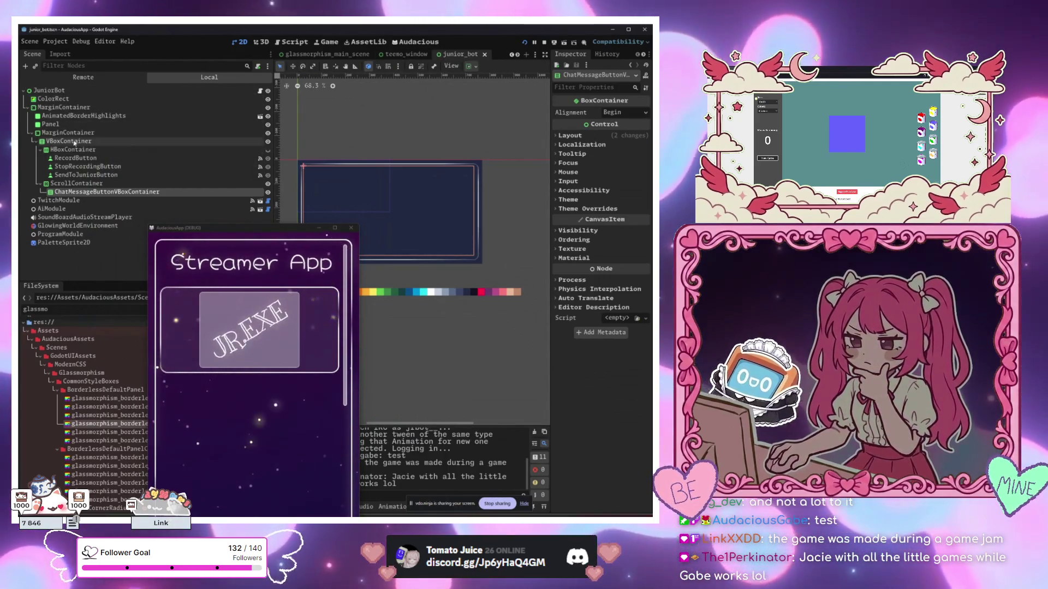
- Set ScrollContainer's Horizontal Scroll Mode to Disabled and relaunch the project with F6
click(67, 184)
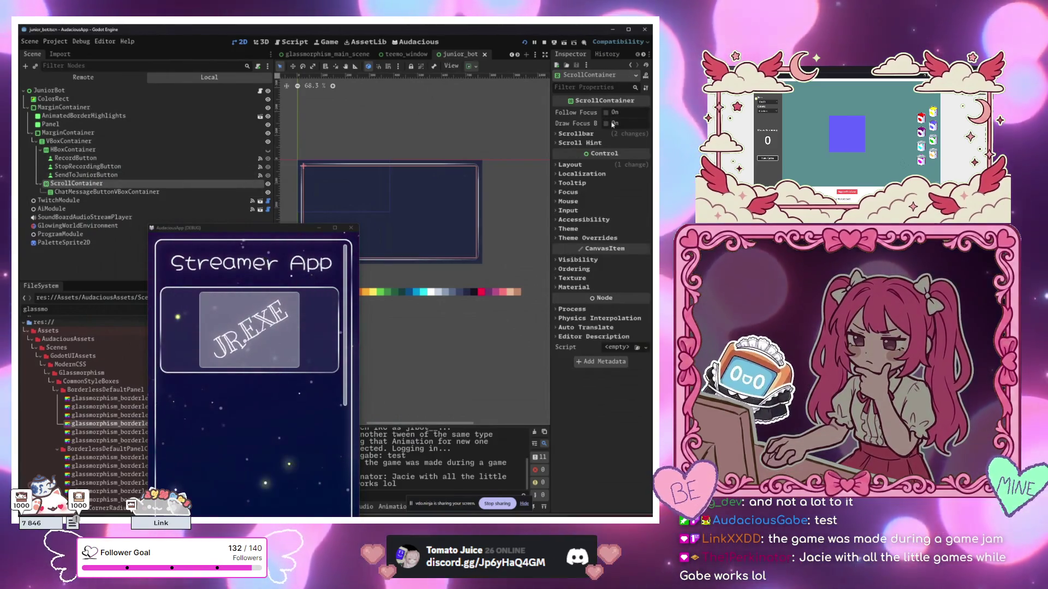
click(594, 134)
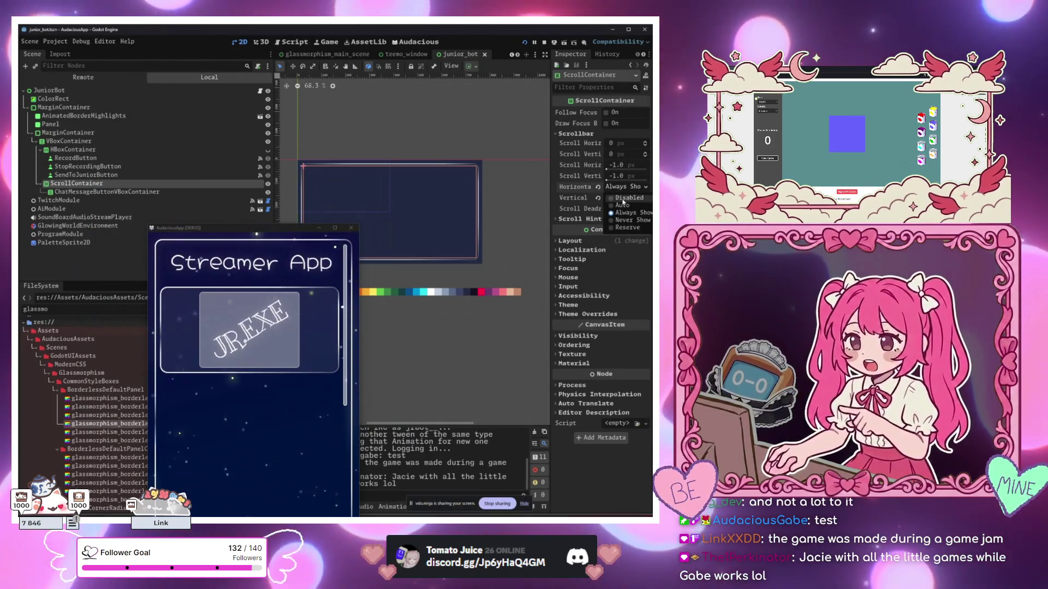
click(622, 199)
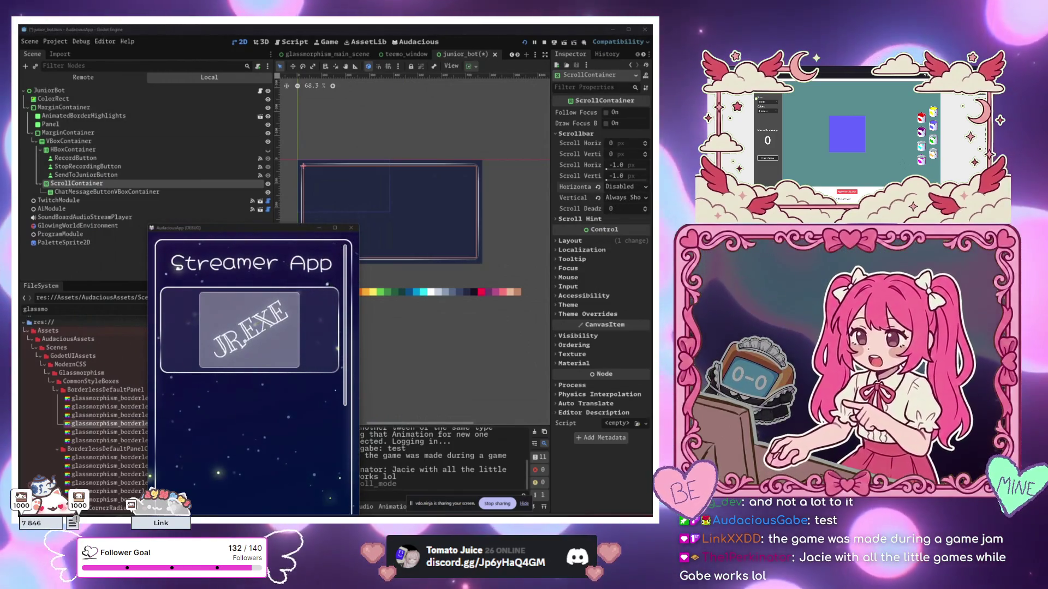
key(F6)
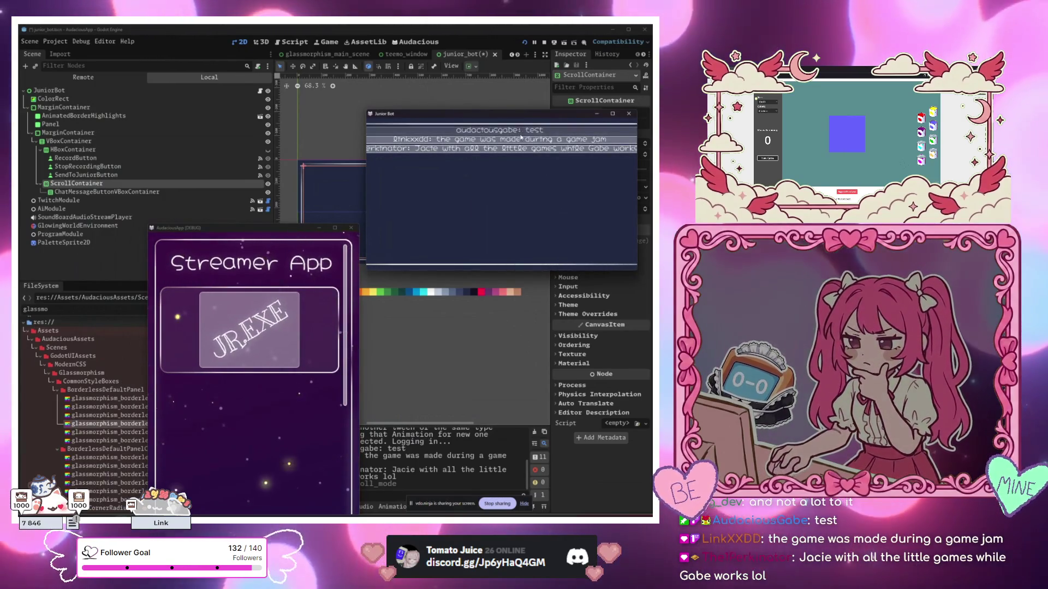
mouse_move(535, 114)
mouse_down()
mouse_move(300, 175)
mouse_move(293, 112)
mouse_move(304, 155)
mouse_up()
click(76, 157)
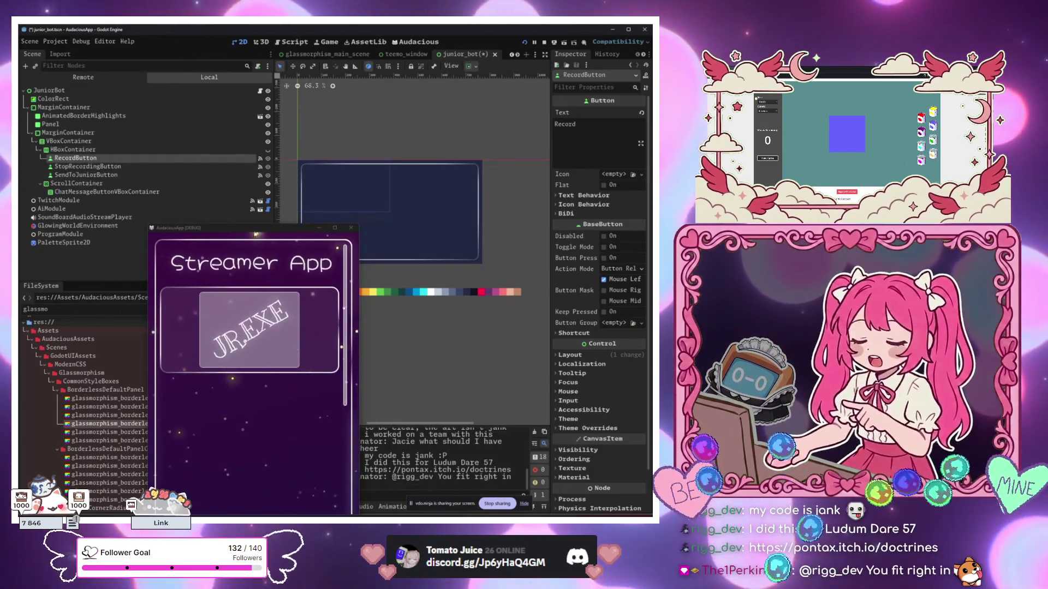
- Move the Streamer App window up and reposition the newly opened chat window
drag(251, 228, 243, 163)
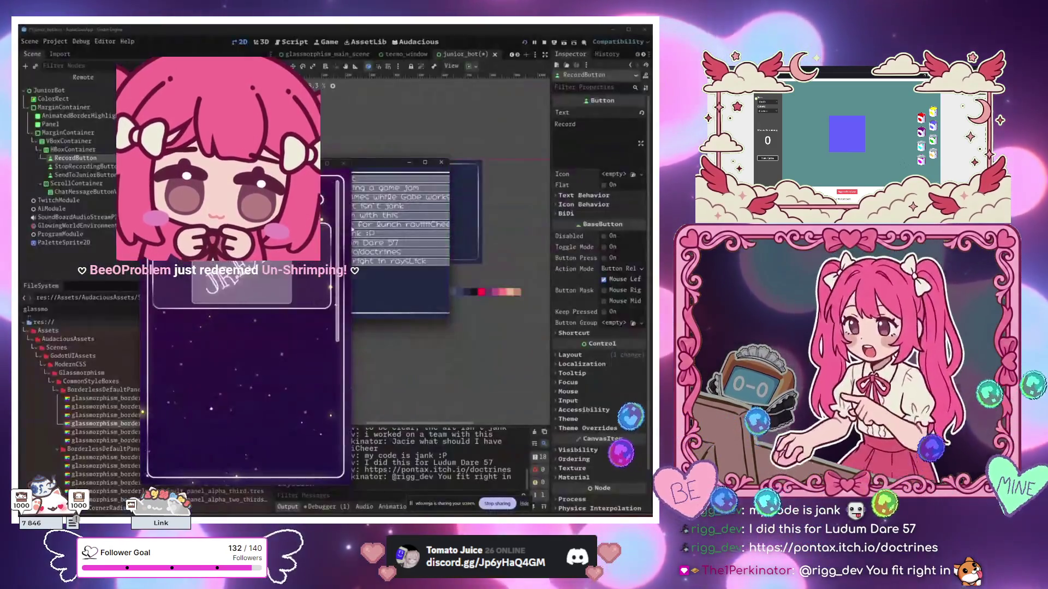
drag(428, 178, 433, 206)
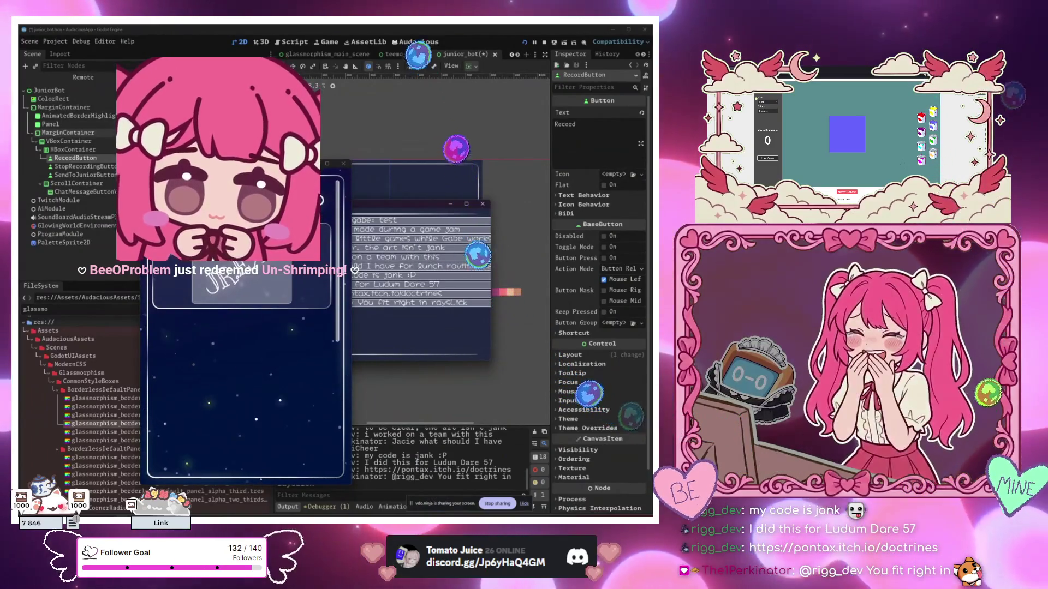
- Switch to the junior_bot.gd script and widen the code editor
key(ctrl+F3)
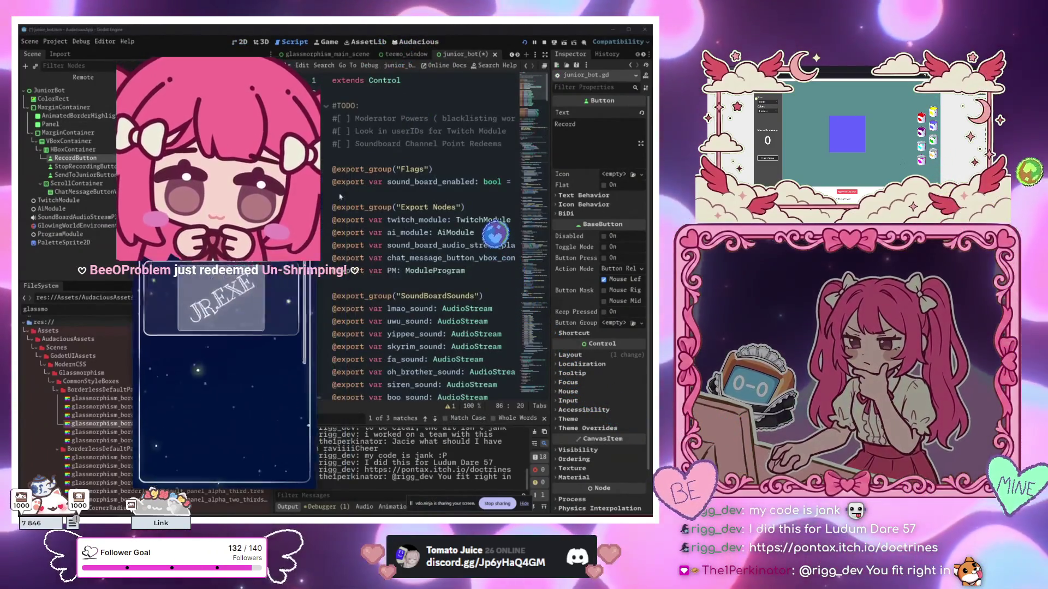
scroll(456, 218, down, 7)
drag(273, 355, 134, 354)
- Jump to add_message_as_button and open the Button class documentation from its code
click(138, 407)
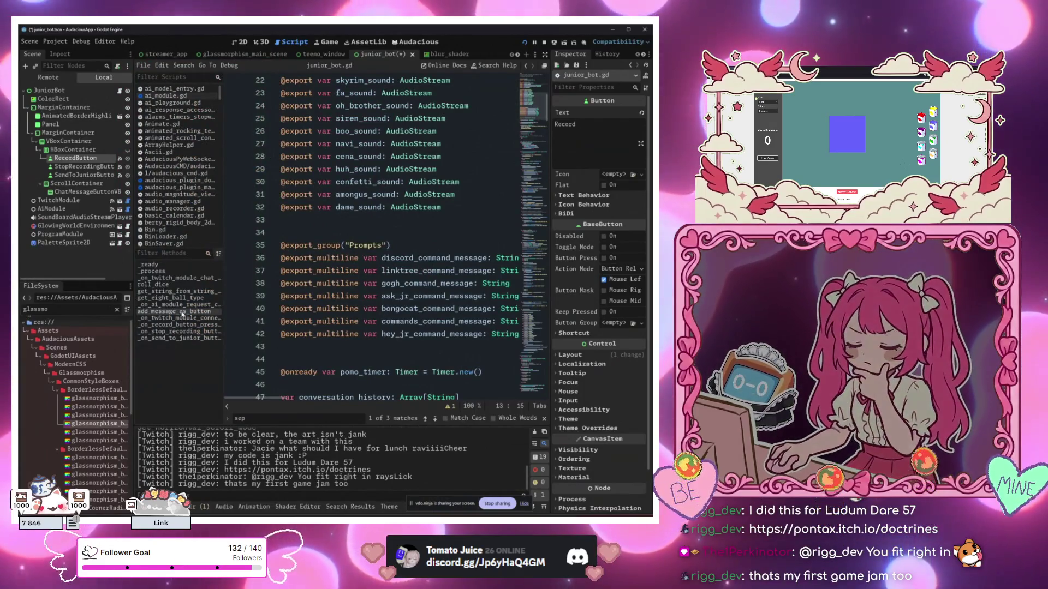
click(182, 312)
click(226, 406)
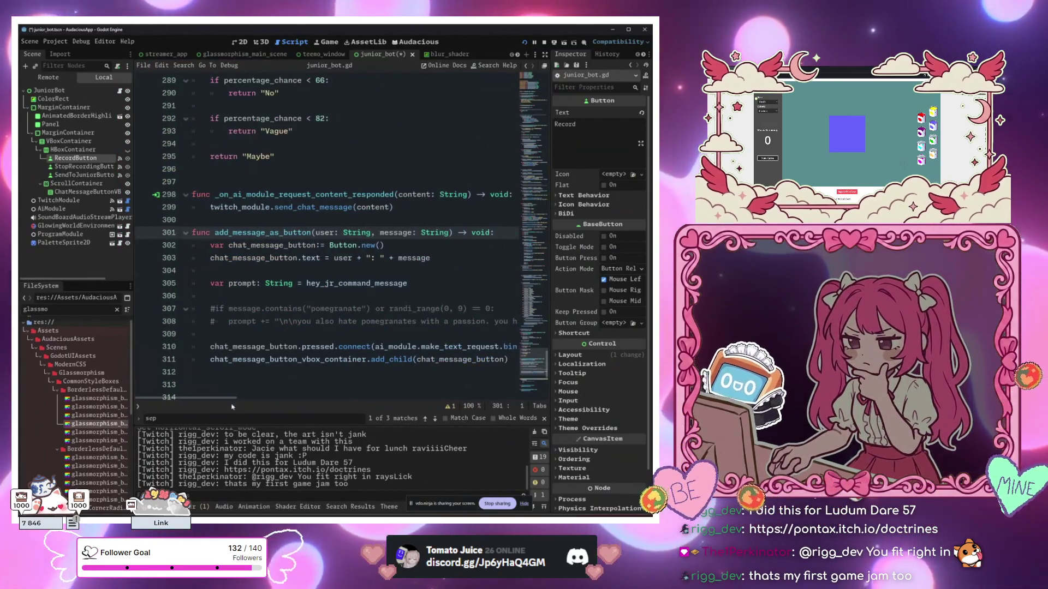
click(399, 283)
ctrl+click(341, 245)
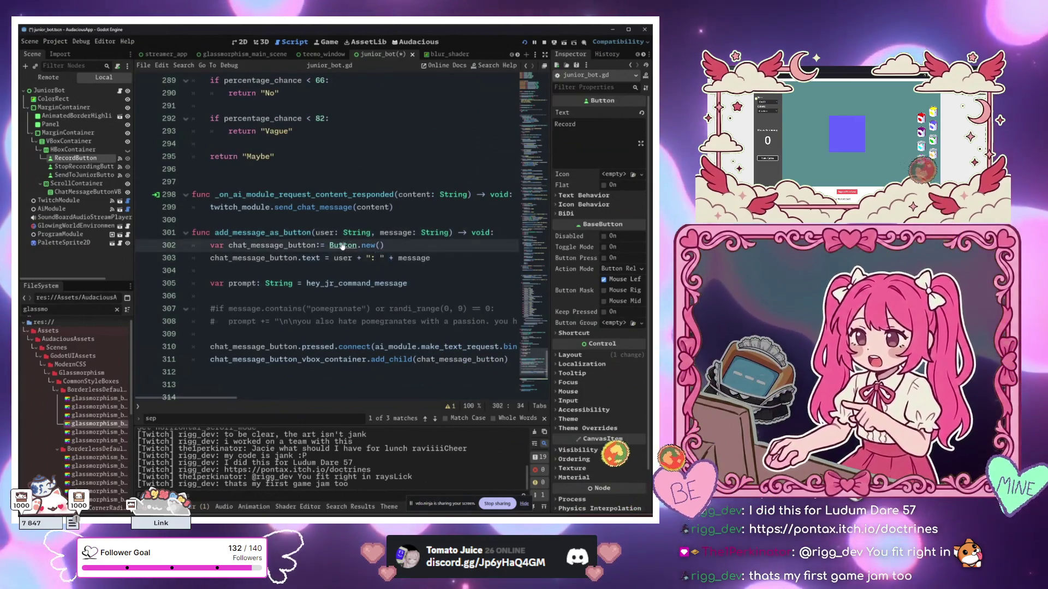
scroll(313, 233, down, 2)
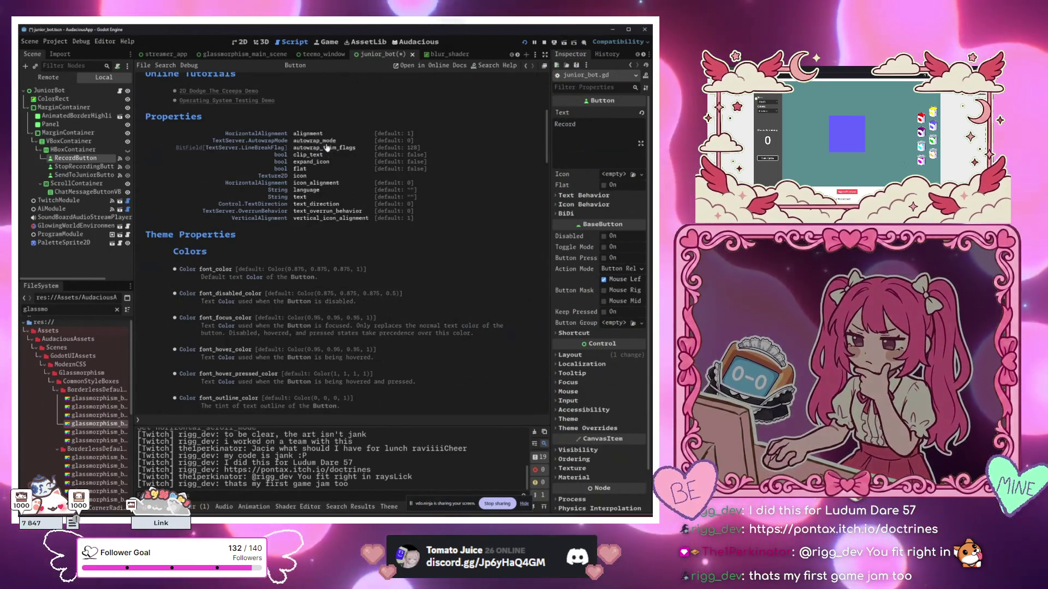
- Read the autowrap_trim_flags and TextServer AutowrapMode docs, then return to junior_bot.gd
click(326, 148)
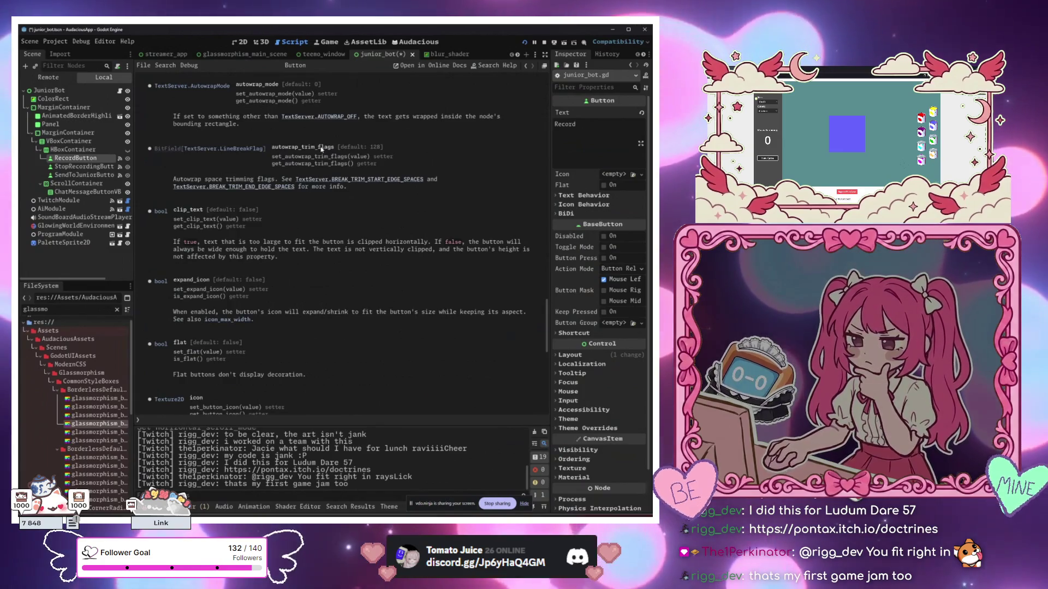
click(325, 116)
scroll(251, 201, up, 2)
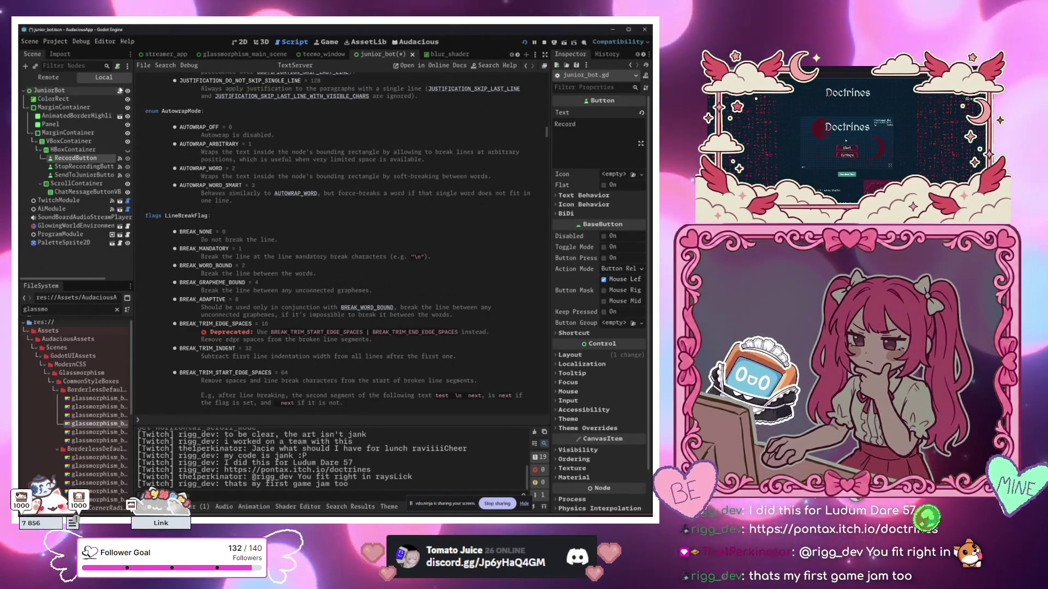
key(alt+Left)
click(410, 328)
- Add 'chat_message_button.autowrap_mode = TextServer.AUTOWRAP_WORD_SMART' after line 303
scroll(417, 279, down, 2)
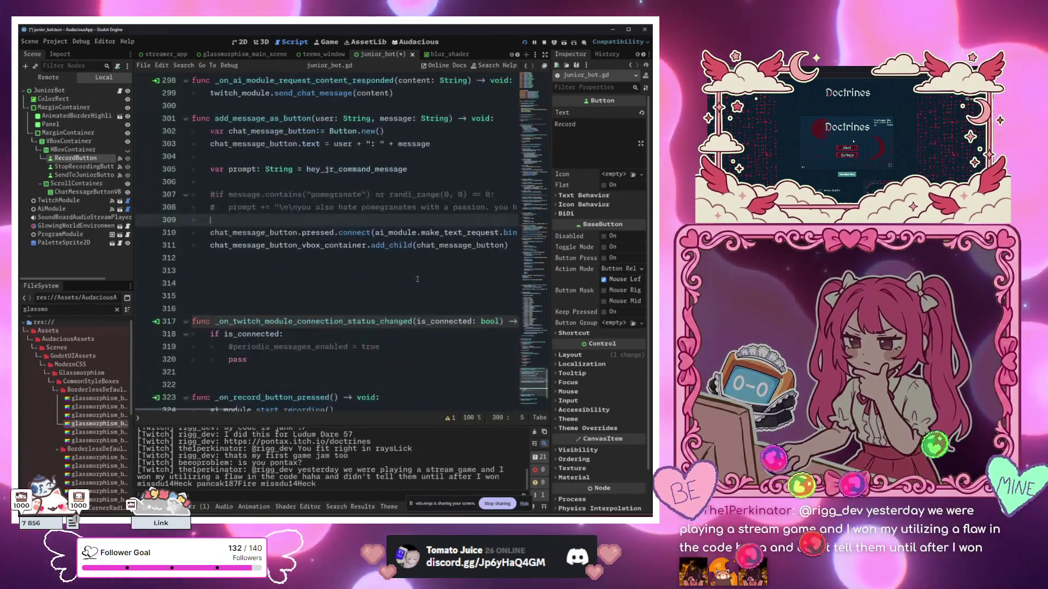
click(450, 186)
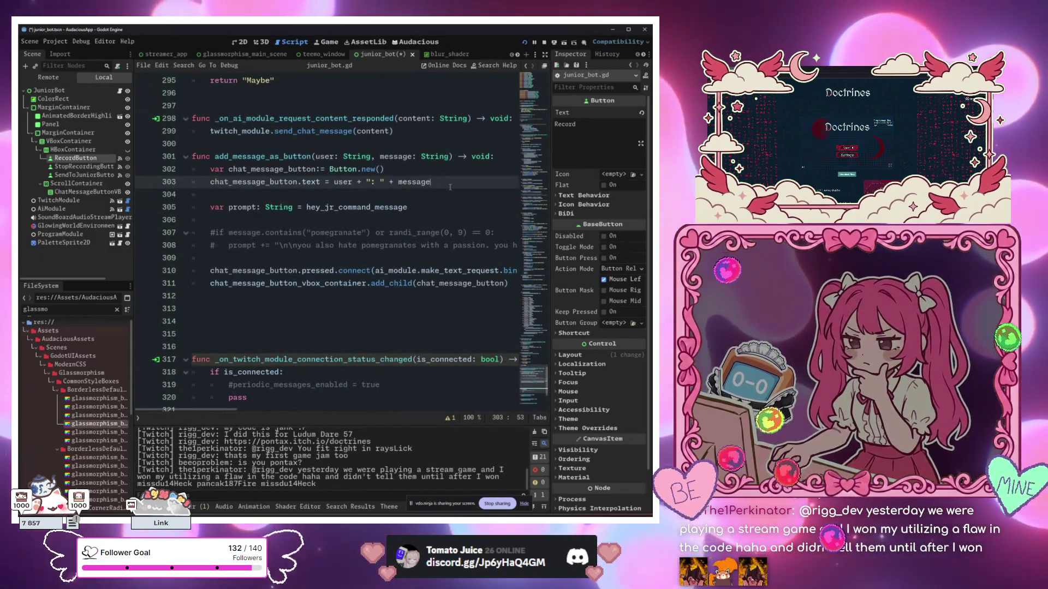
key(Return)
text(chat_message_button.)
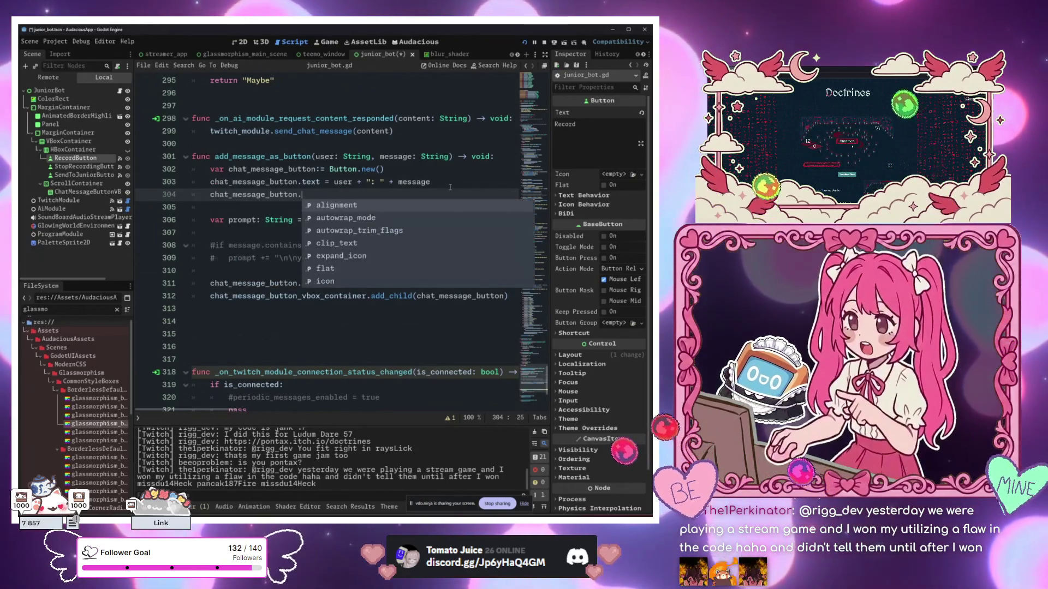
key(Down)
key(Return)
text(=)
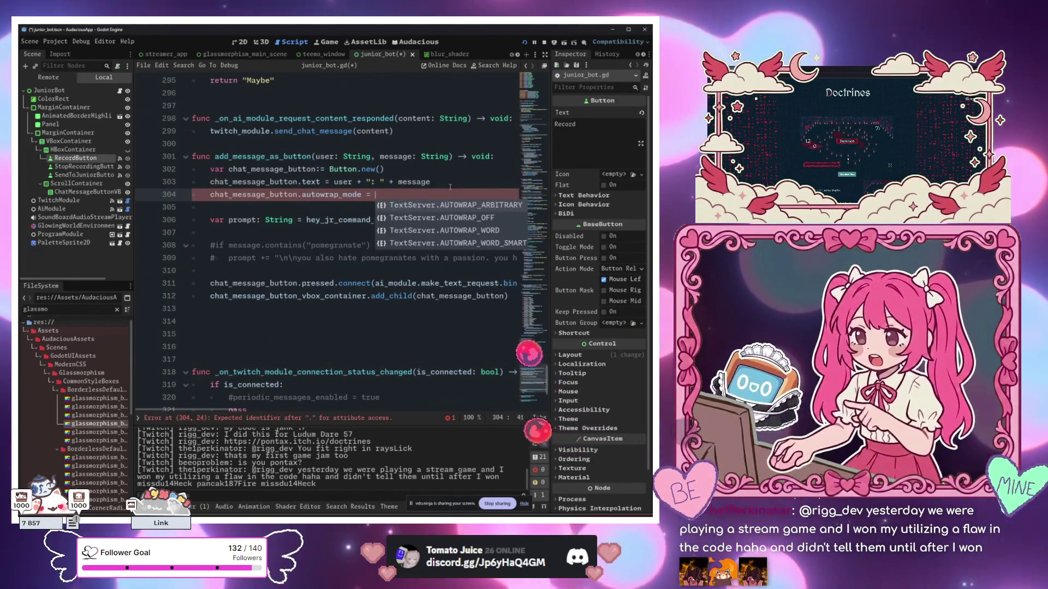
key(Down)
key(Down)
key(Down)
key(Return)
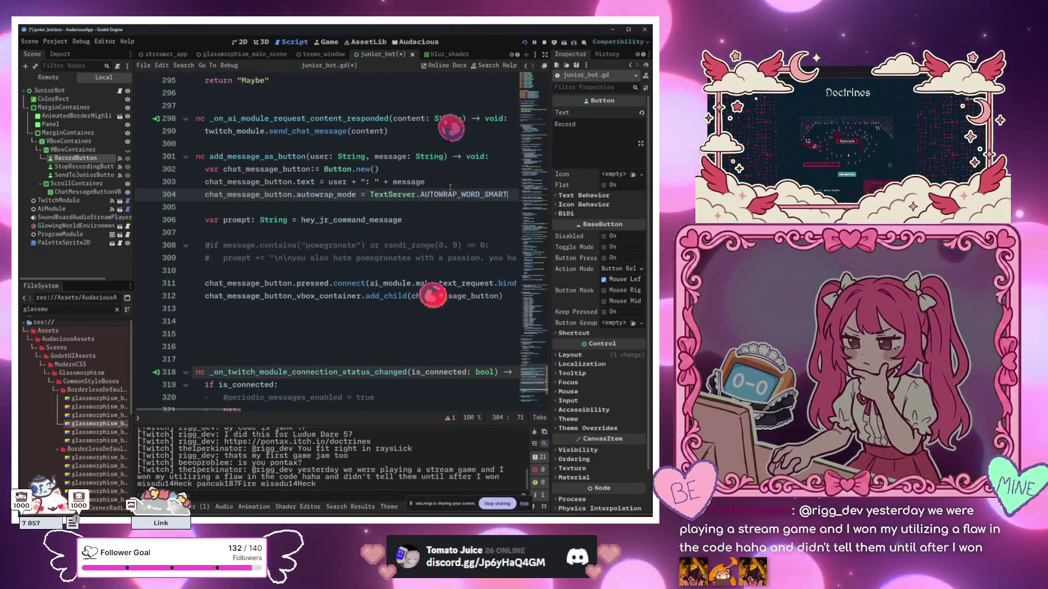
- Save the script and run the project to test the wrapping
click(450, 187)
key(ctrl+s)
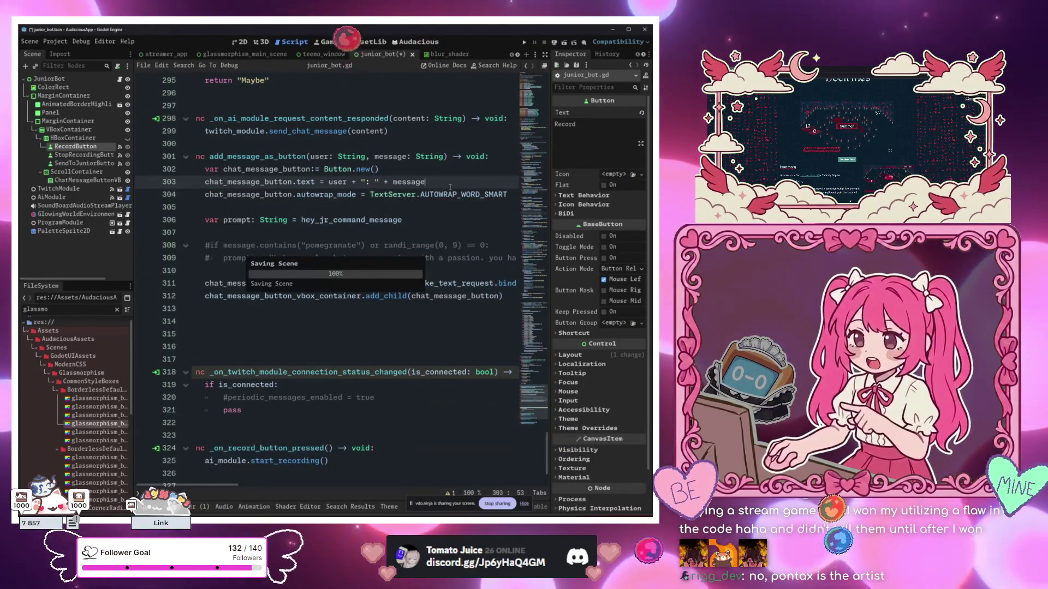
key(F5)
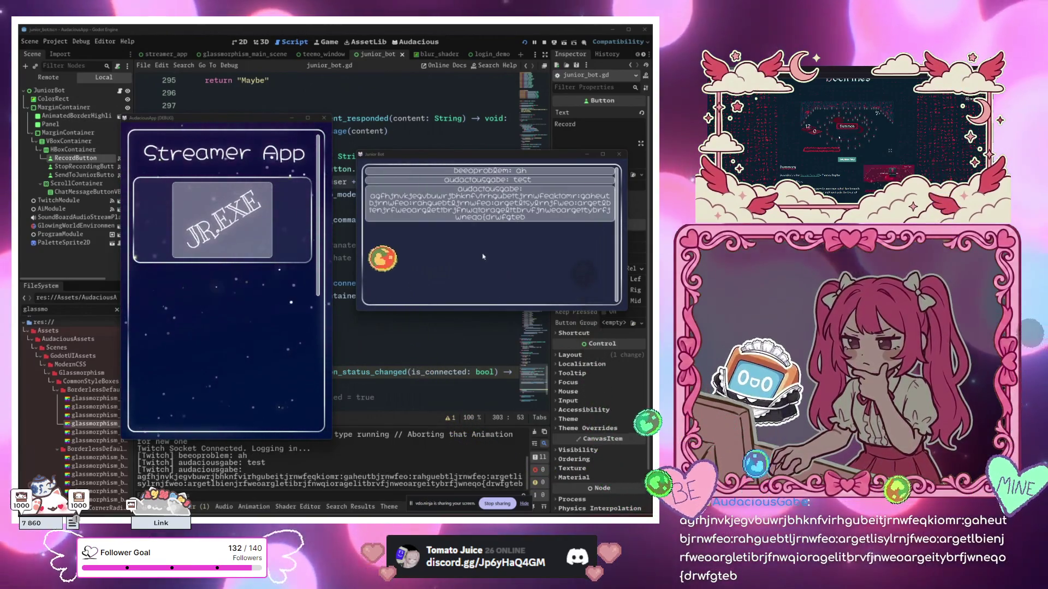
- Shift the Junior Bot window and enable Always On Top in ProgramModule's Window properties
drag(568, 160, 554, 178)
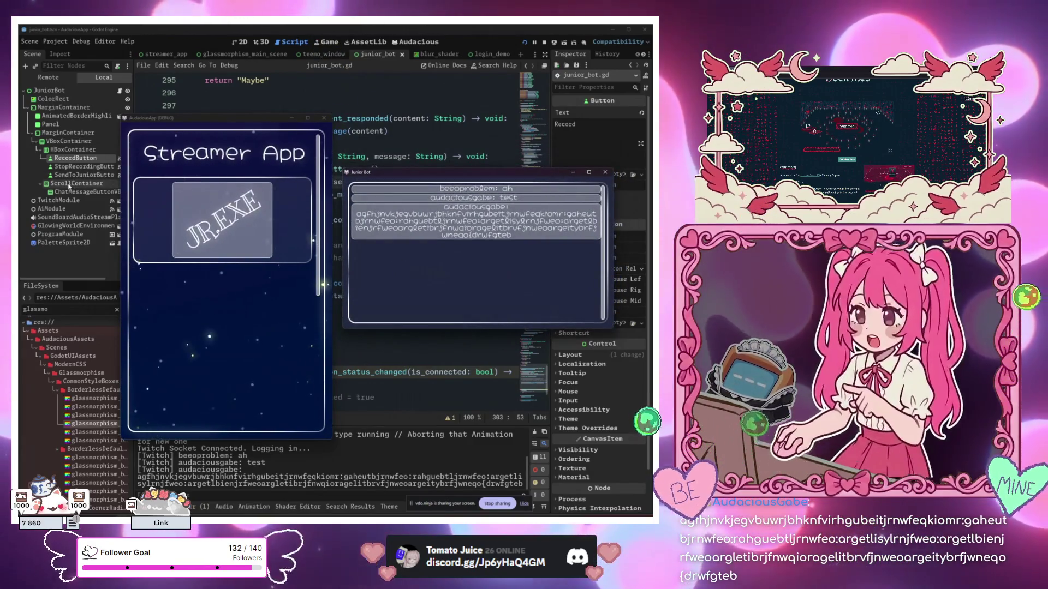
click(67, 192)
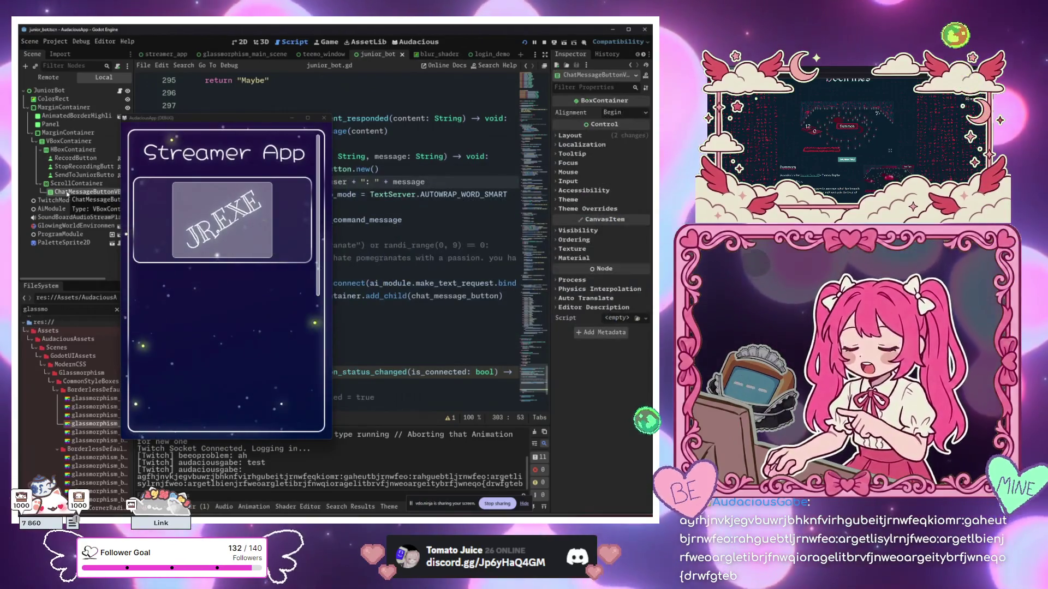
click(60, 235)
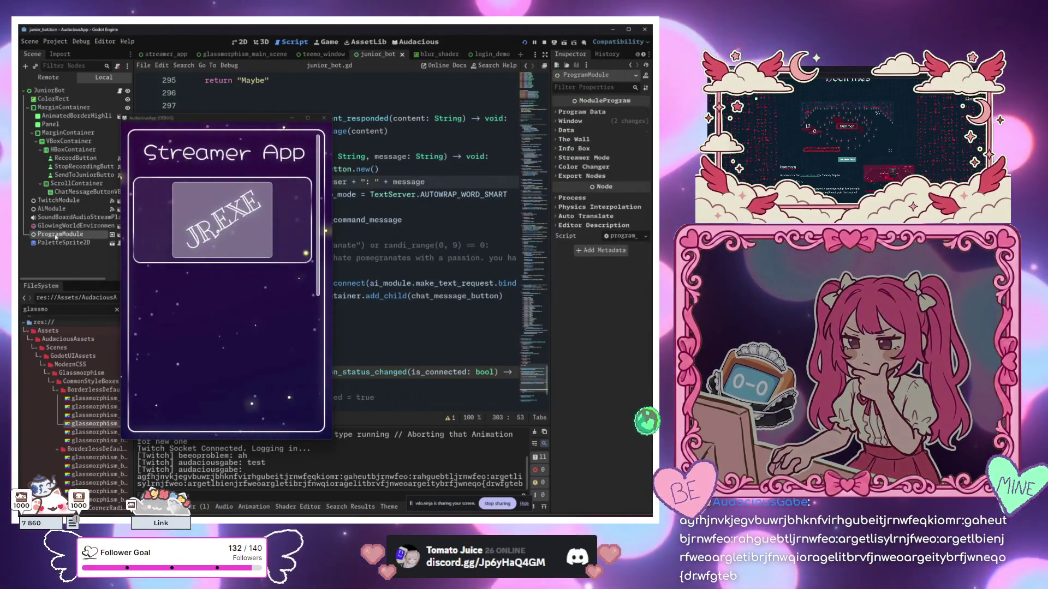
click(588, 123)
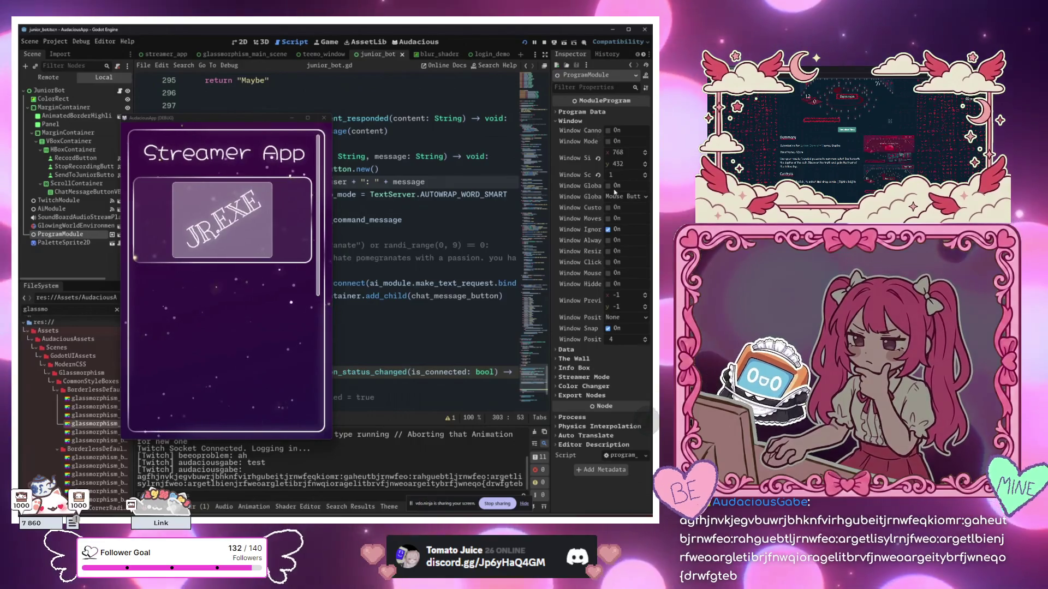
click(608, 241)
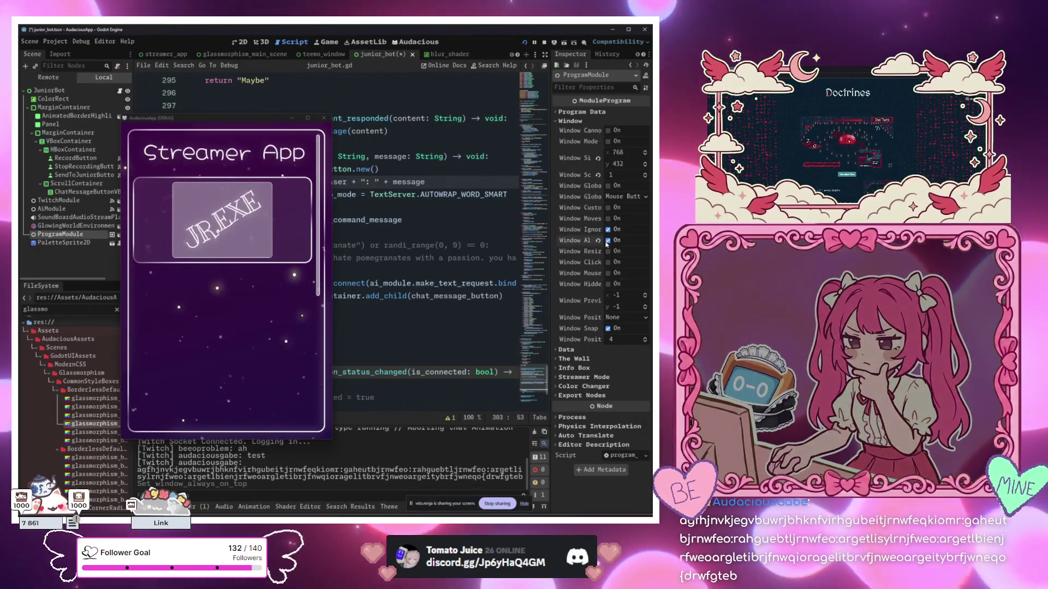
- In the Remote tree, make the running JuniorBot window always on top and move it lower left
click(48, 77)
click(28, 166)
click(54, 243)
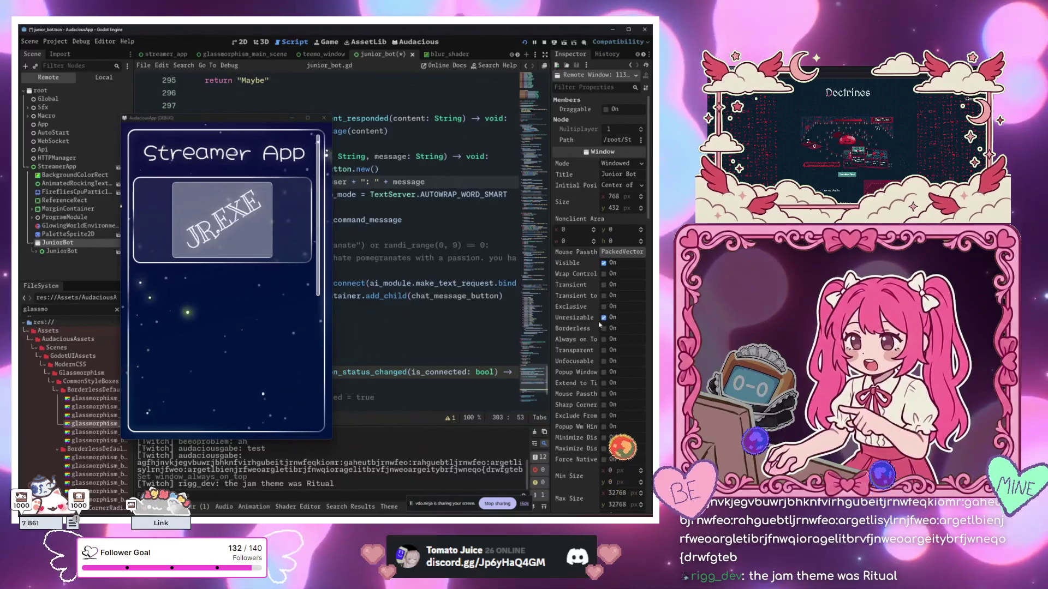
click(605, 340)
mouse_move(475, 176)
mouse_down()
mouse_move(382, 277)
mouse_move(271, 324)
mouse_move(260, 297)
mouse_move(242, 298)
mouse_up()
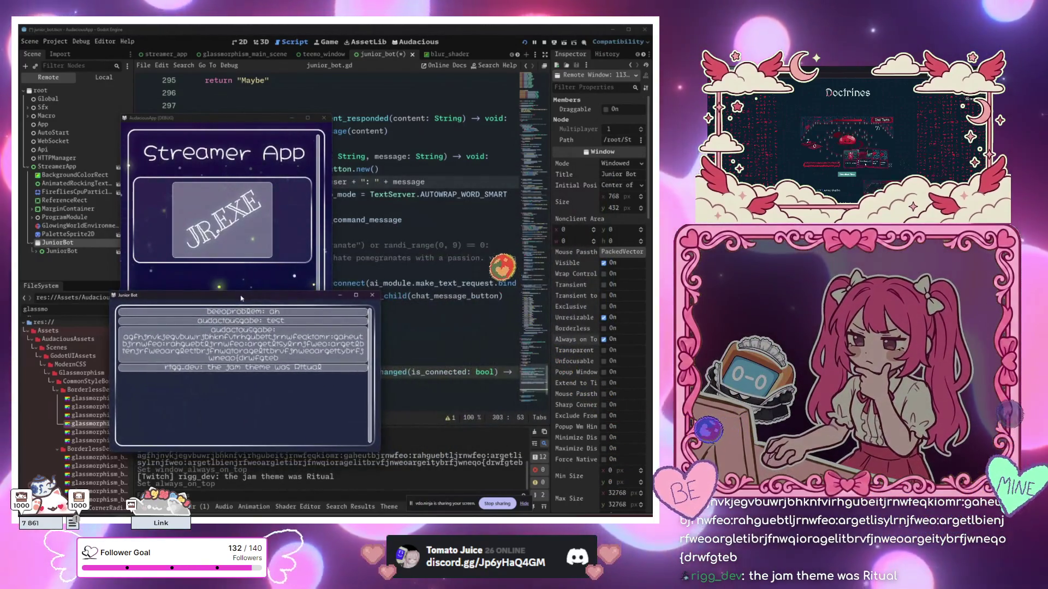
- Inspect the running ProgramModule, then select the local inner MarginContainer
click(35, 216)
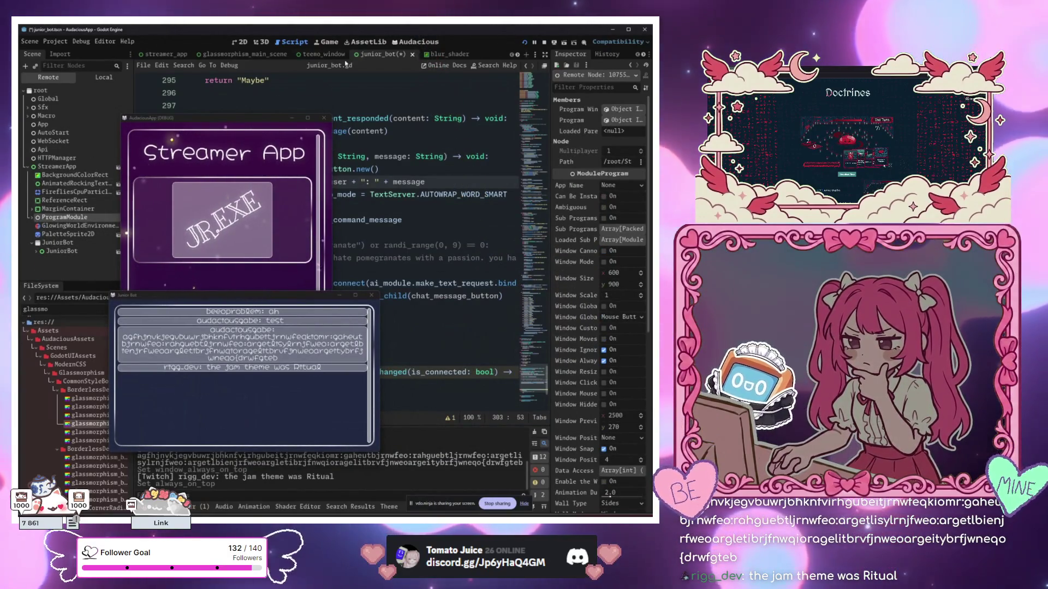
click(94, 80)
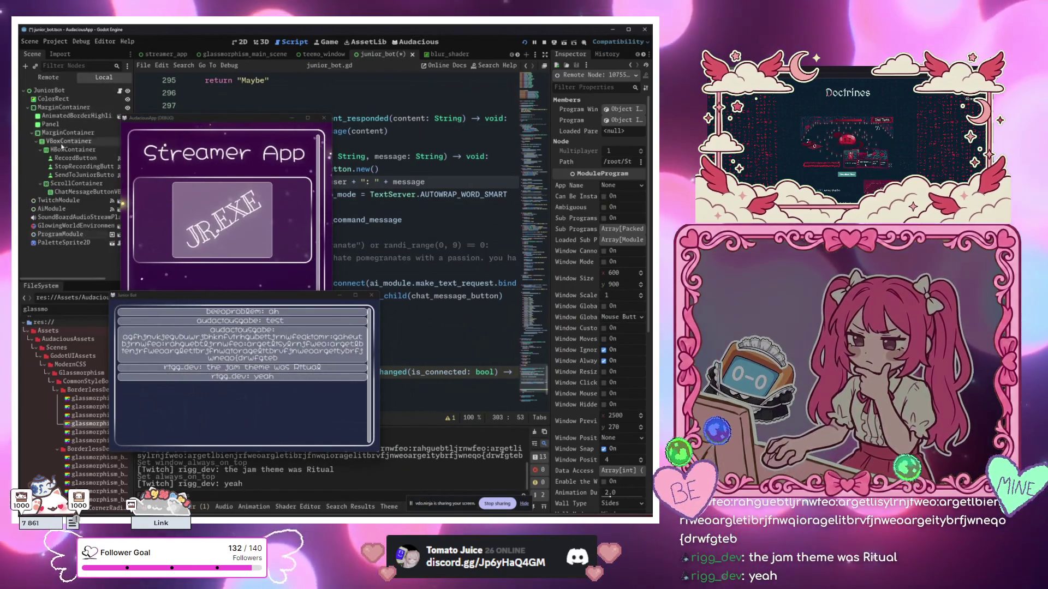
click(63, 134)
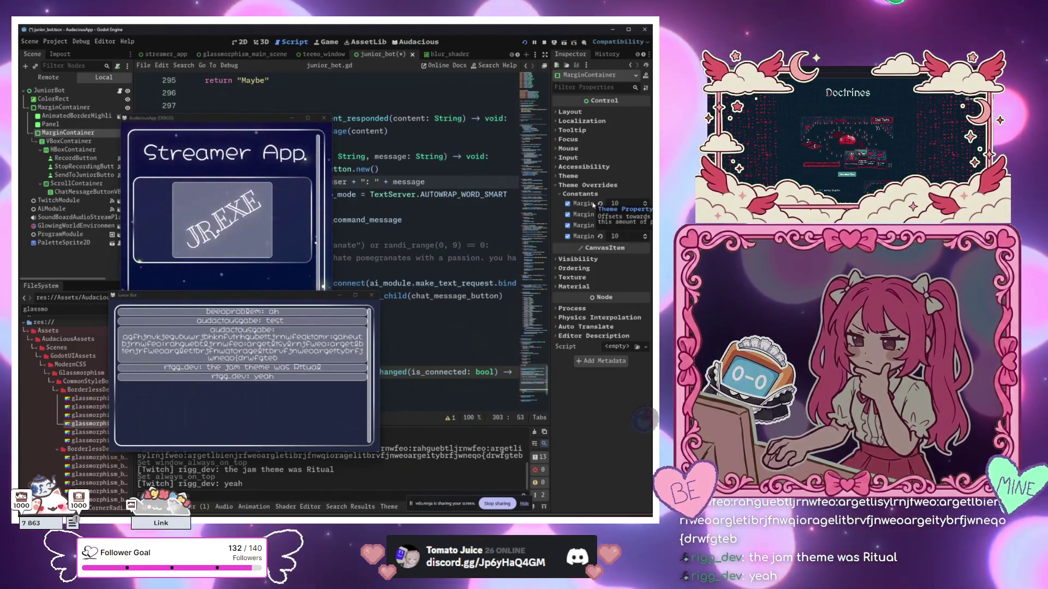
- Experiment with the MarginContainer's right margin override, finally setting it to 10
drag(551, 215, 526, 216)
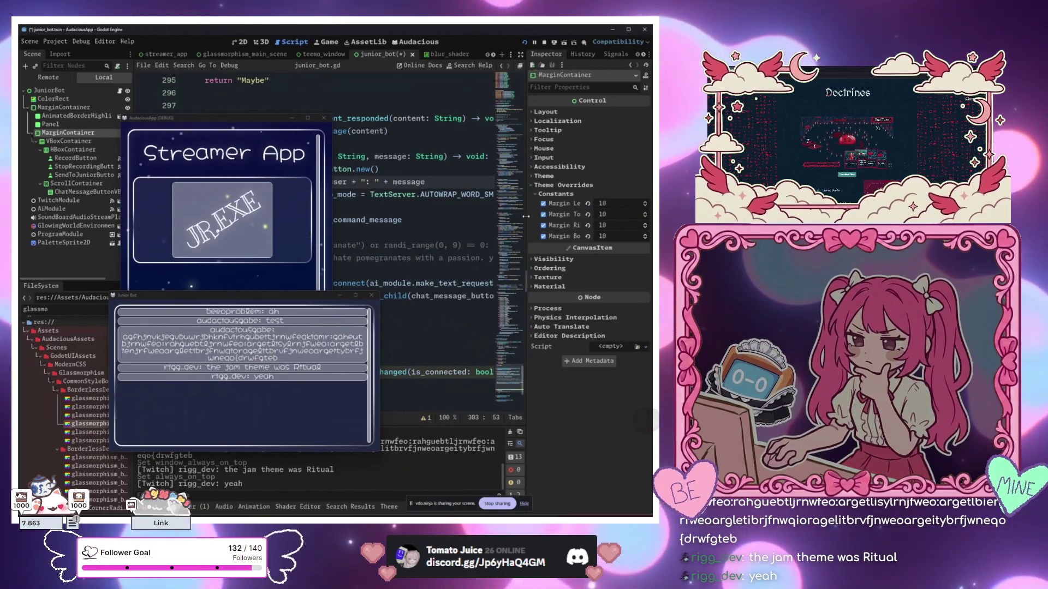
click(645, 228)
click(644, 227)
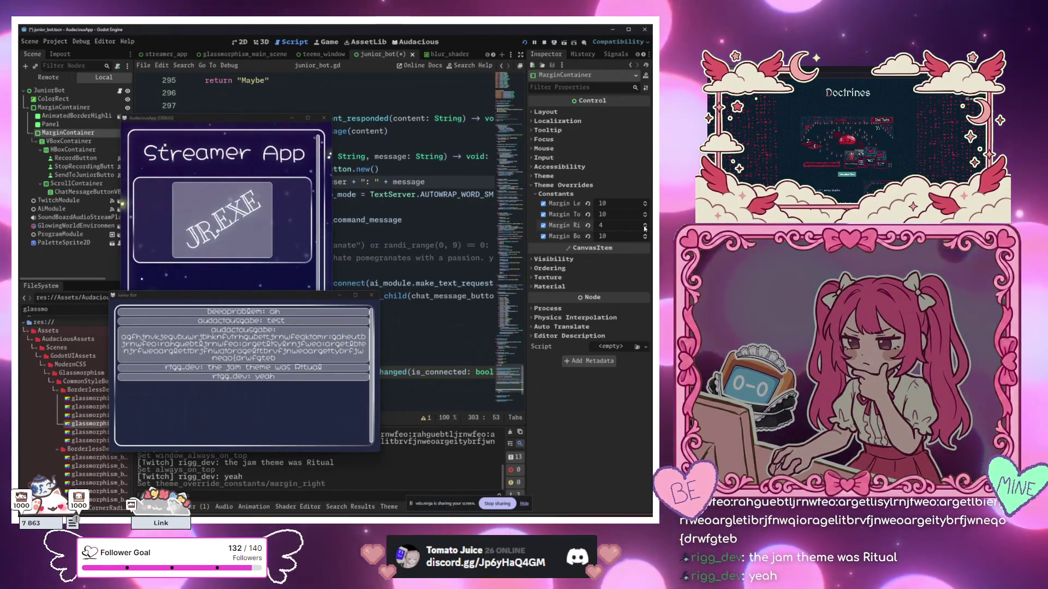
click(645, 230)
click(644, 229)
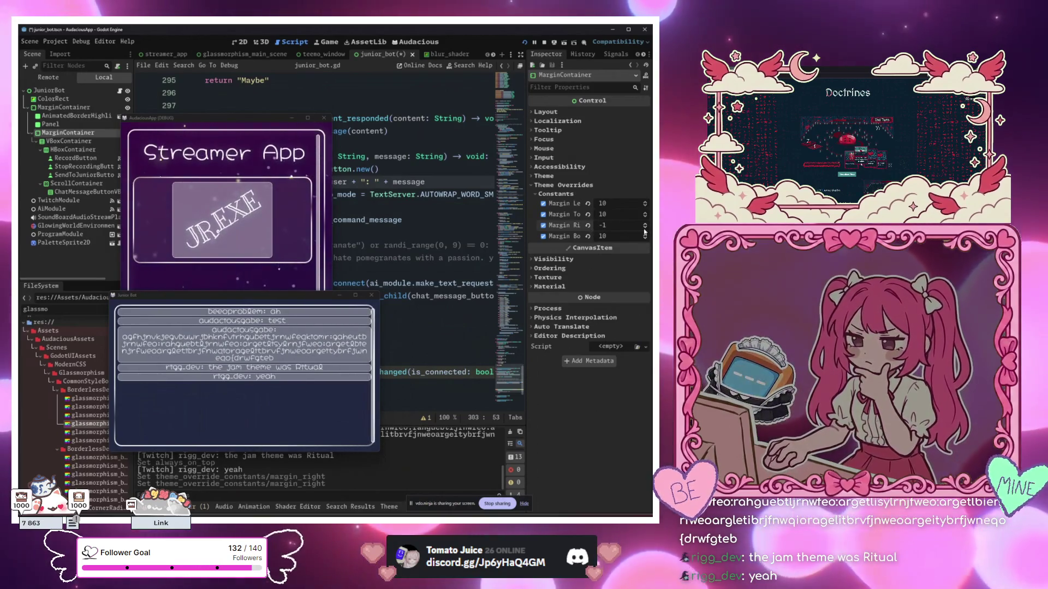
click(644, 223)
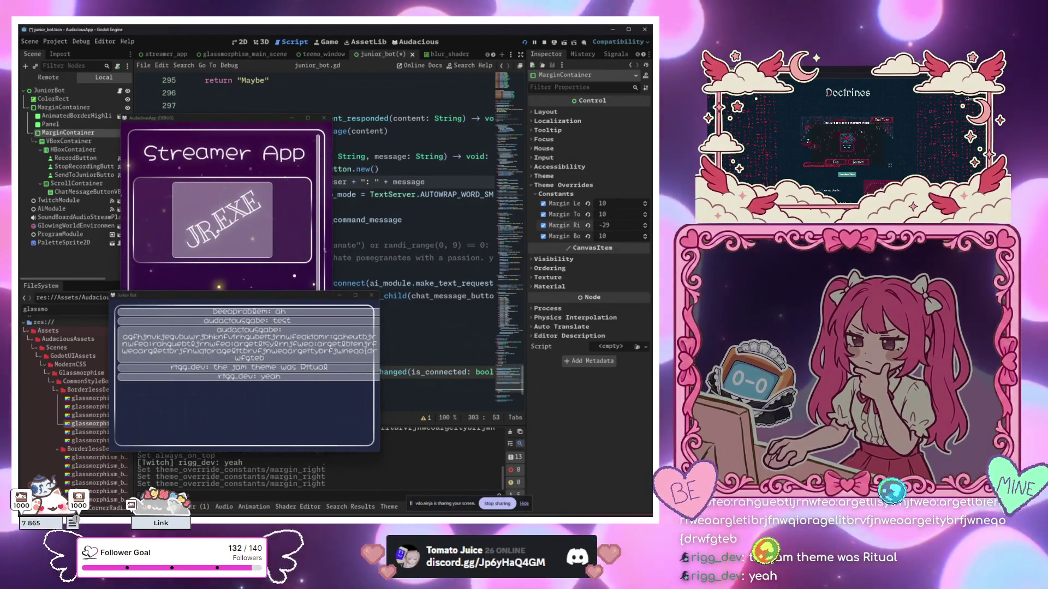
click(589, 226)
click(609, 226)
text(10)
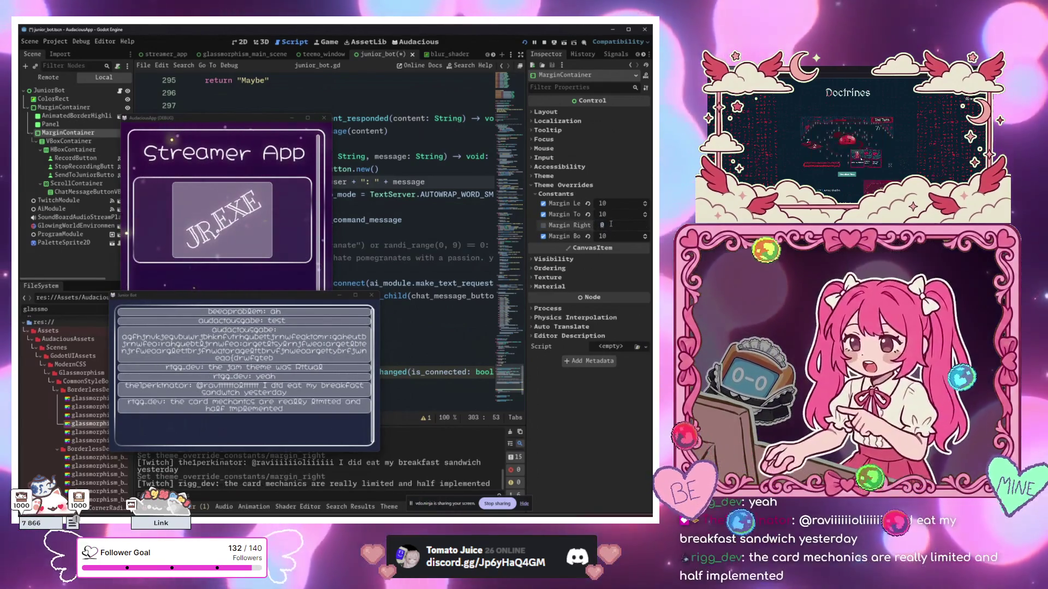
key(Return)
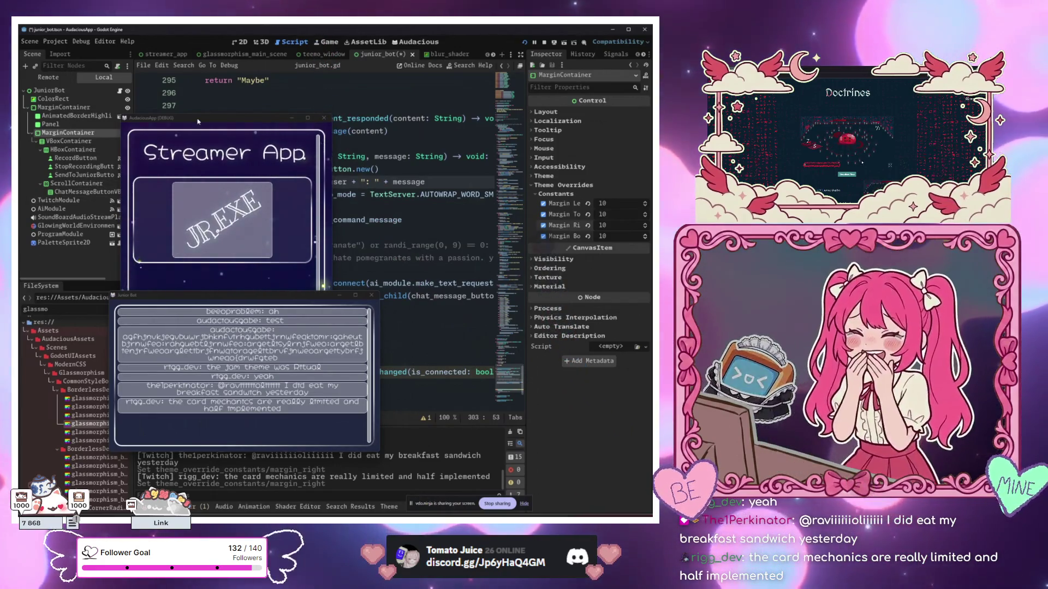
- Select the ScrollContainer and open the Create New Node dialog with Ctrl+A
click(88, 192)
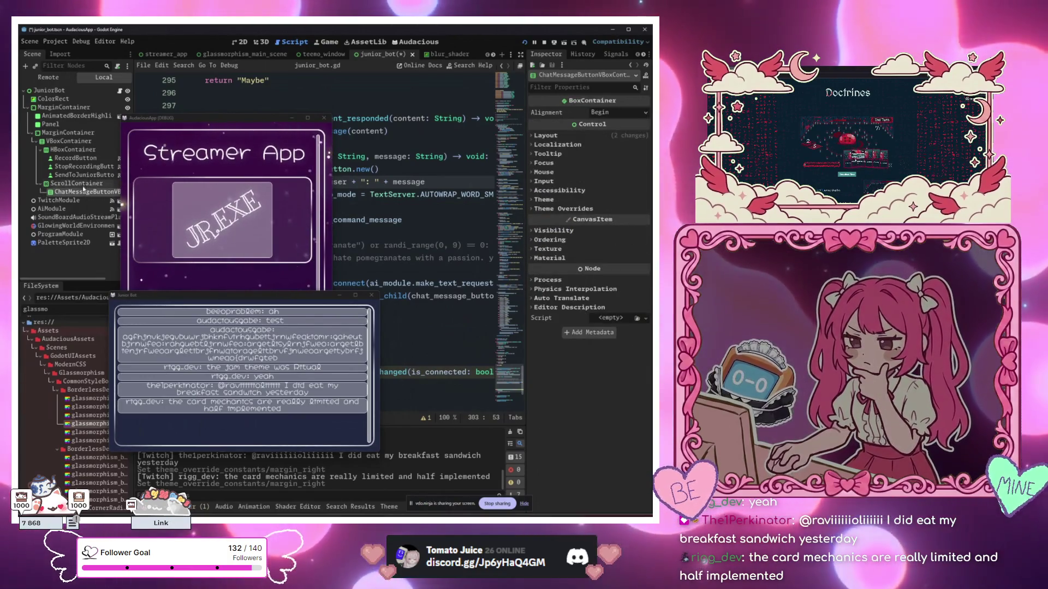
click(77, 184)
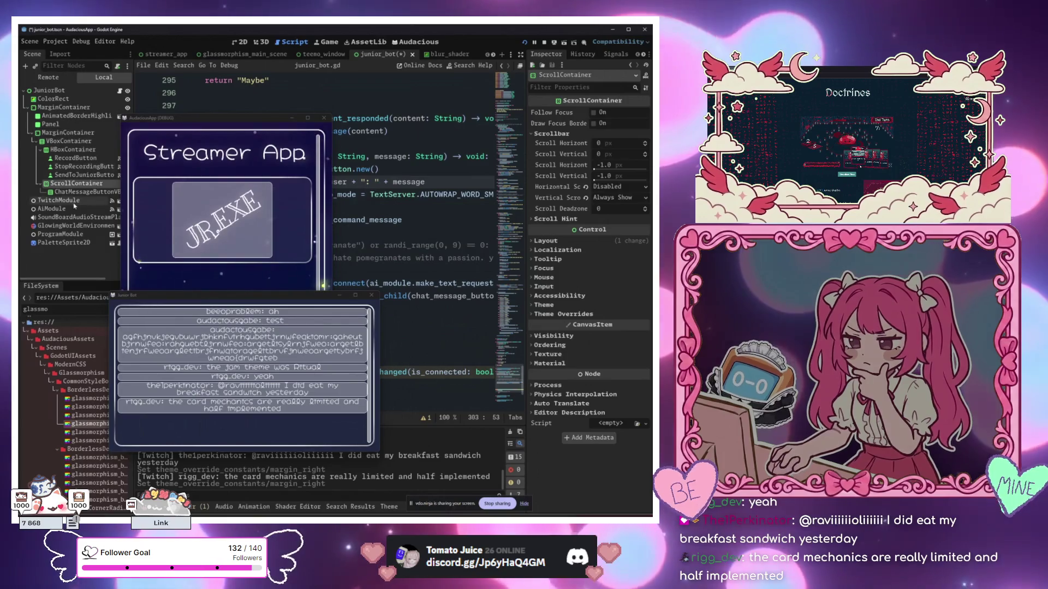
key(ctrl+a)
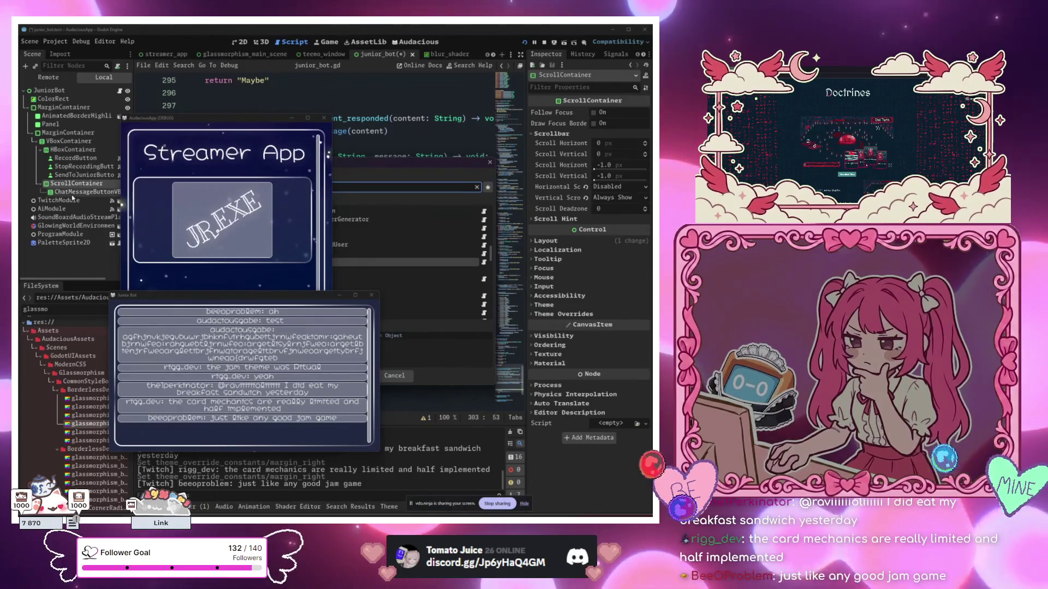
- Add a MarginContainer under ScrollContainer and move ChatMessageButtonVBoxContainer into it
key(Return)
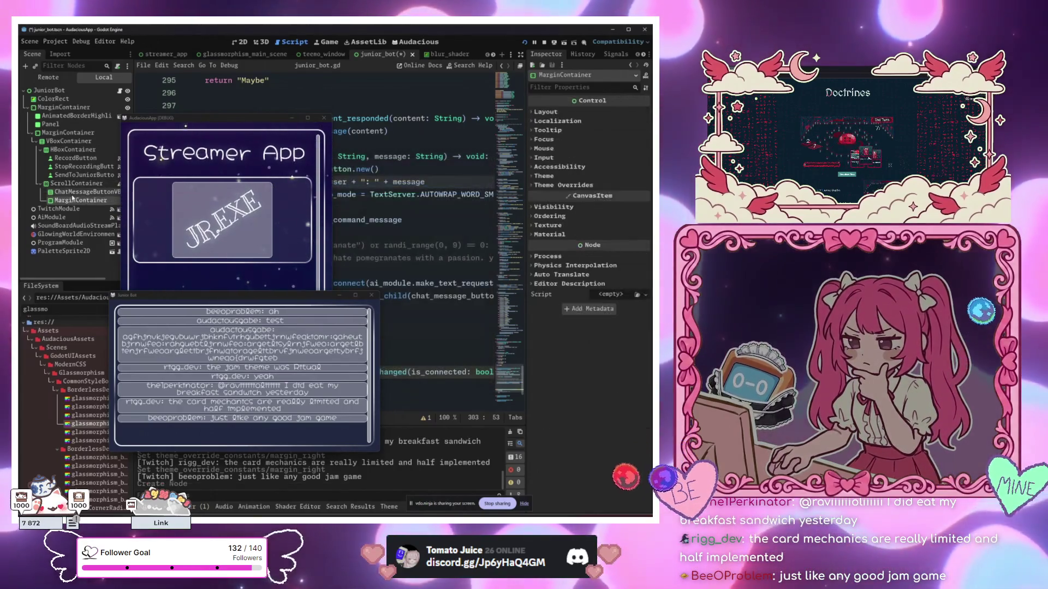
drag(73, 192, 74, 194)
click(74, 193)
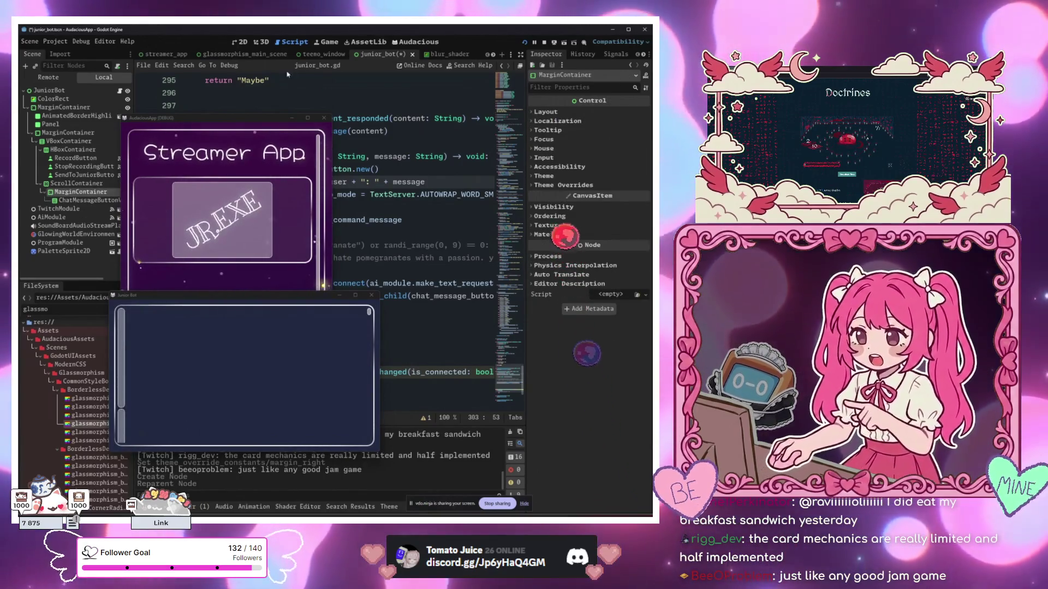
- Set the MarginContainer to fill and expand both horizontally and vertically
mouse_move(286, 122)
mouse_down()
mouse_move(334, 173)
mouse_move(692, 202)
mouse_up()
click(332, 67)
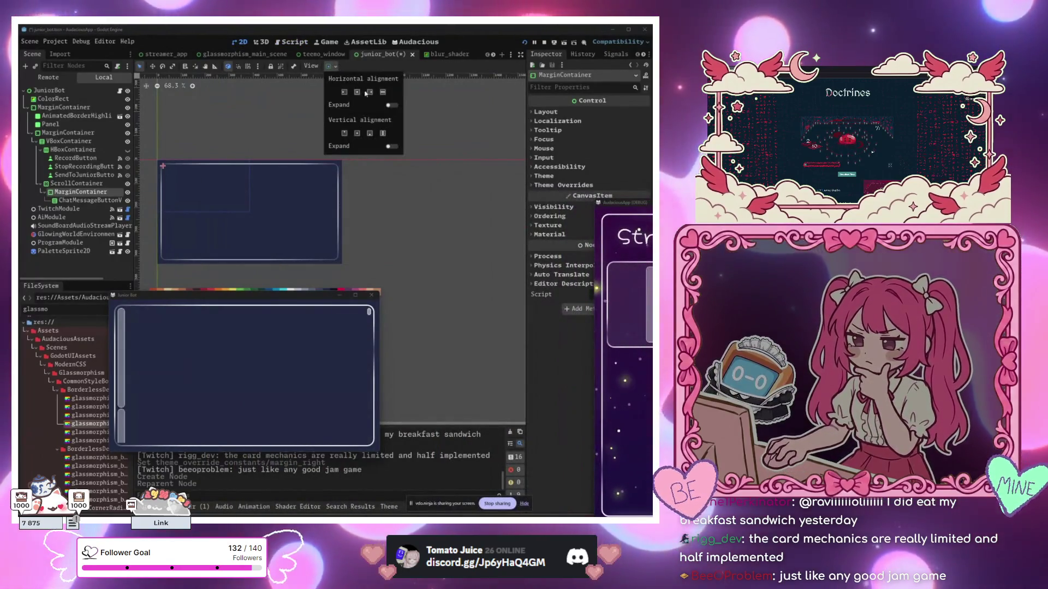
click(384, 92)
click(391, 105)
click(391, 146)
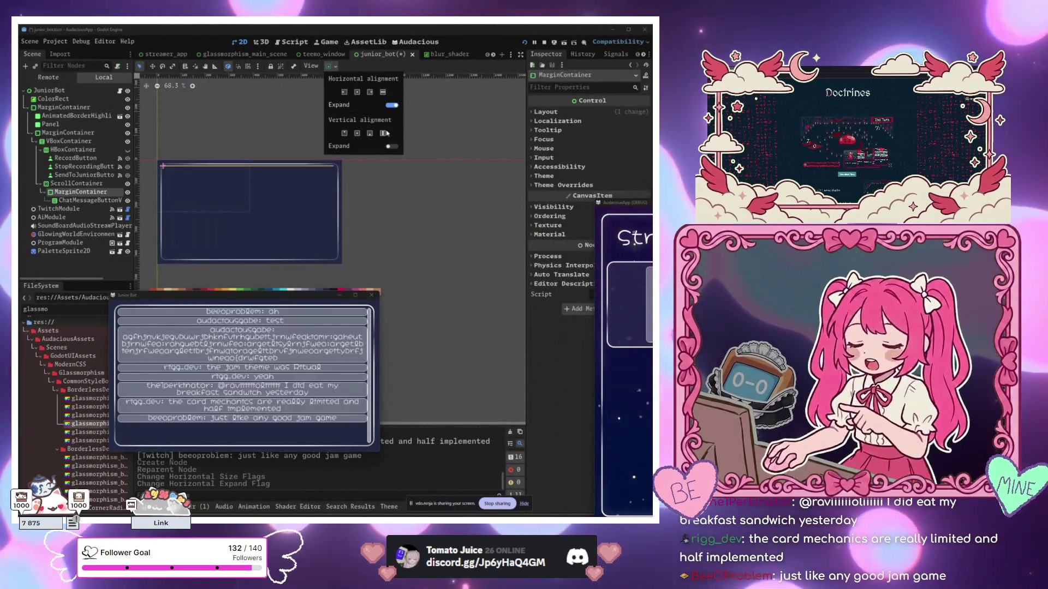
click(382, 133)
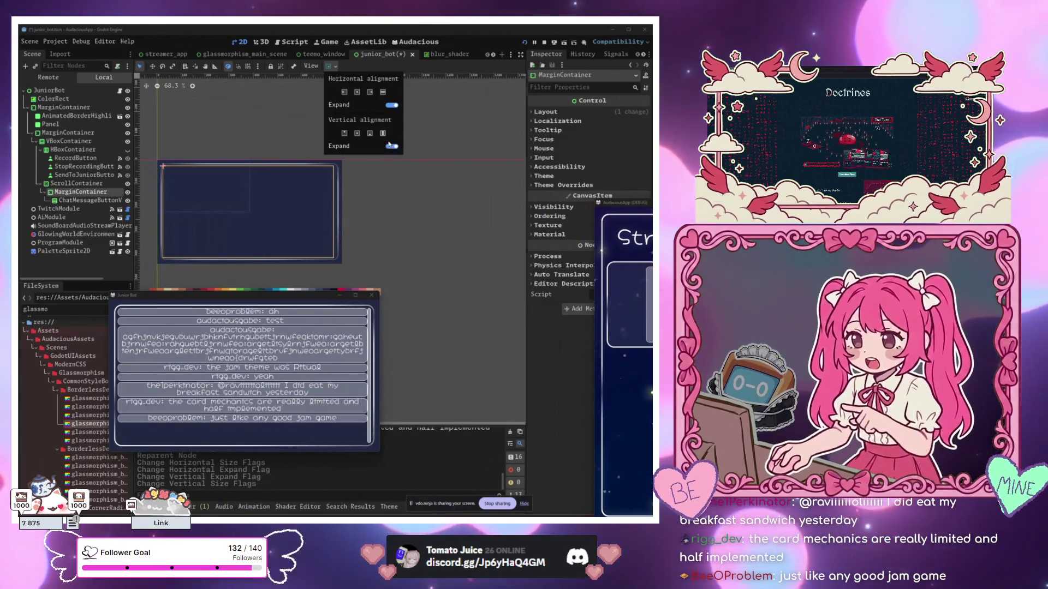
click(91, 201)
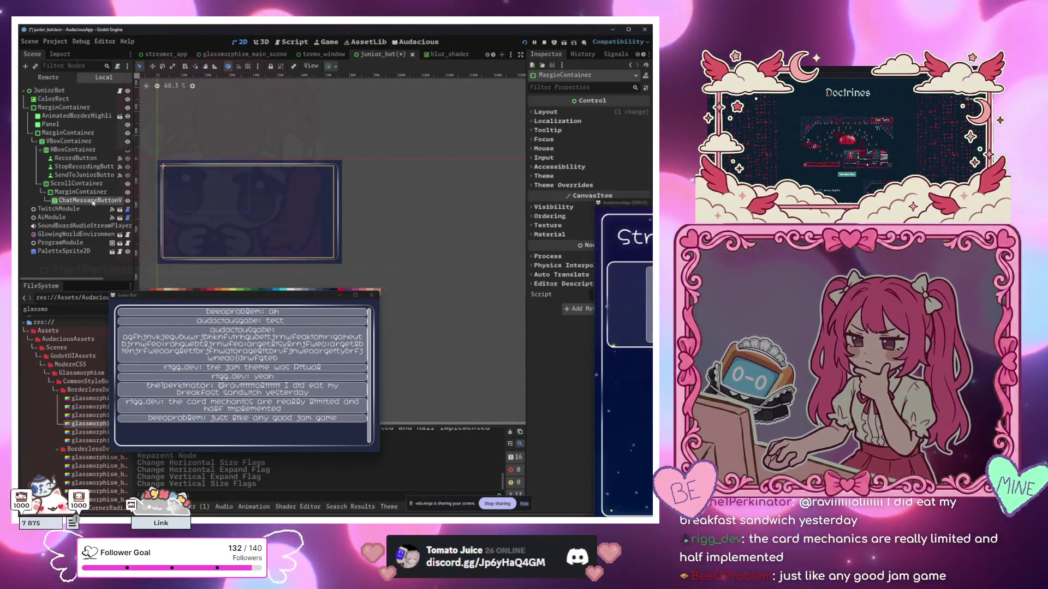
- Set the MarginContainer's left, top, right and bottom theme override margins to 10
click(80, 192)
click(563, 185)
click(562, 193)
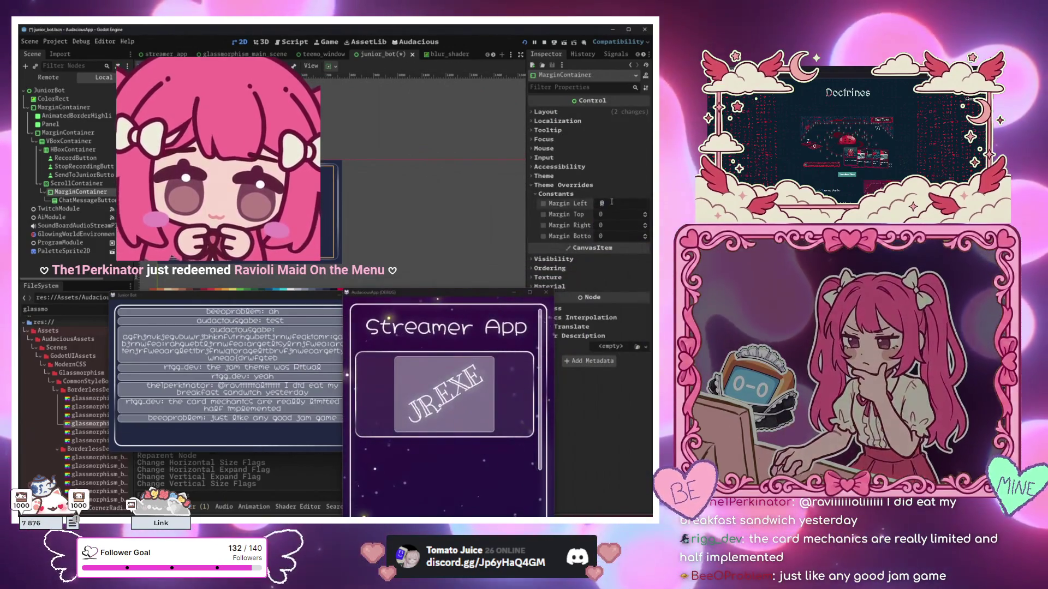
text(10)
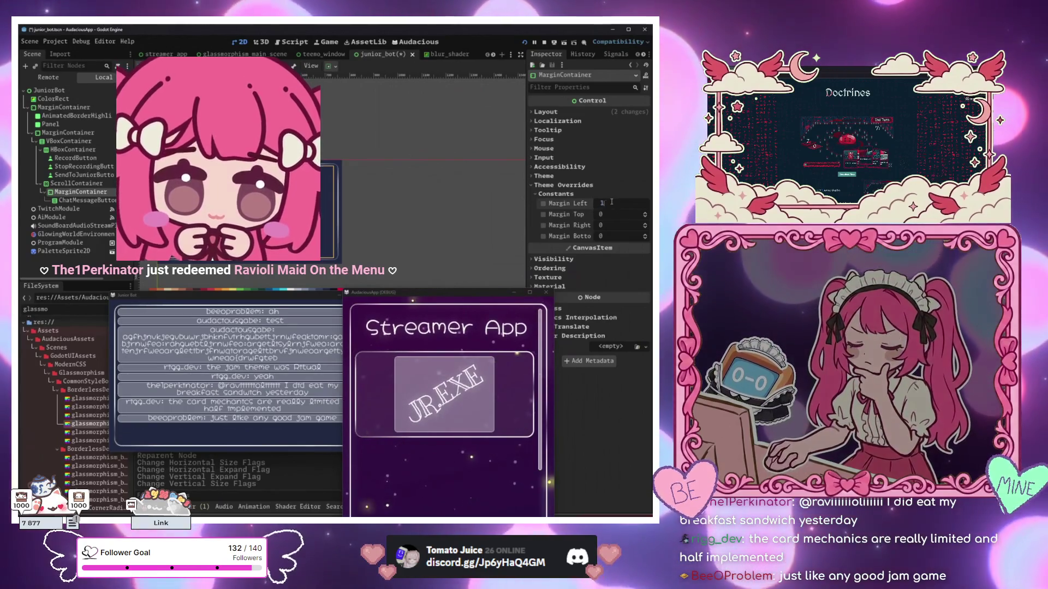
key(Return)
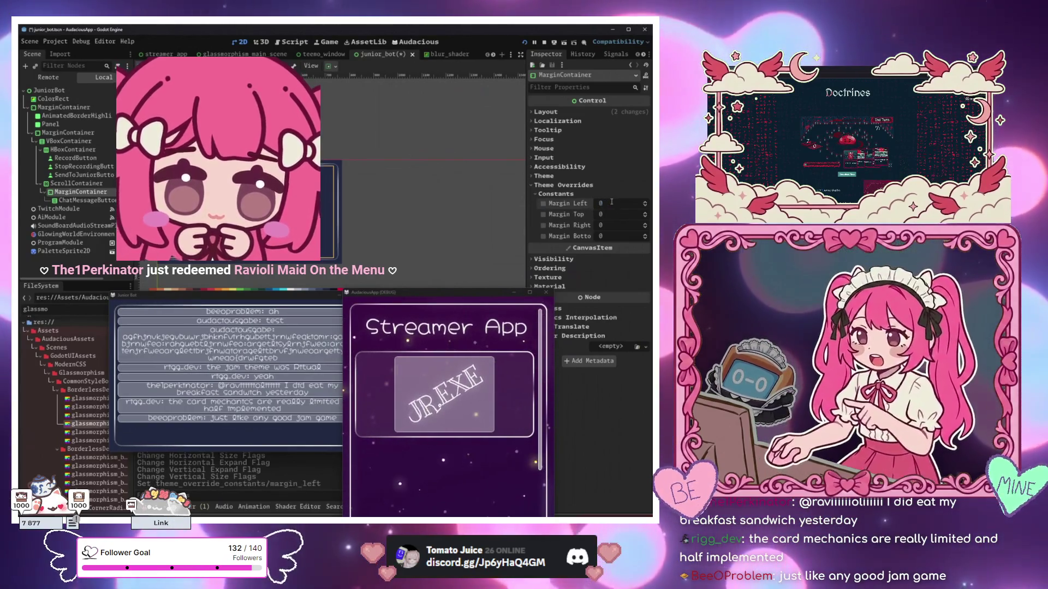
click(610, 214)
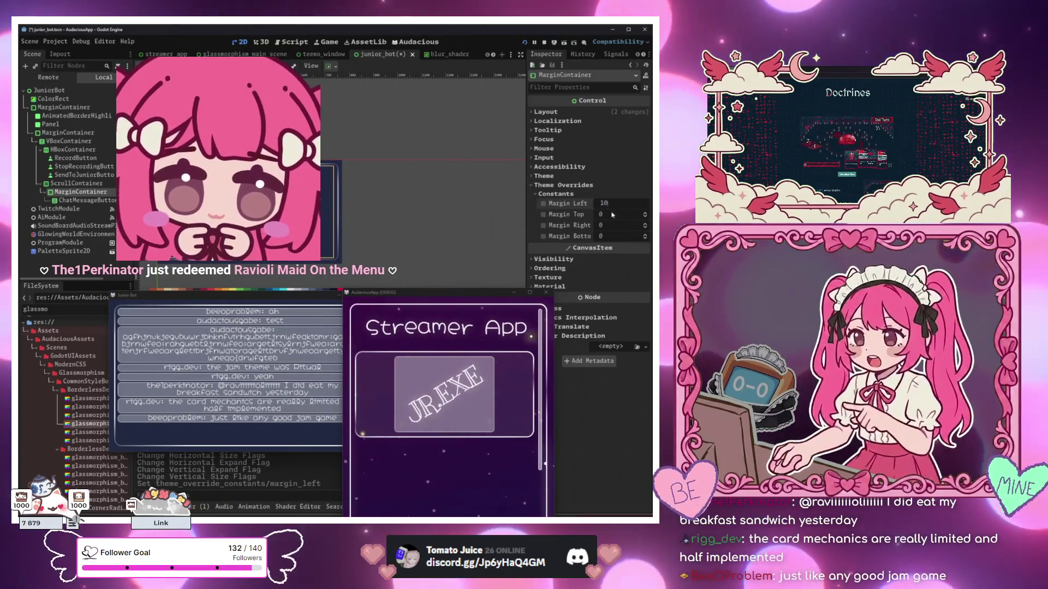
text(10)
click(609, 224)
text(10)
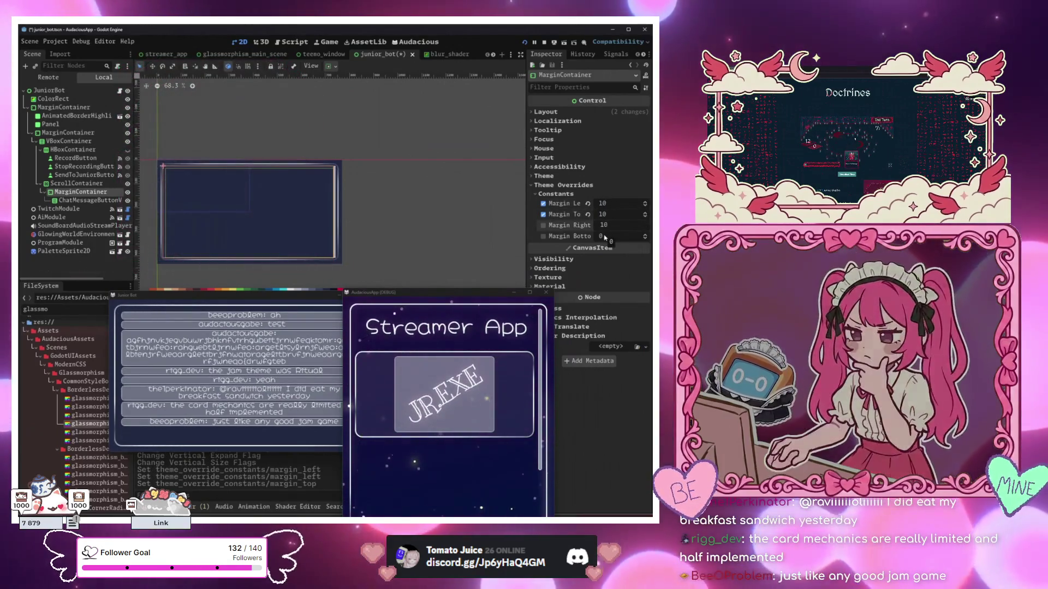
click(610, 236)
text(10)
key(Return)
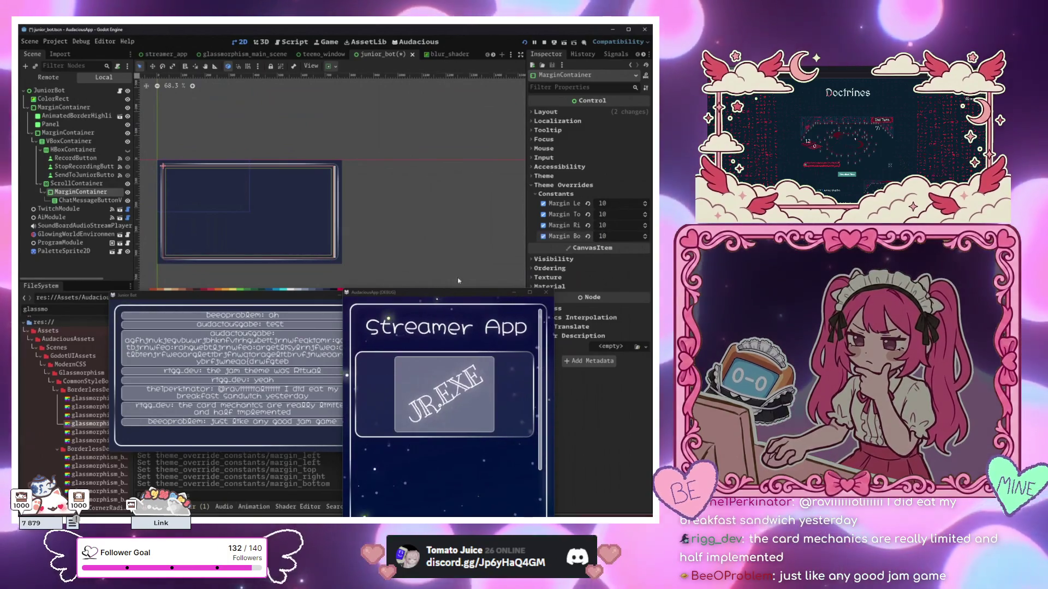
- Fine-tune the margins, raising the right margin to 16 to narrow the chat boxes
mouse_move(443, 293)
mouse_down()
mouse_move(547, 170)
mouse_move(534, 382)
mouse_up()
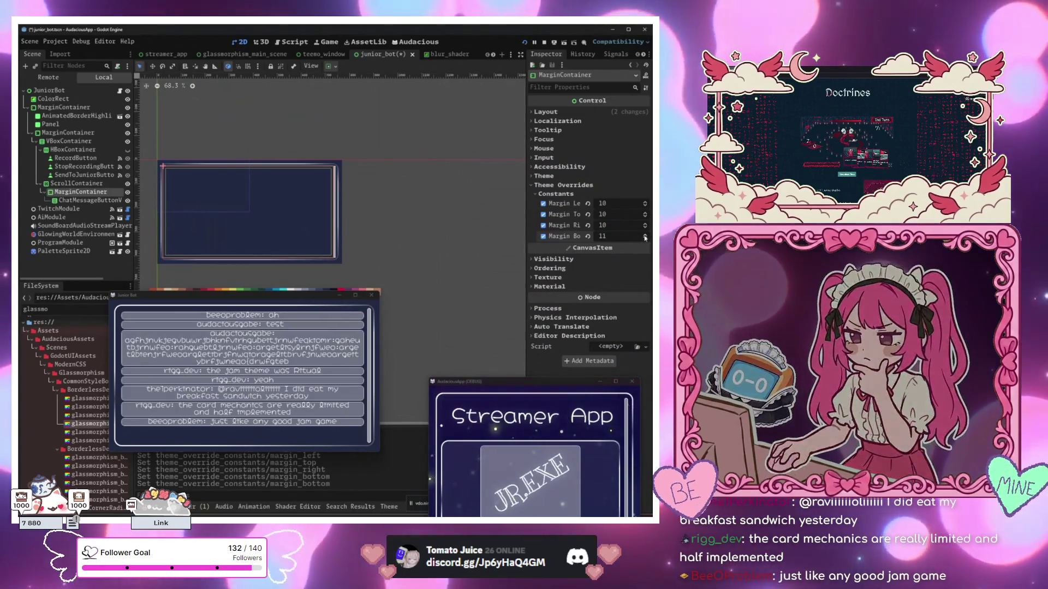
click(646, 234)
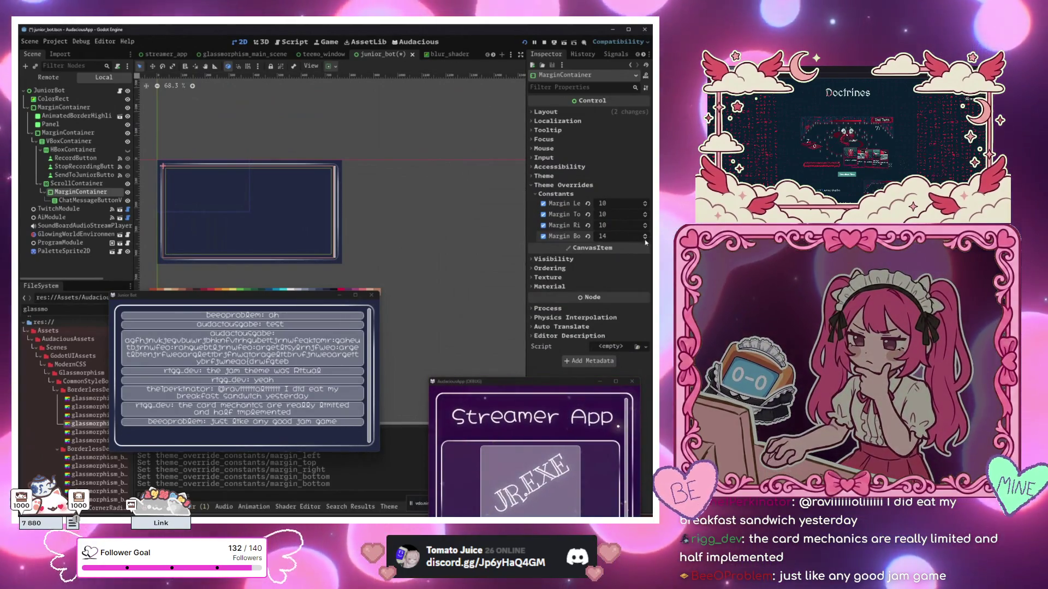
click(645, 227)
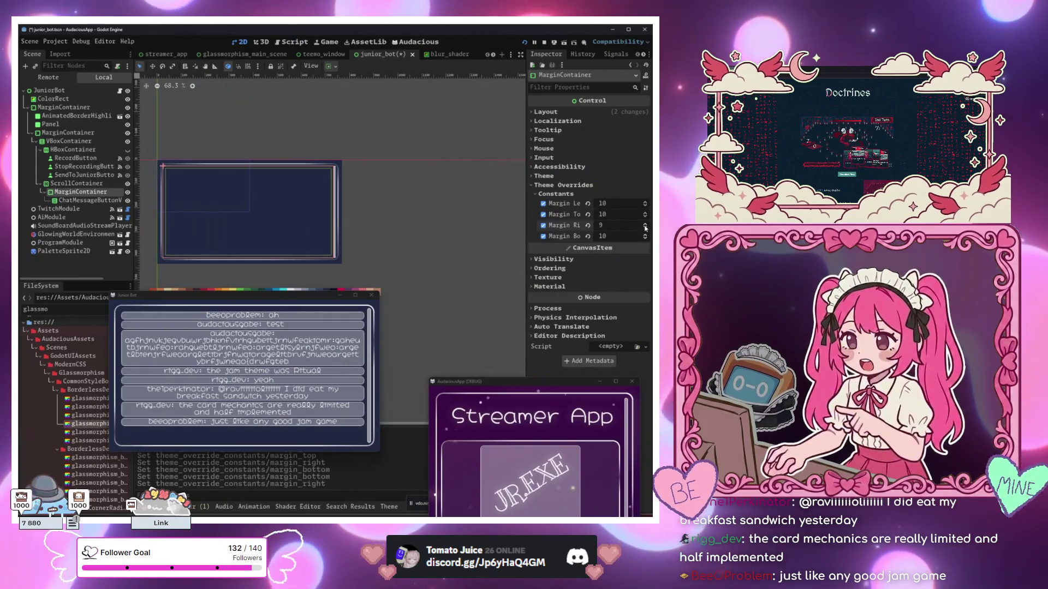
click(646, 225)
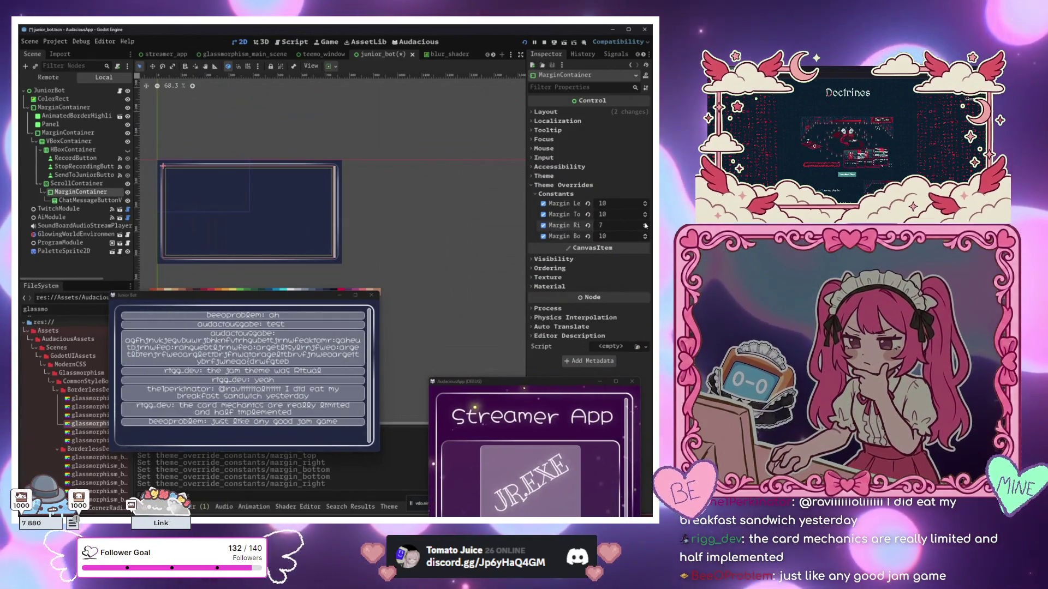
click(645, 224)
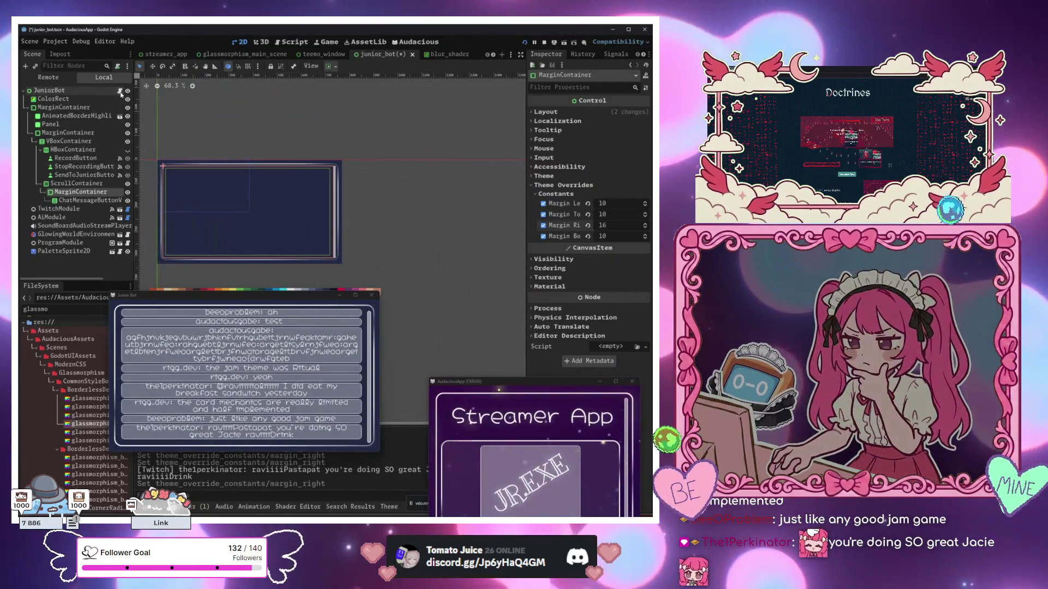
click(120, 92)
click(112, 90)
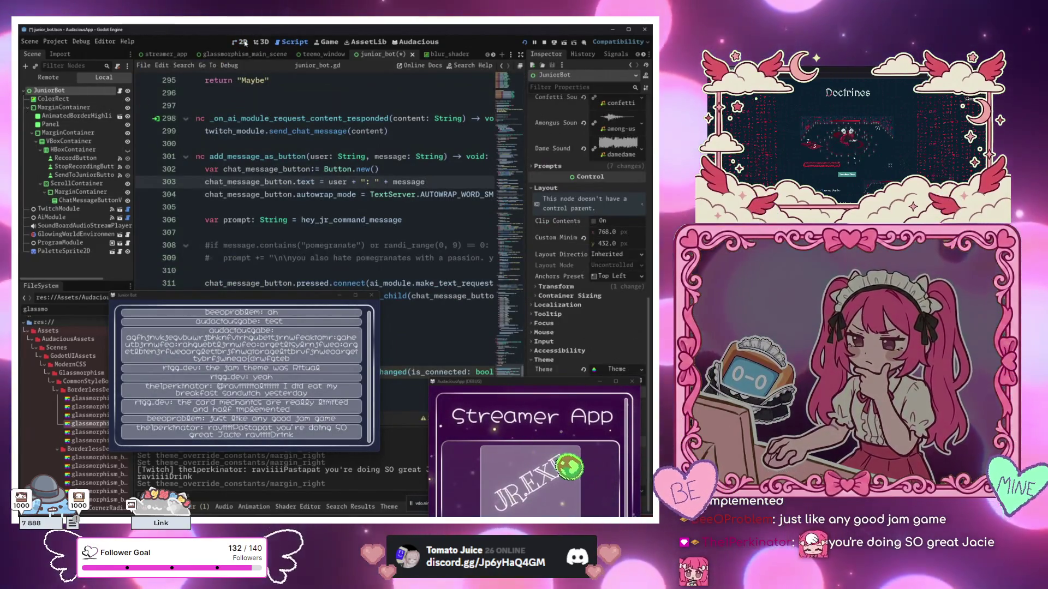
- Open the JuniorBot theme and drag the Inter font onto its Default Font
click(243, 43)
drag(422, 400, 298, 445)
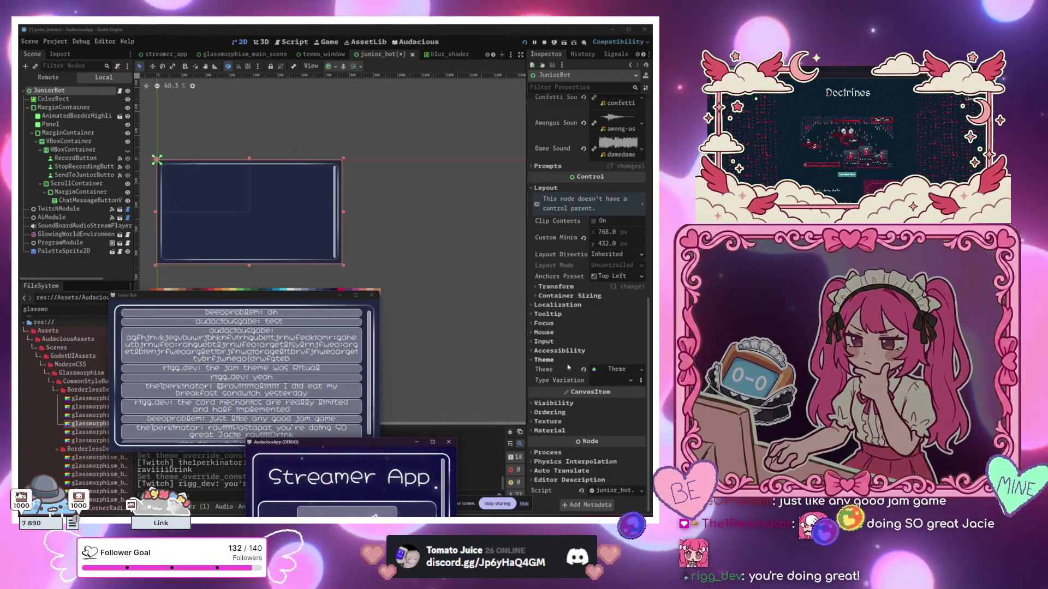
click(614, 371)
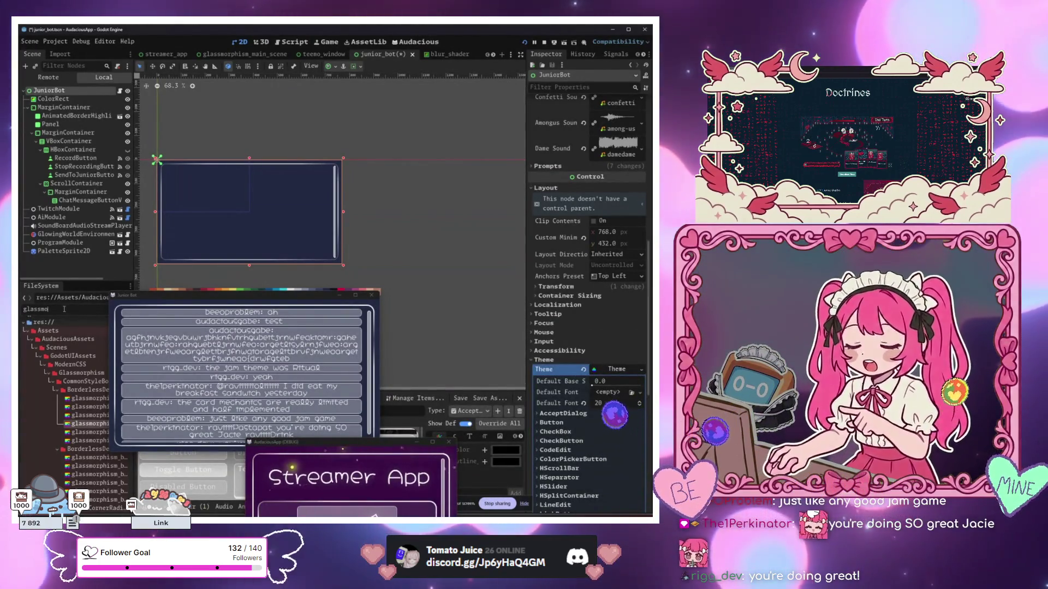
text(inter)
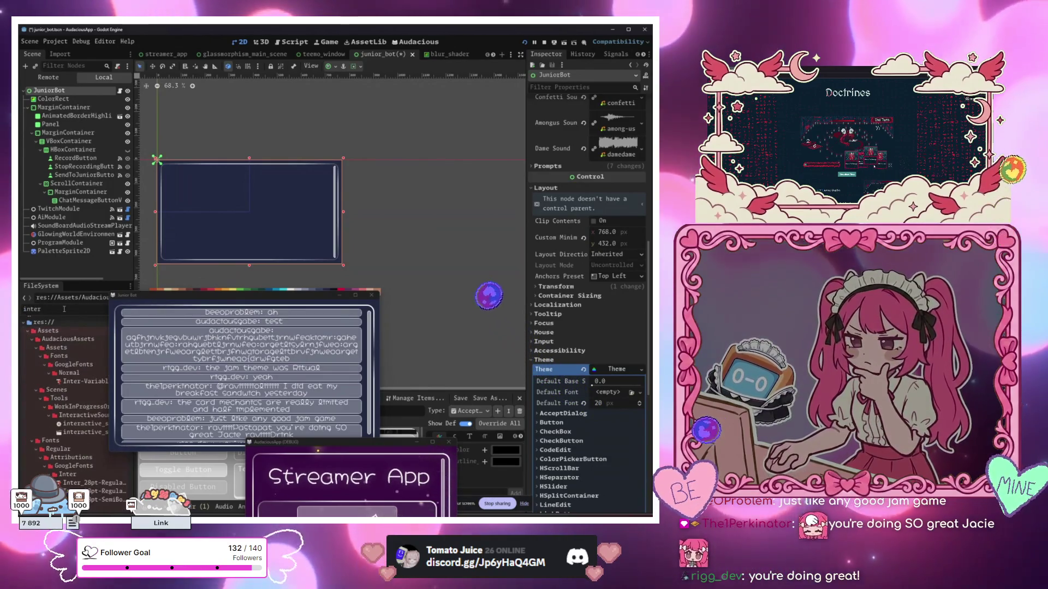
drag(170, 297, 245, 237)
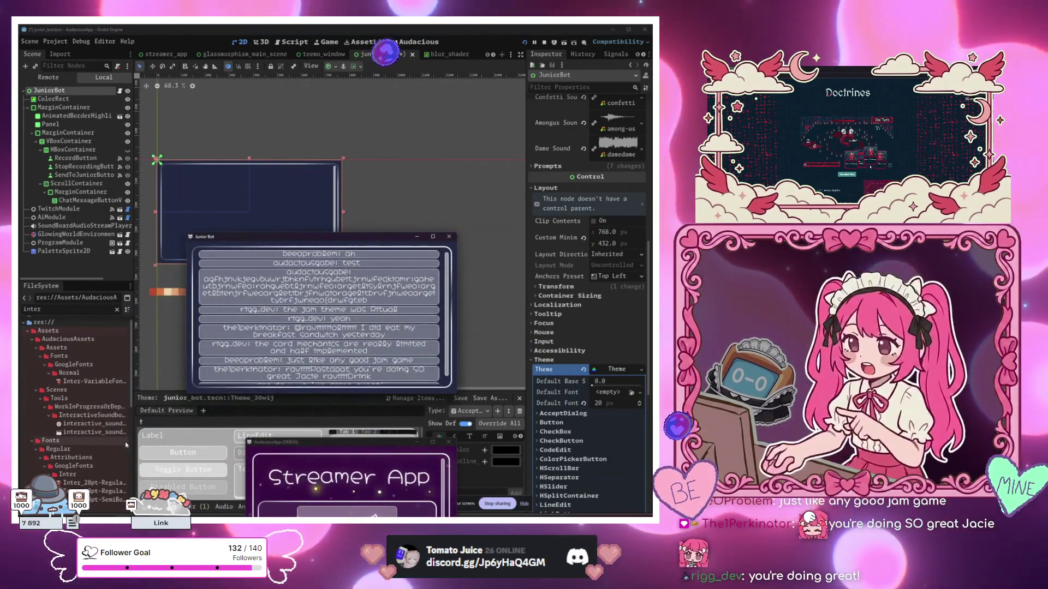
scroll(117, 453, down, 3)
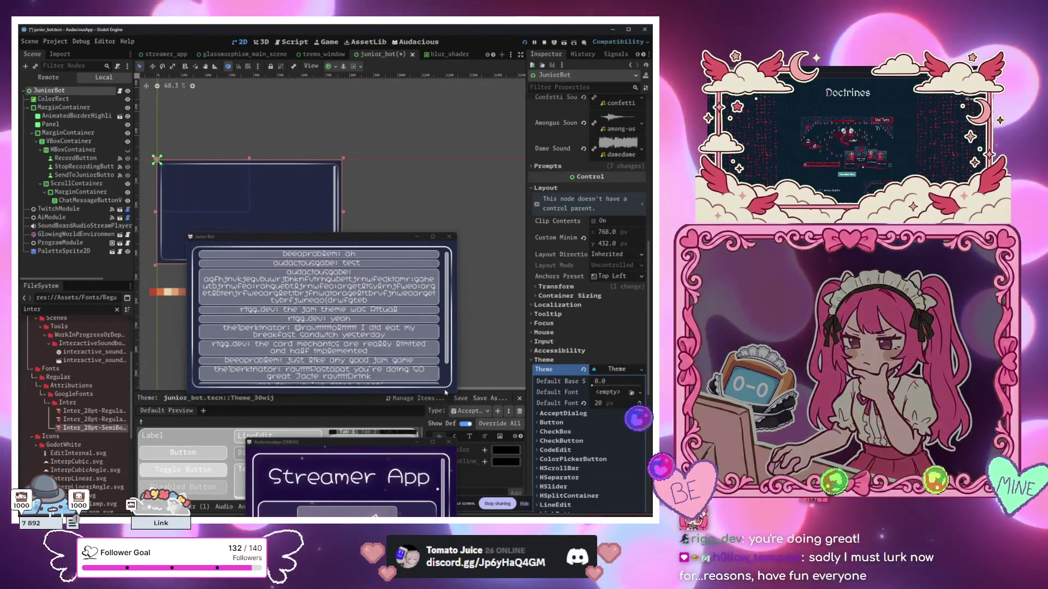
drag(445, 391, 608, 391)
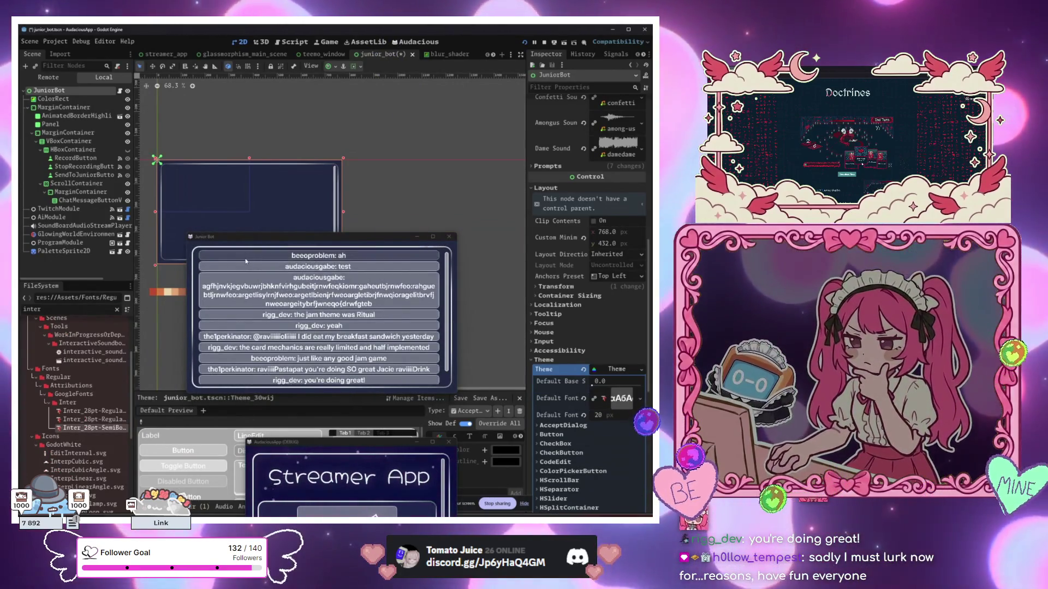
scroll(80, 420, up, 5)
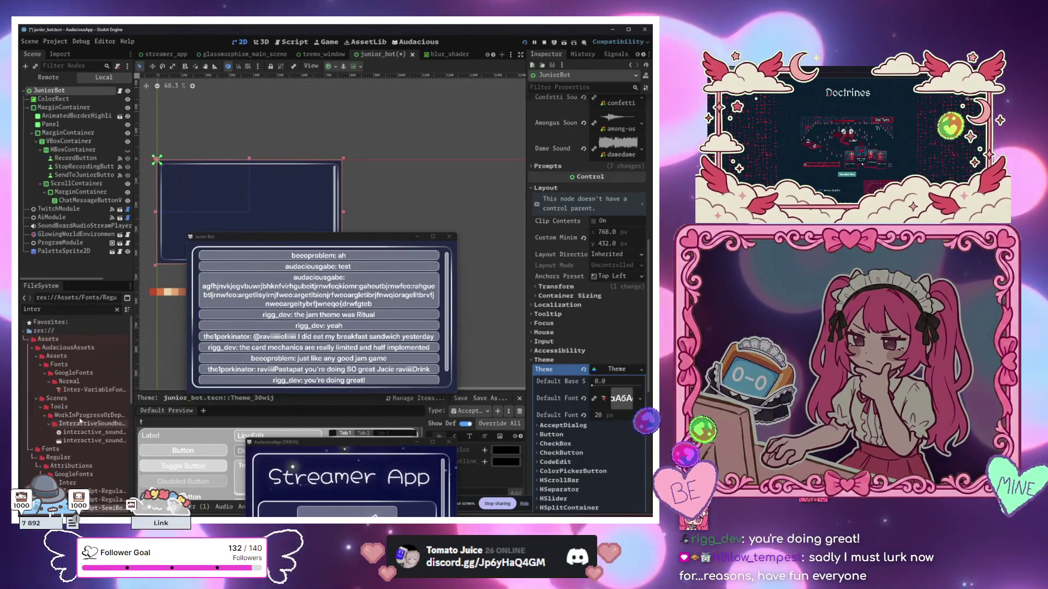
- Try Kranky-Regular as the theme's default font
click(32, 350)
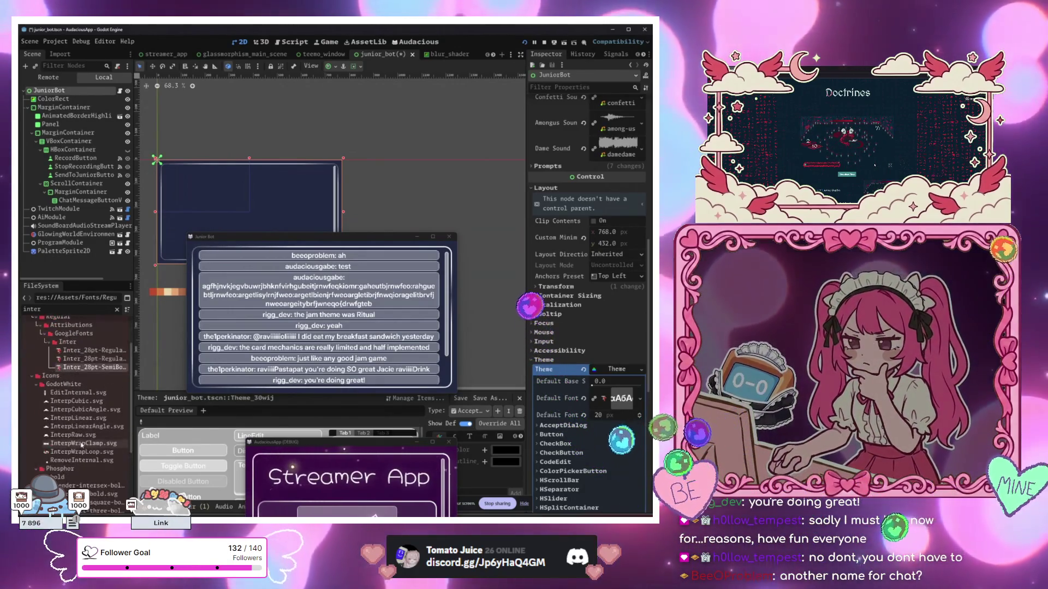
click(36, 356)
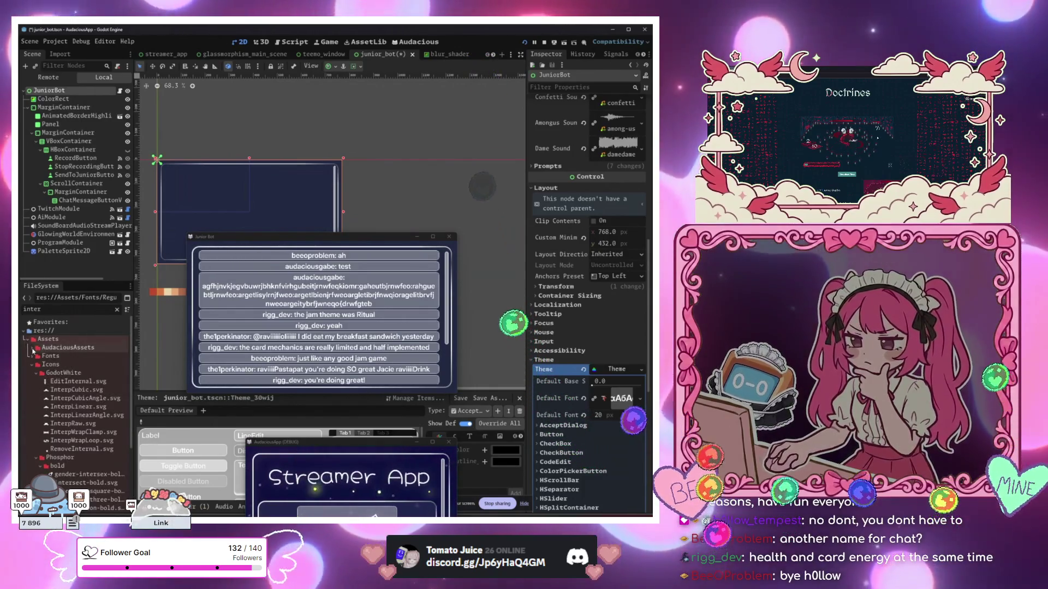
click(33, 356)
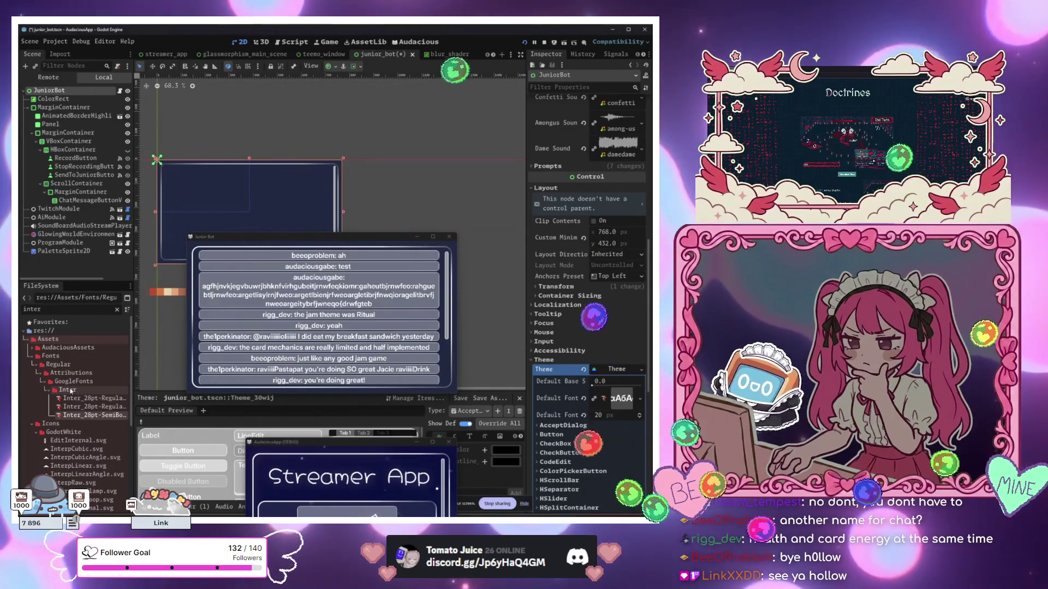
click(117, 310)
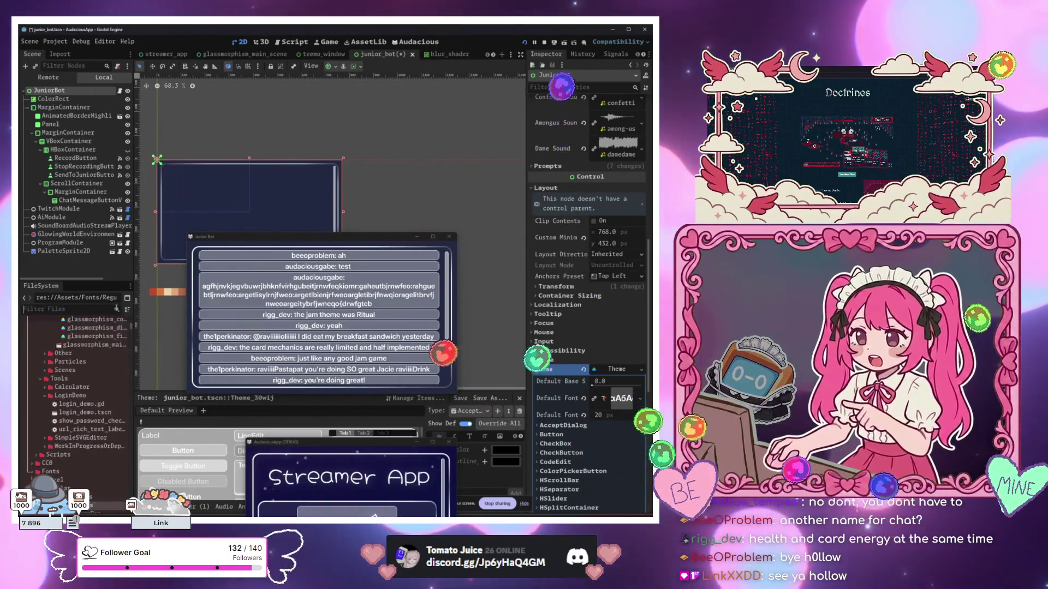
scroll(95, 377, down, 5)
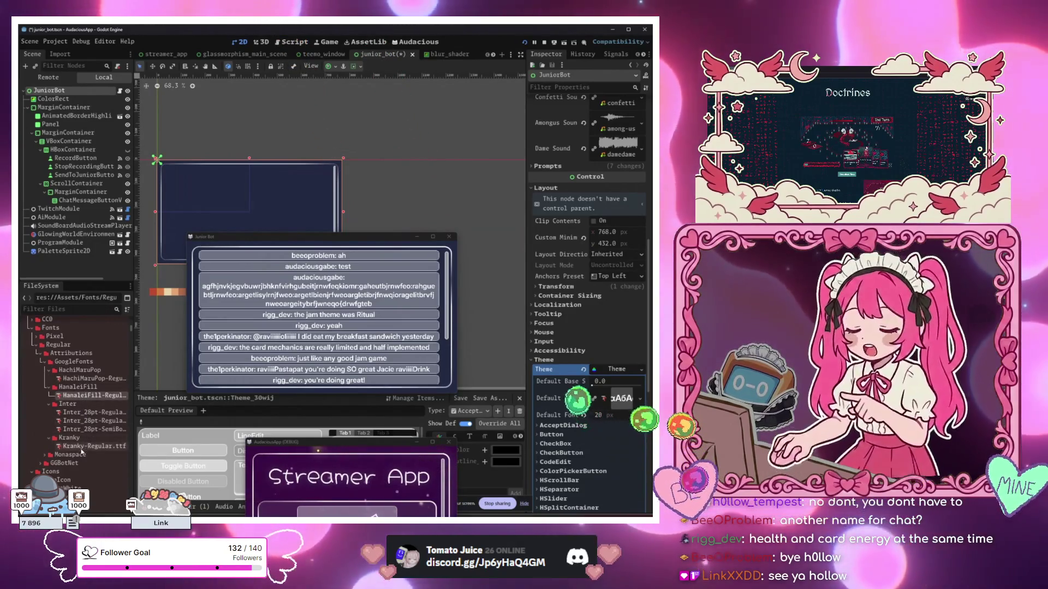
drag(567, 415, 570, 416)
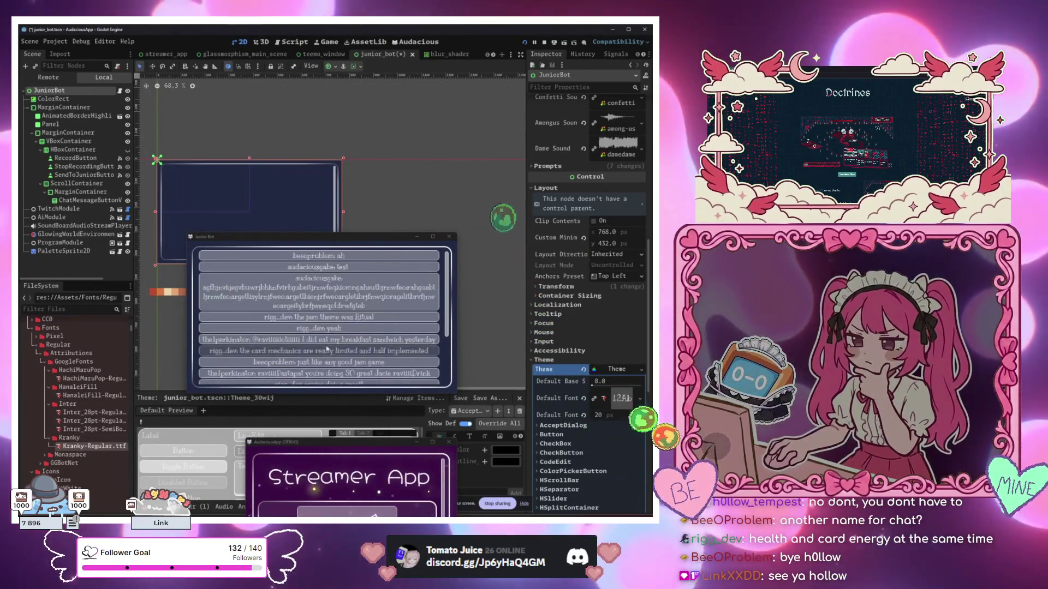
- Try HanaleiFill and then Inter 28pt as default font, undoing each change
click(77, 397)
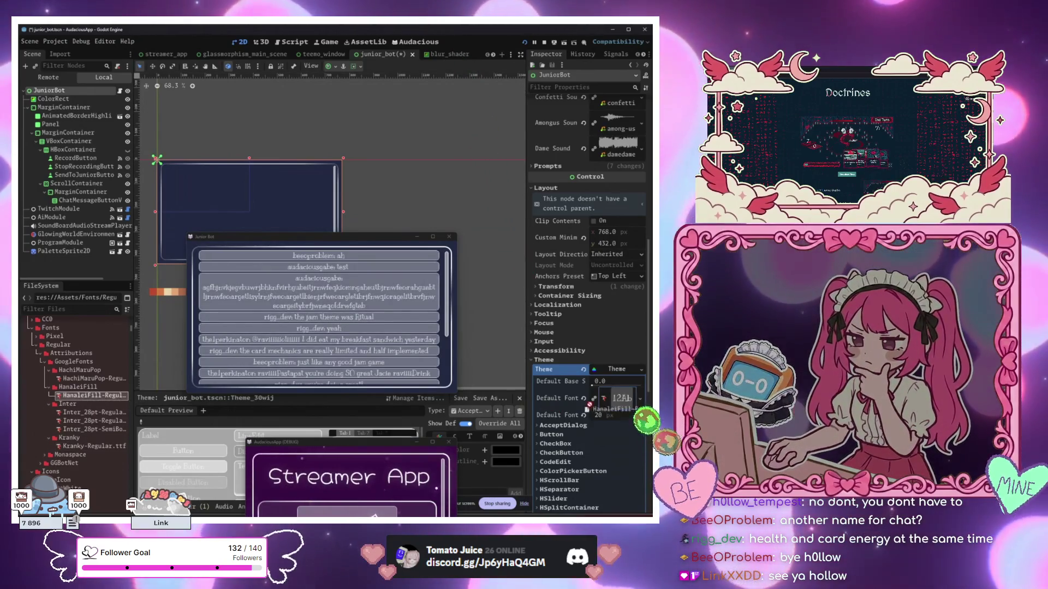
drag(569, 407, 605, 406)
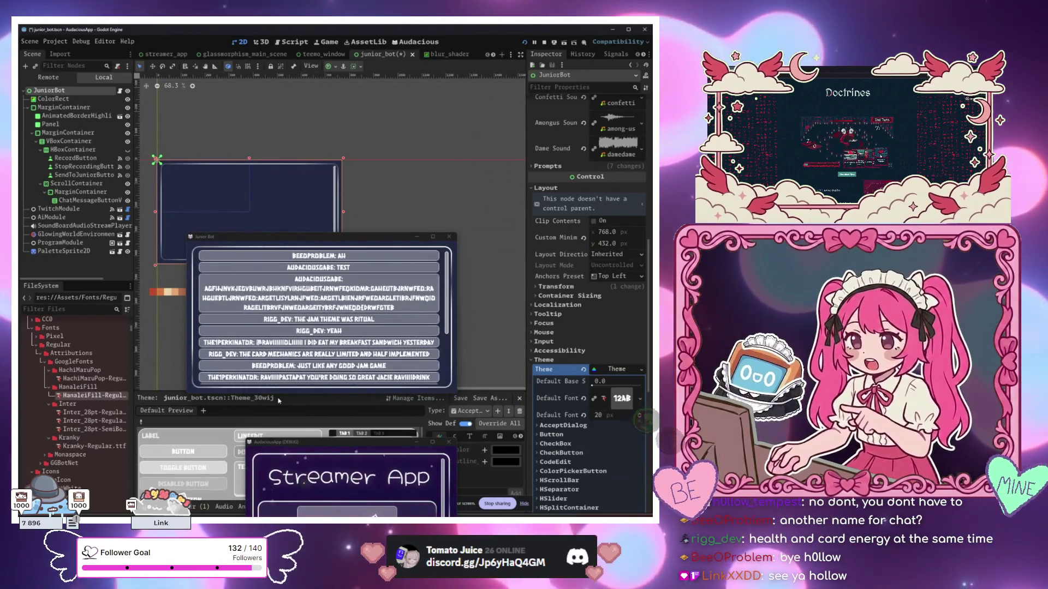
key(ctrl+z)
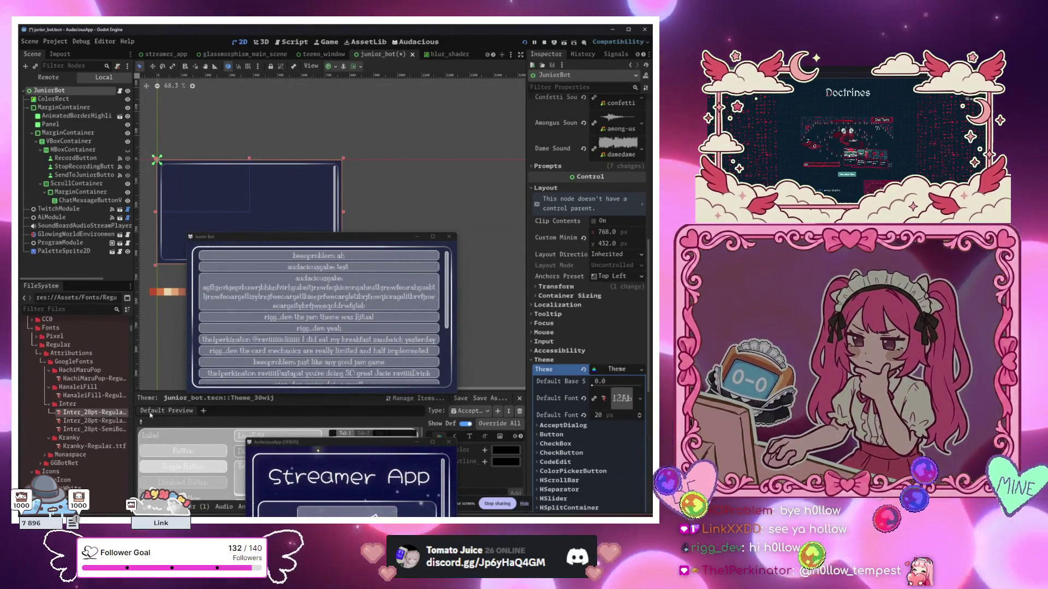
drag(606, 402, 607, 402)
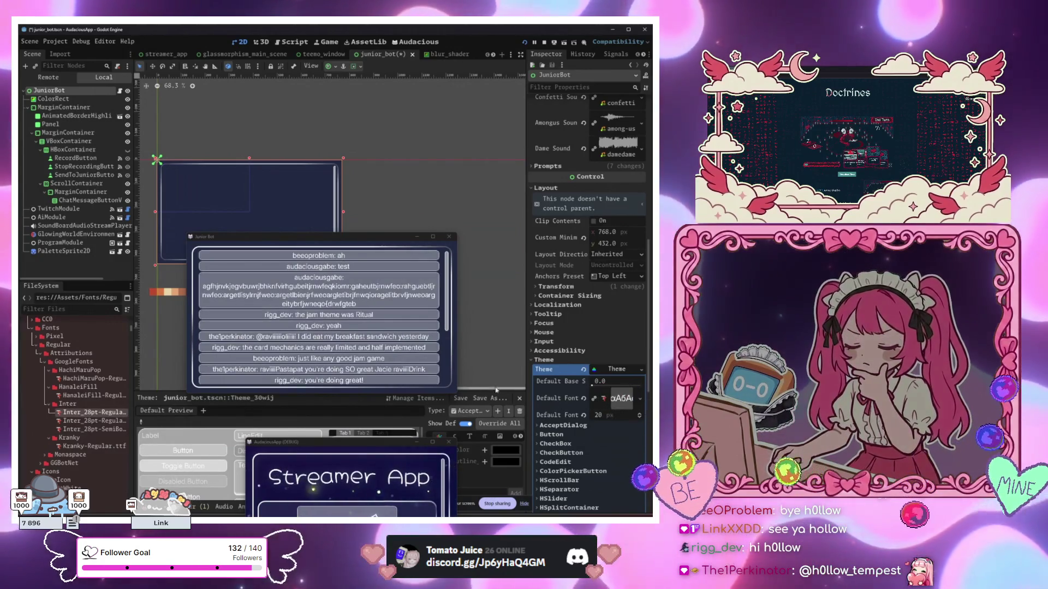
key(ctrl+z)
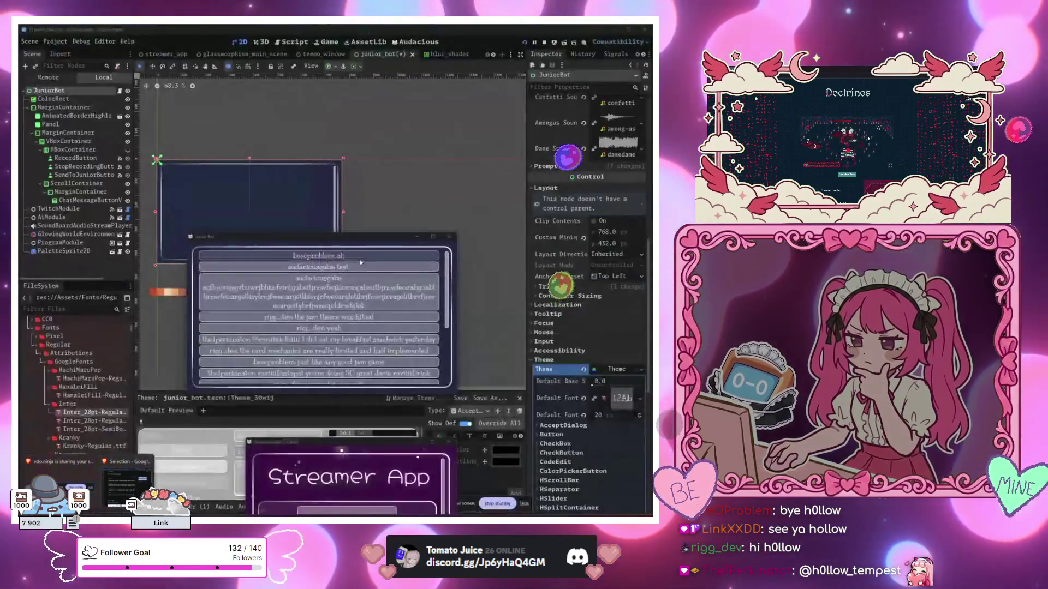
- Move the Junior Bot window to the upper left and return to the Google Fonts selection page
drag(360, 262, 320, 216)
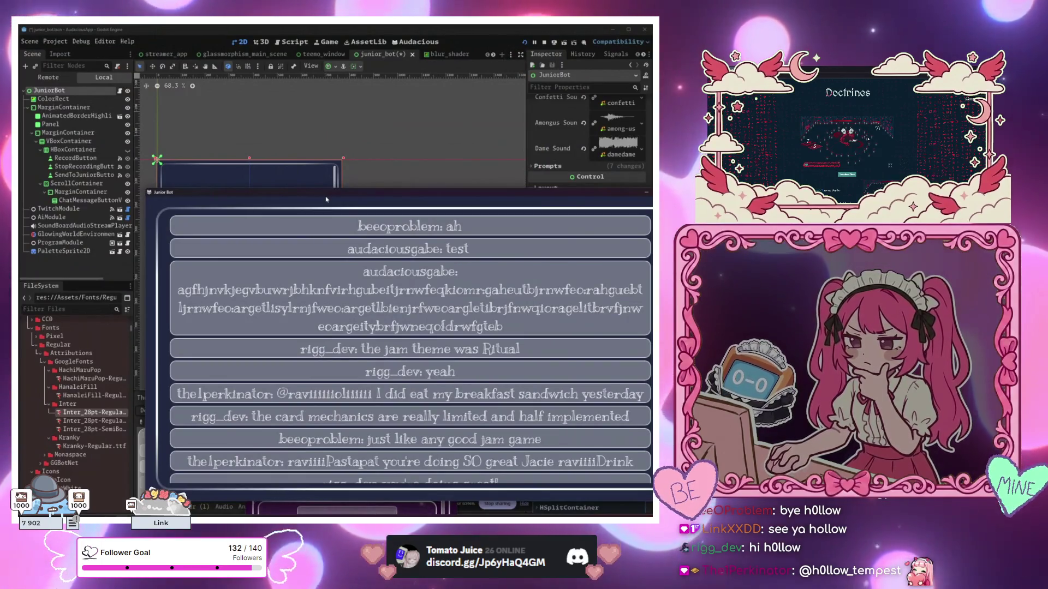
mouse_move(332, 197)
mouse_down()
mouse_move(205, 93)
mouse_move(270, 108)
mouse_up()
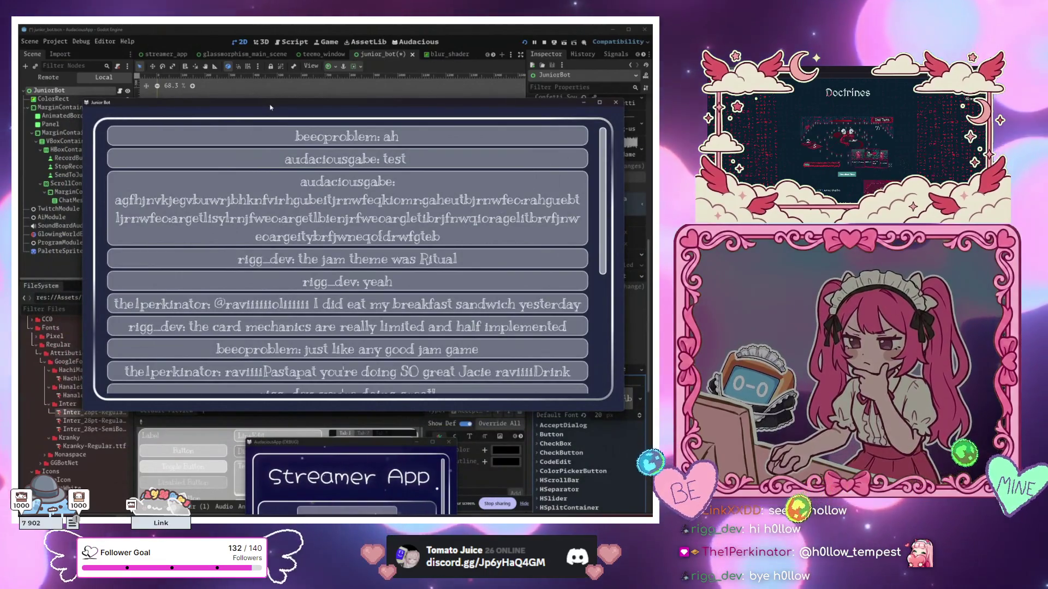
drag(270, 108, 258, 142)
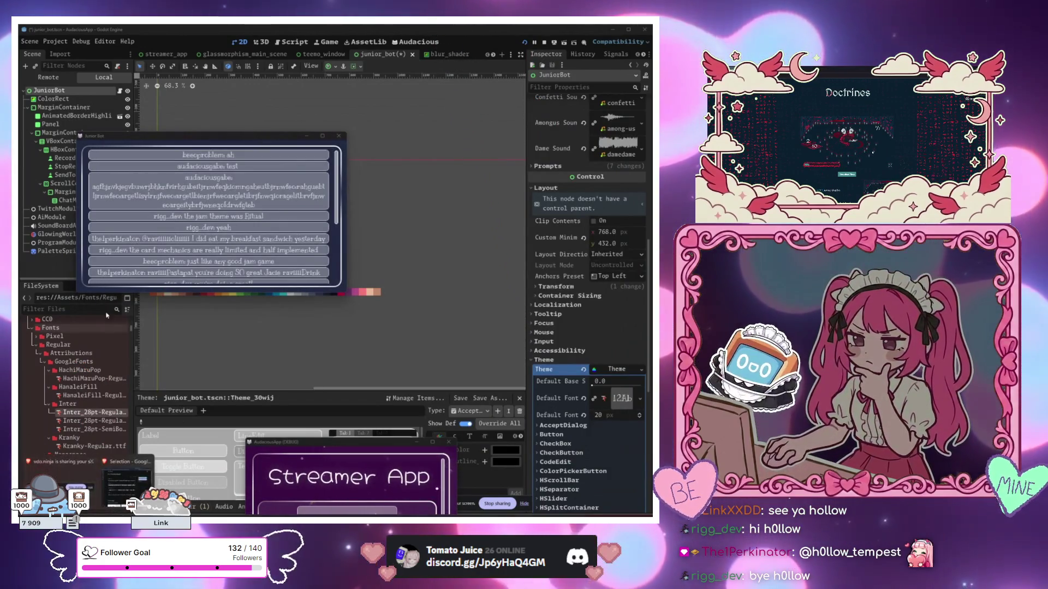
click(130, 482)
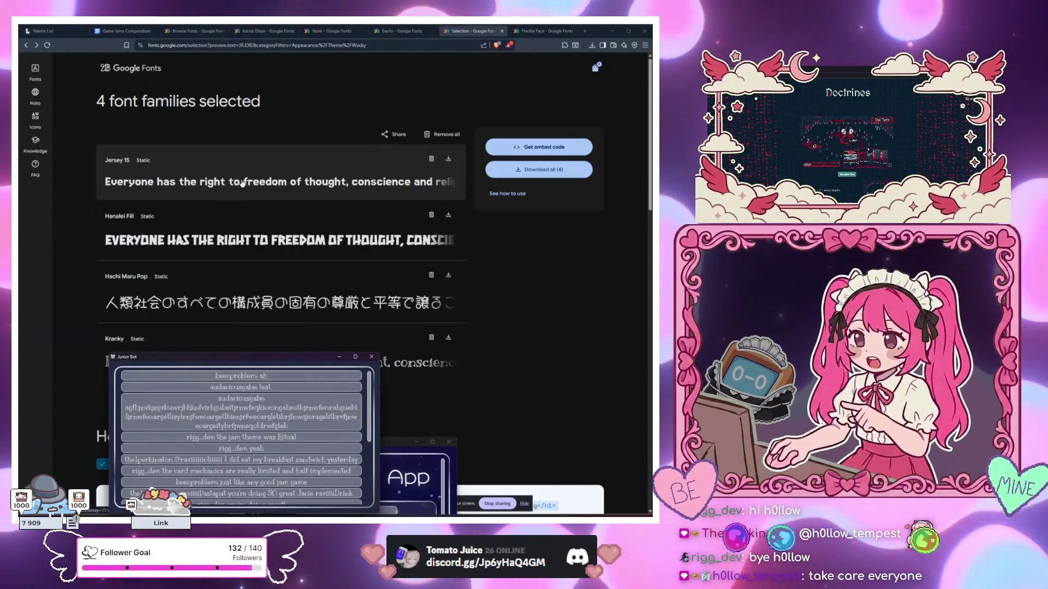
- Move the Junior Bot window to the screen centre and switch back to Godot
mouse_move(219, 365)
mouse_down()
mouse_move(243, 365)
mouse_move(369, 227)
mouse_up()
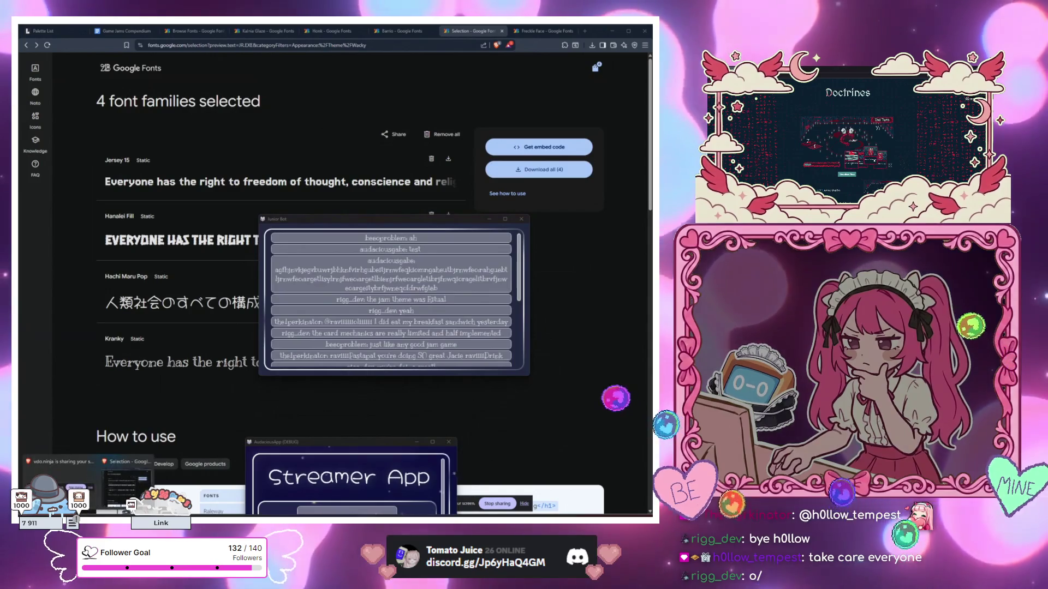
mouse_move(147, 488)
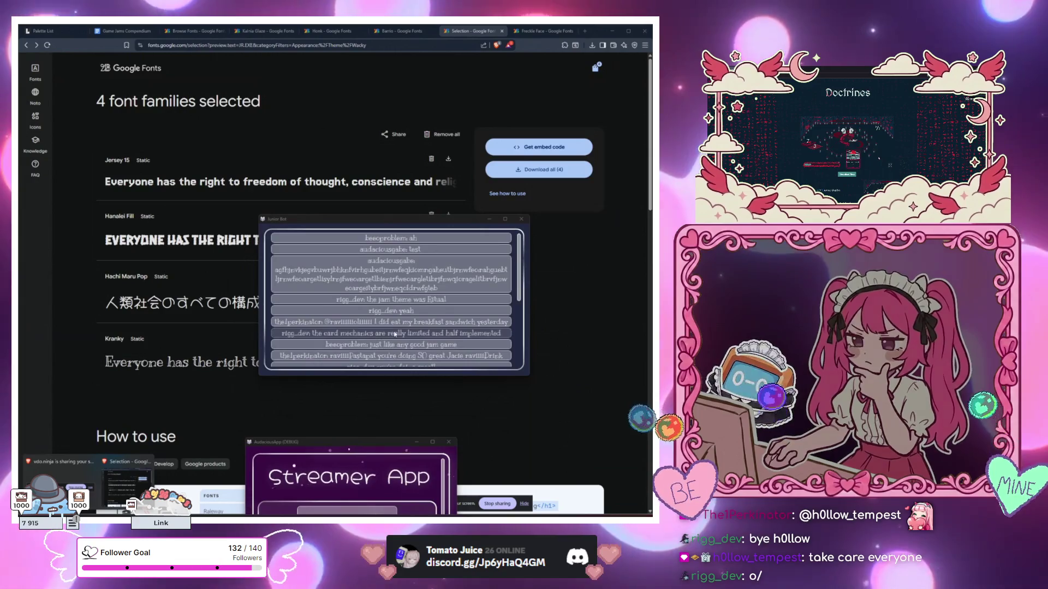
key(alt+Tab)
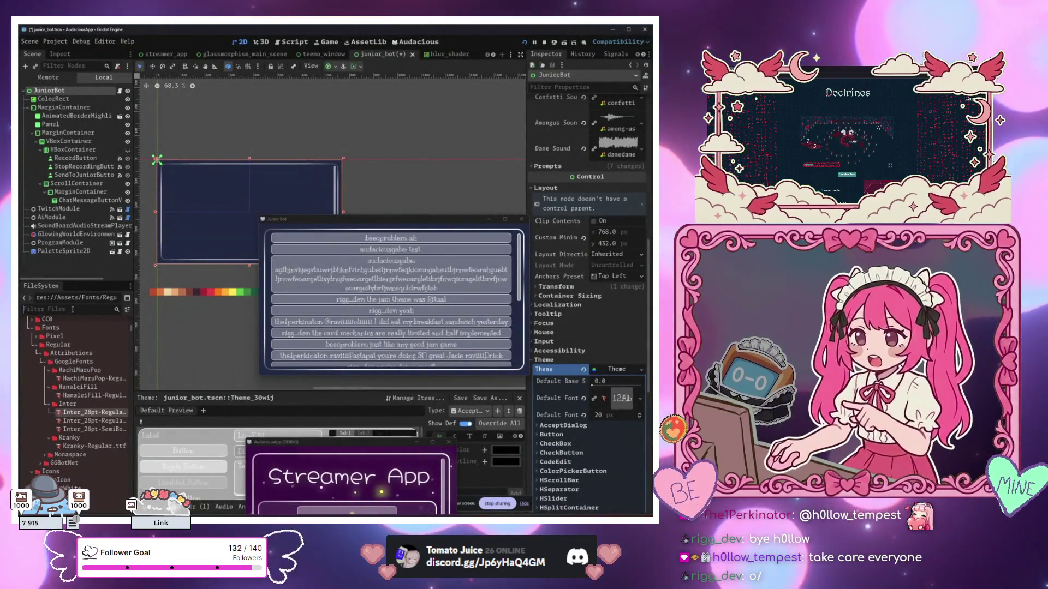
- In the GGBotNet fonts, try AVA.ttf and then AlphaProta-Regular as the theme's default font
click(45, 378)
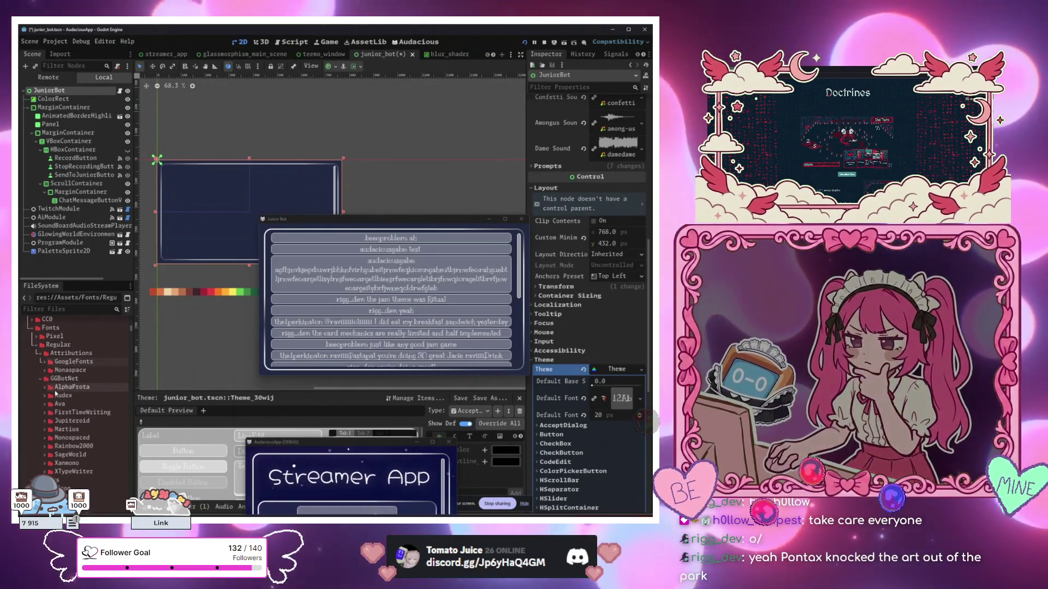
click(45, 396)
click(46, 396)
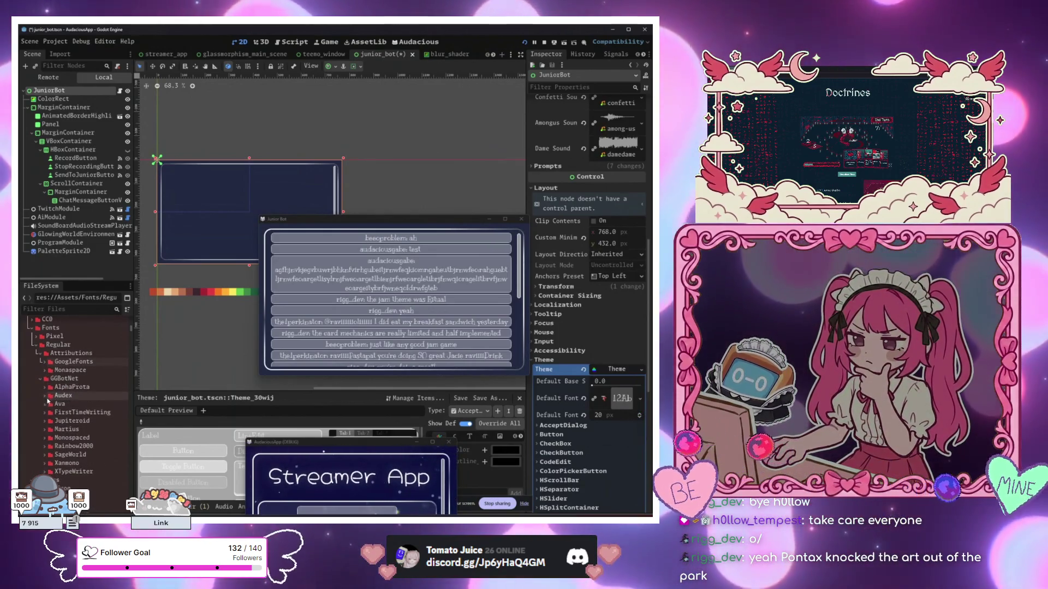
click(45, 405)
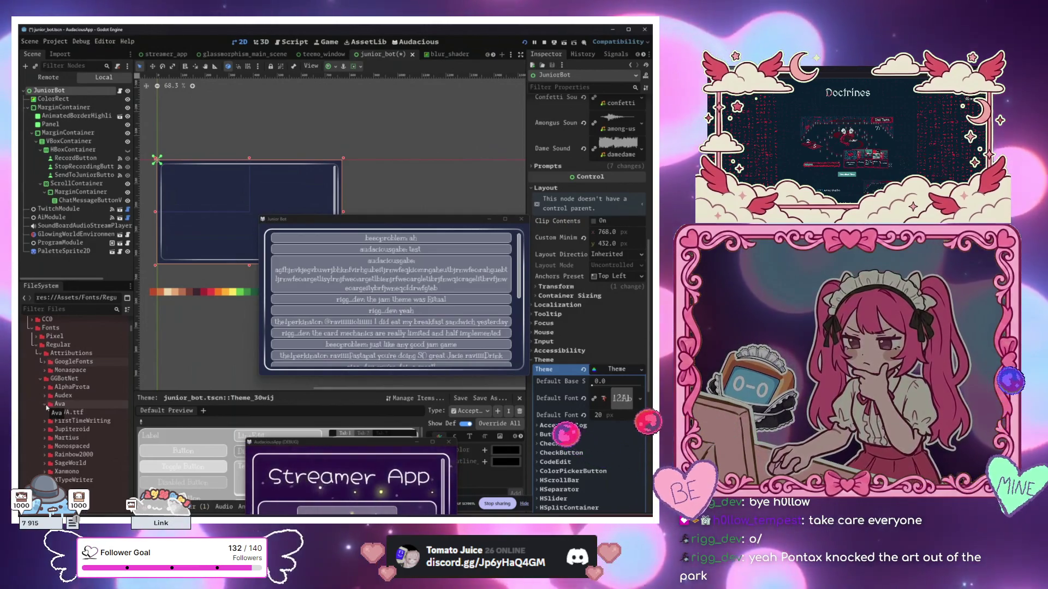
drag(71, 412, 596, 400)
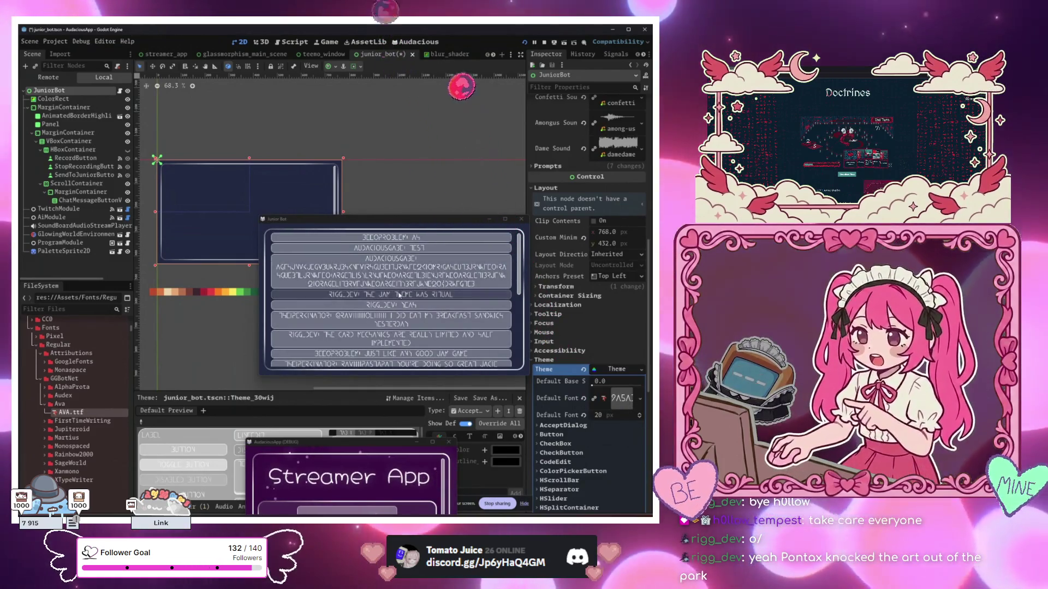
click(45, 404)
click(45, 387)
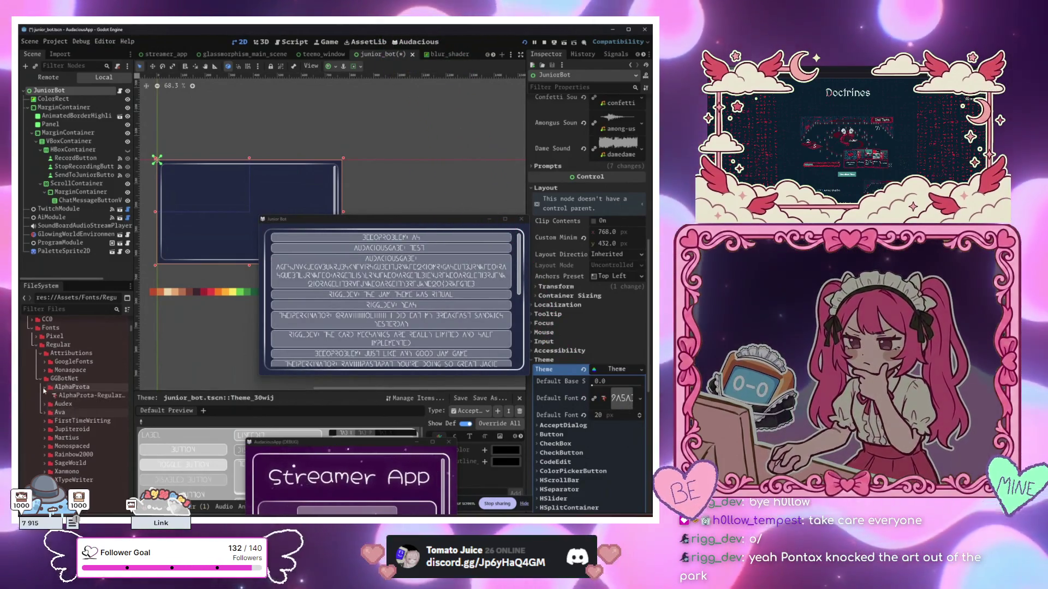
drag(73, 396, 616, 398)
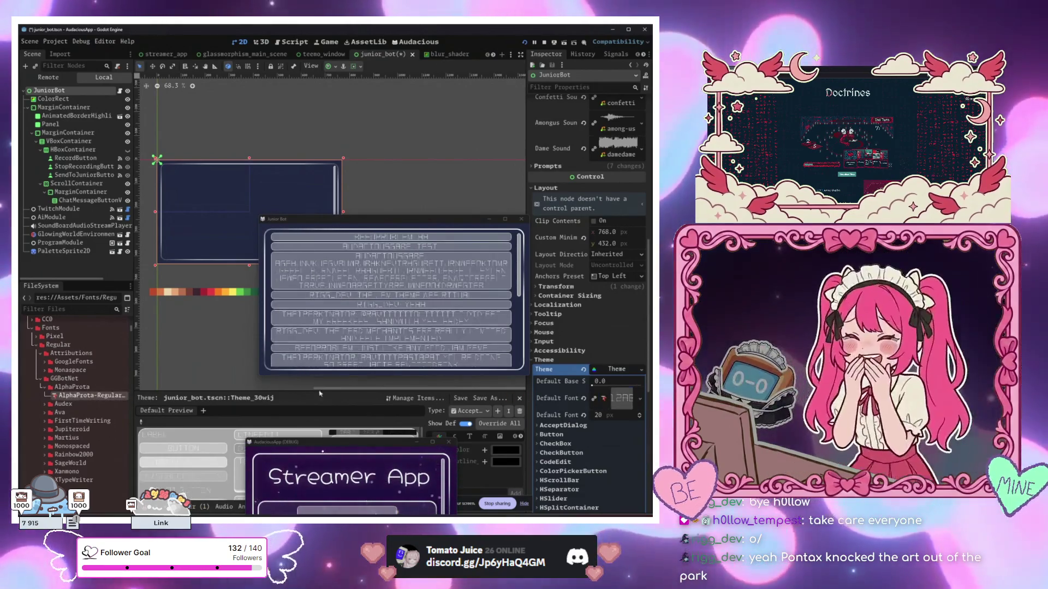
- Set Audex-Regular.ttf as the JuniorBot theme's default font
click(44, 387)
click(45, 396)
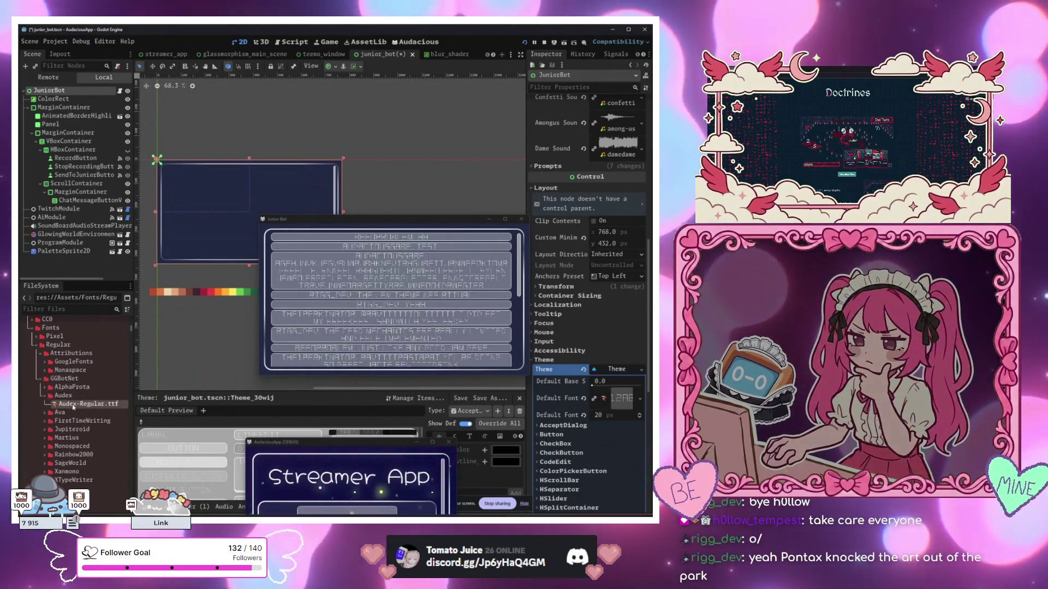
drag(82, 404, 223, 403)
drag(634, 407, 622, 398)
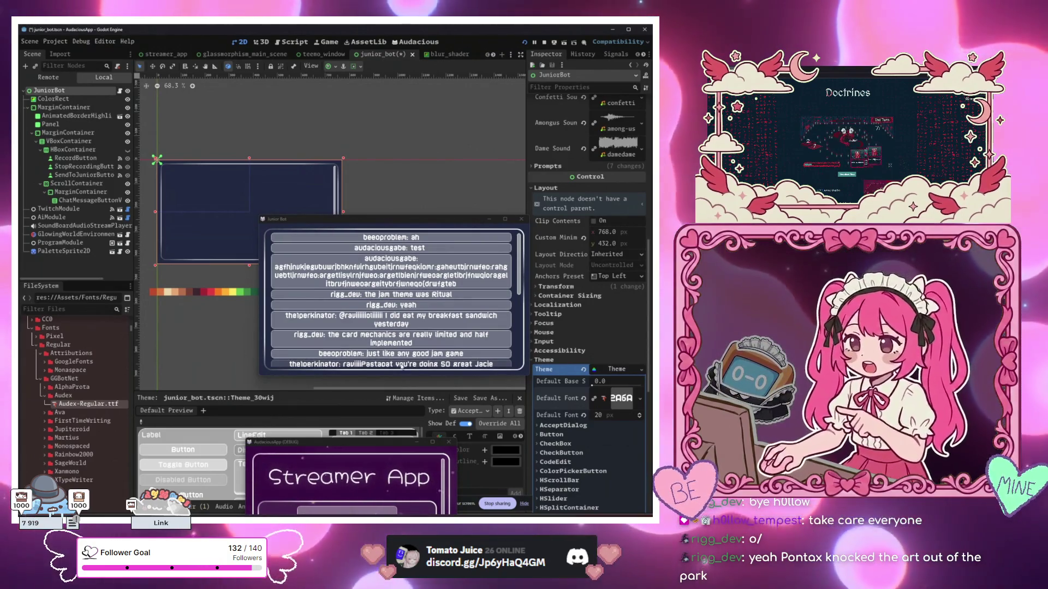
scroll(401, 367, down, 10)
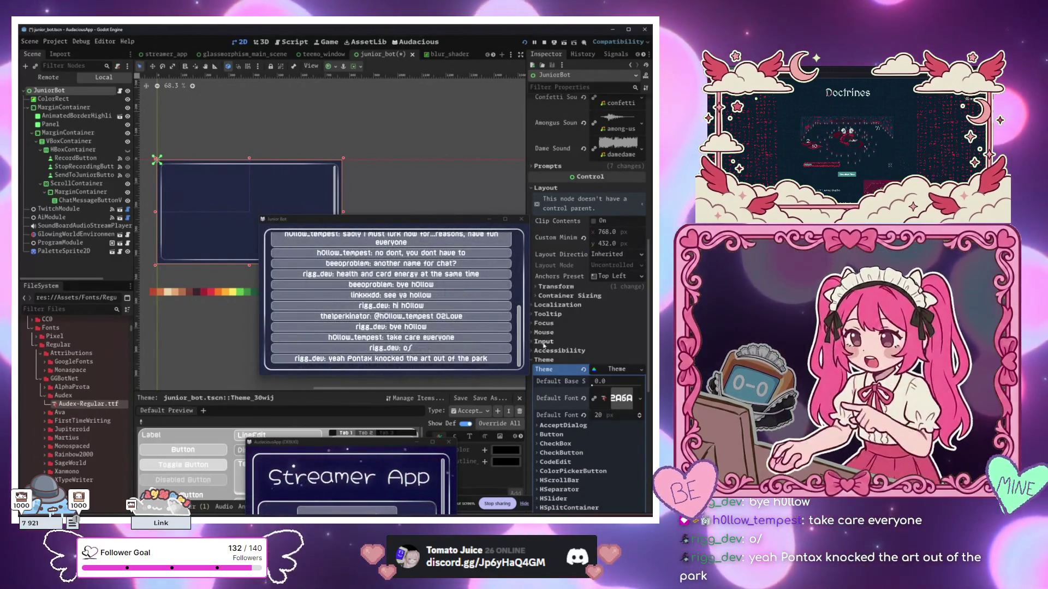
scroll(487, 346, up, 10)
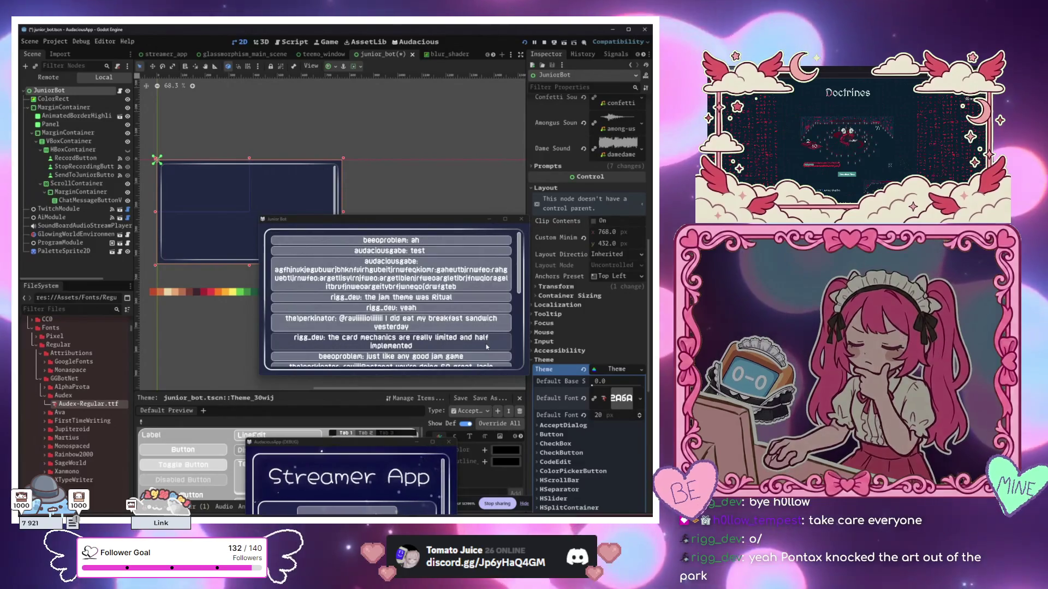
- Step the default font size down to 18 px, then back up to 20 px
click(639, 419)
click(640, 419)
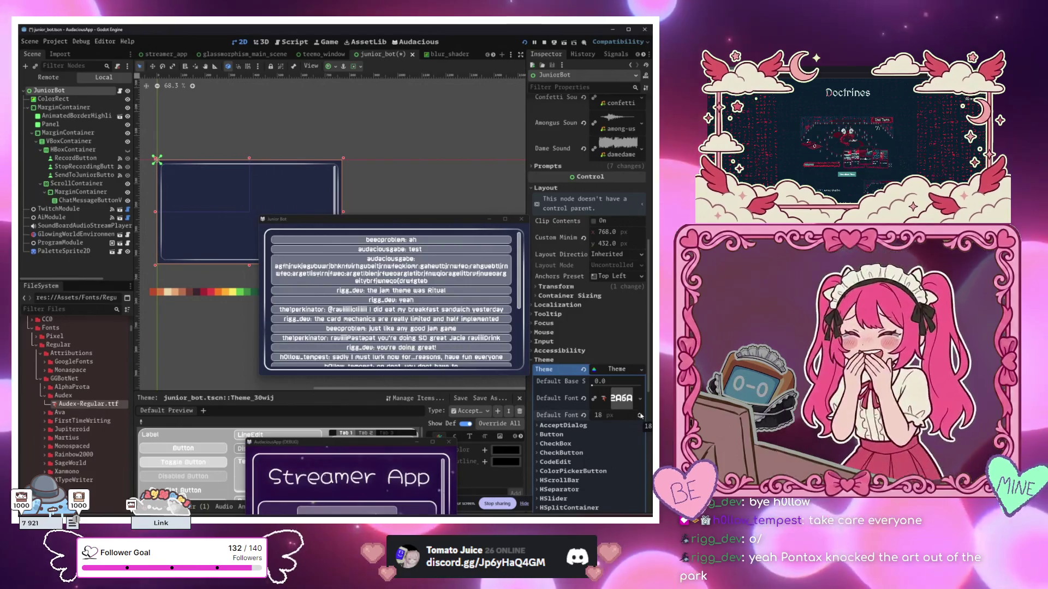
click(640, 414)
click(640, 414)
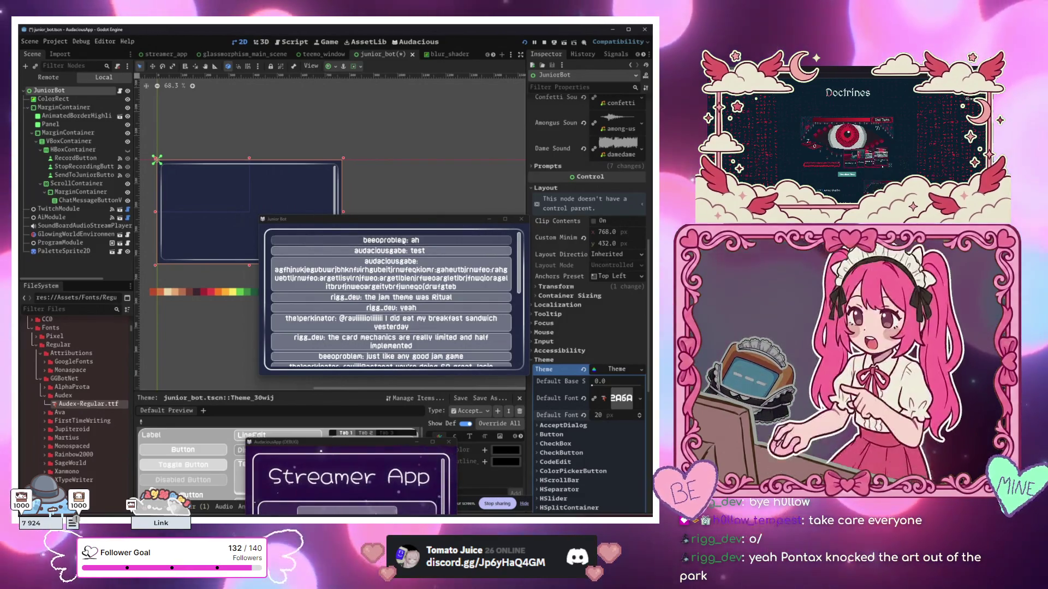
- Place the running Junior Bot and Streamer App windows side by side at the top
drag(403, 240, 477, 167)
mouse_move(362, 443)
mouse_down()
mouse_move(238, 107)
mouse_move(210, 107)
mouse_up()
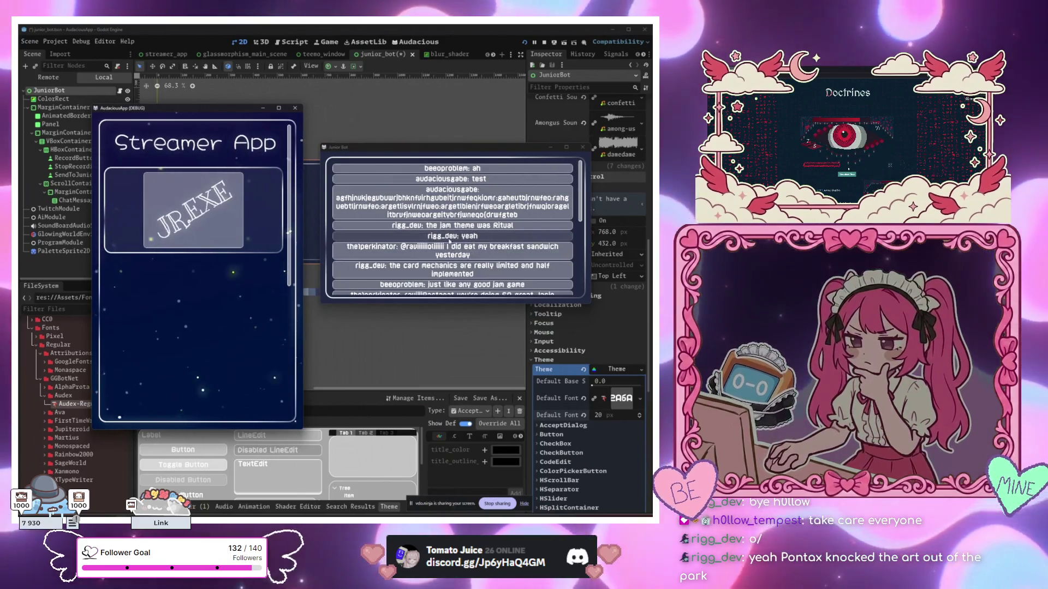
scroll(563, 203, down, 3)
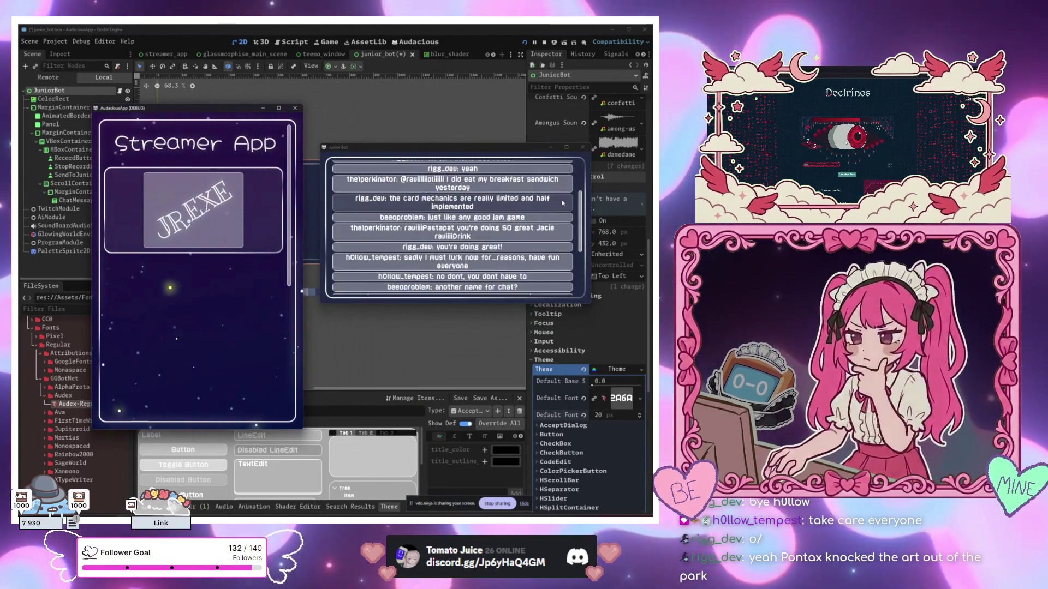
scroll(563, 202, up, 3)
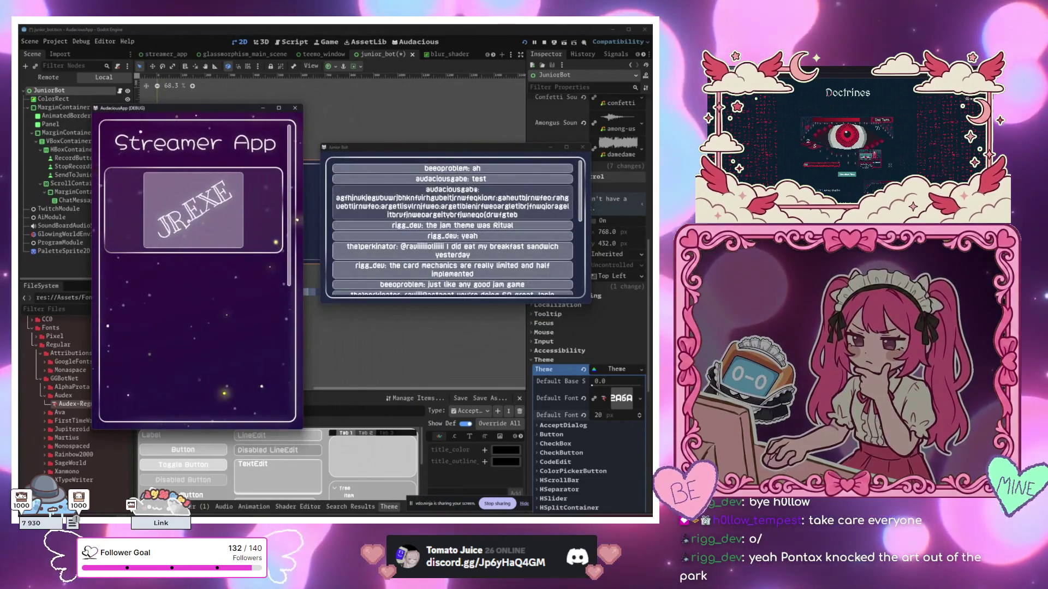
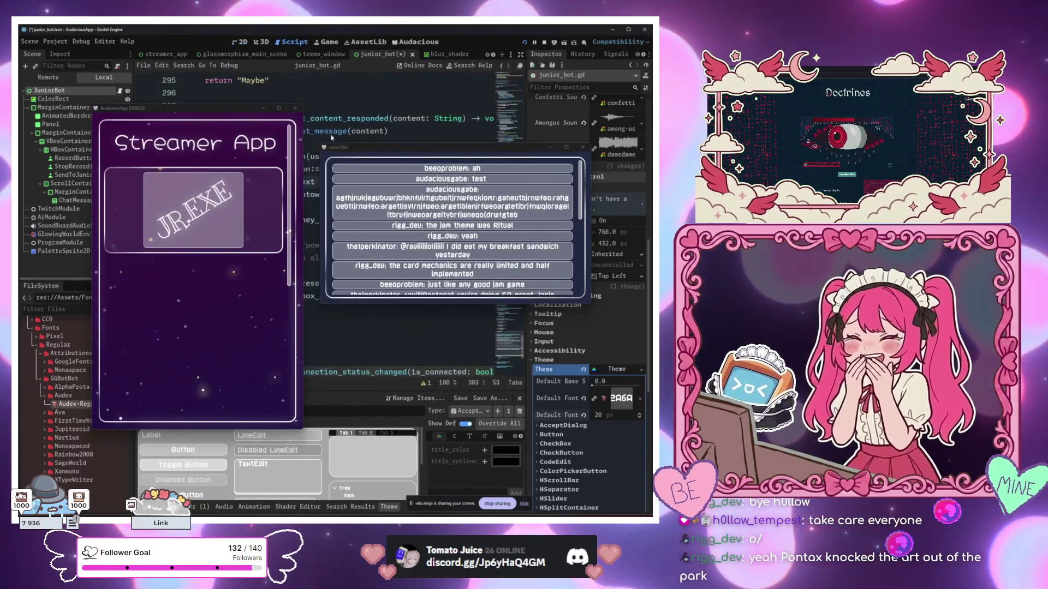
- Move the Junior Bot chat window aside and bring the junior_bot.gd script editor forward
drag(513, 161, 488, 233)
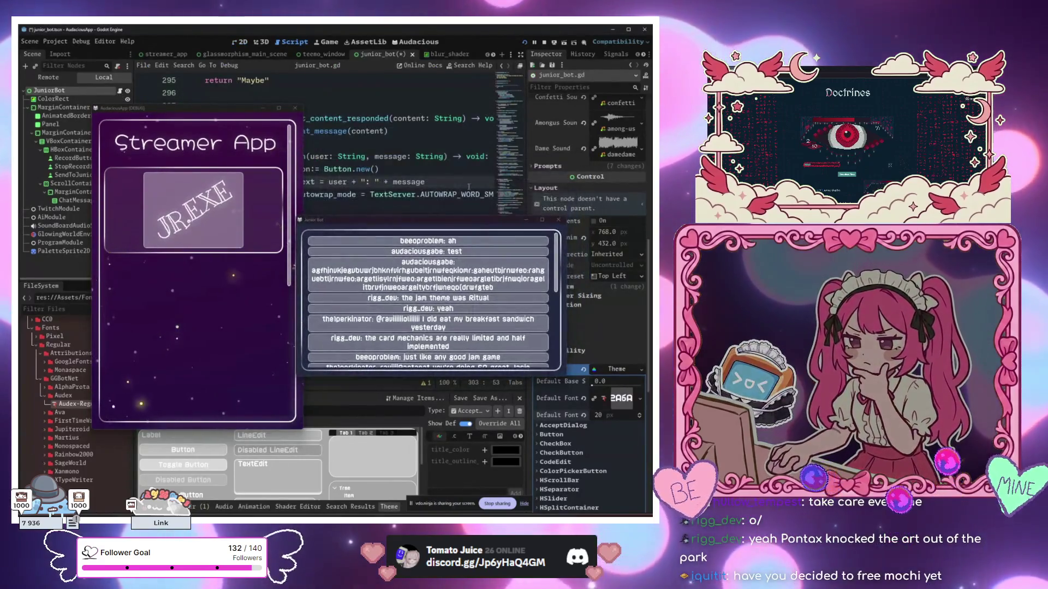
click(532, 220)
click(324, 236)
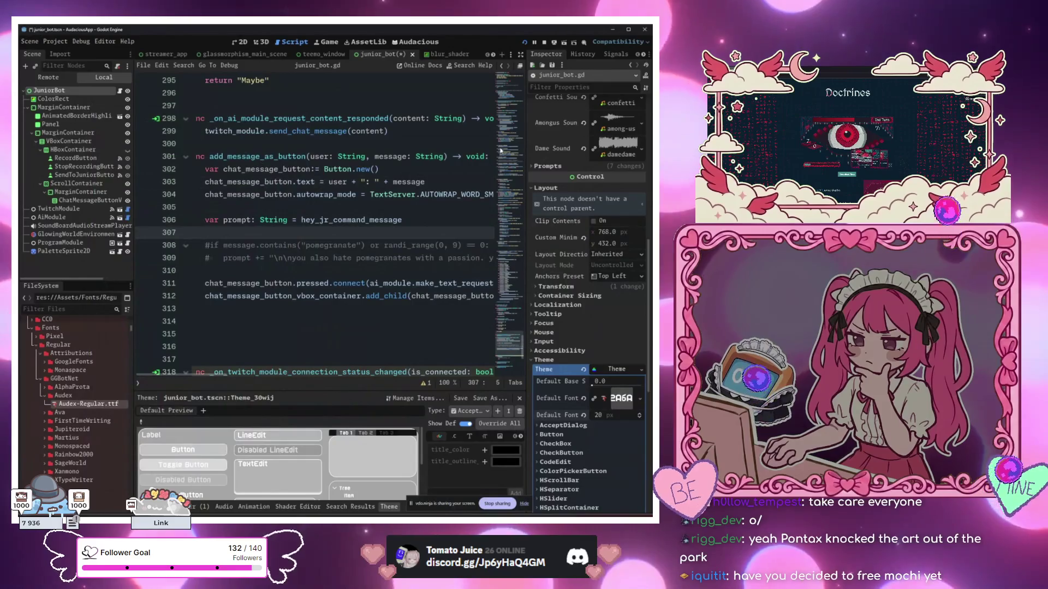
scroll(508, 295, down, 5)
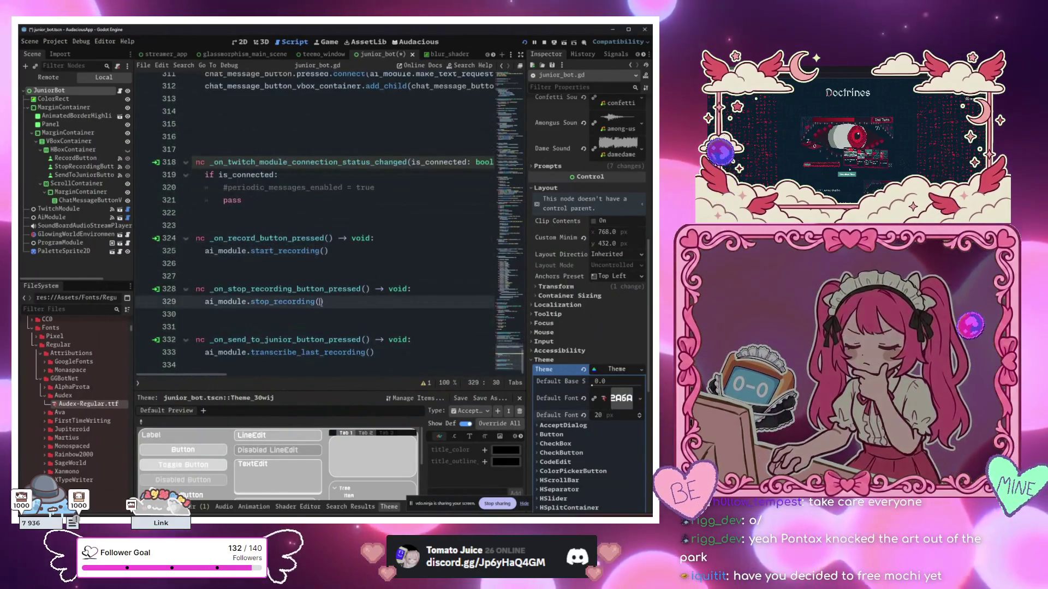
click(320, 349)
scroll(353, 292, up, 7)
click(154, 238)
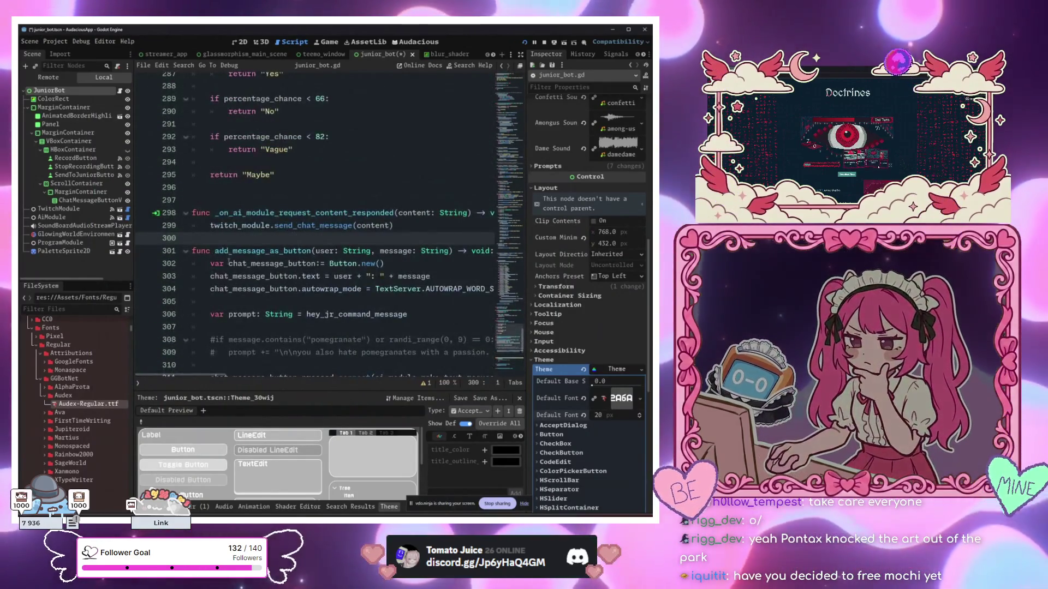
- Jump to add_message_as_button with the methods panel and put the caret before user on line 303
key(ctrl+backslash)
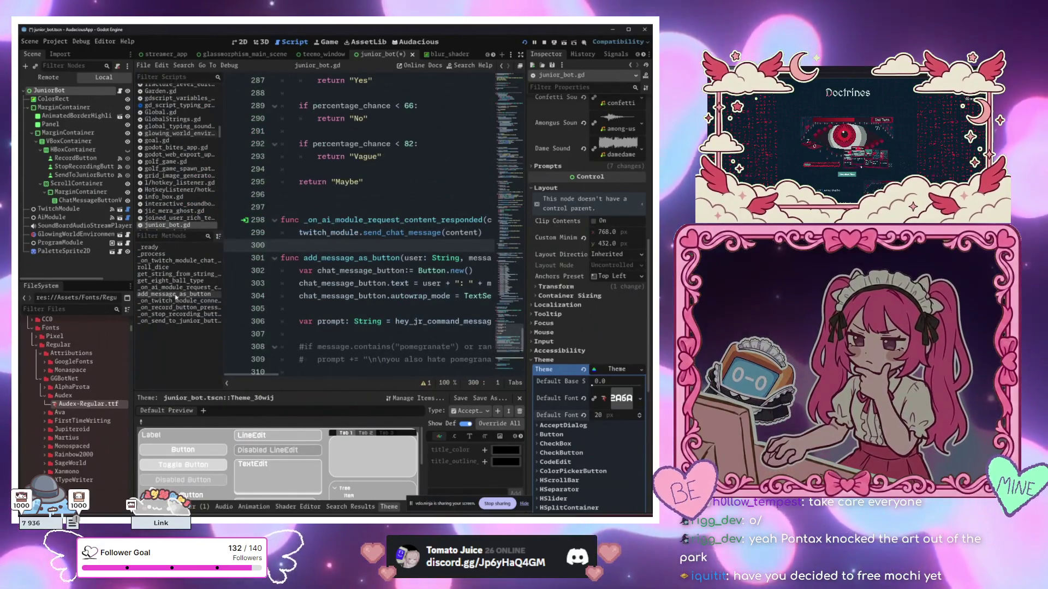
key(Down)
key(ctrl+backslash)
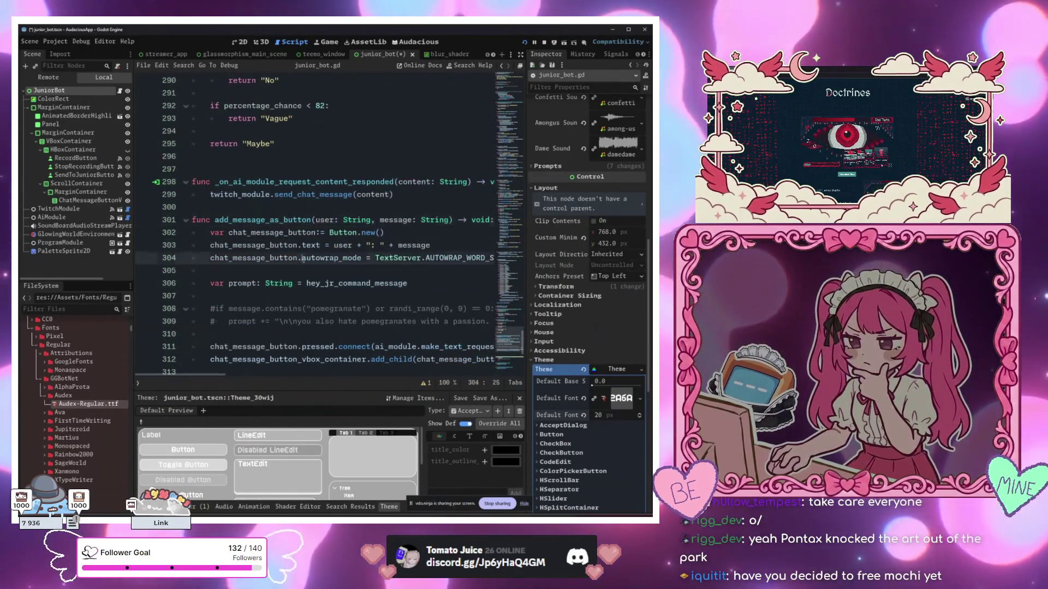
click(357, 258)
scroll(360, 218, down, 2)
click(340, 169)
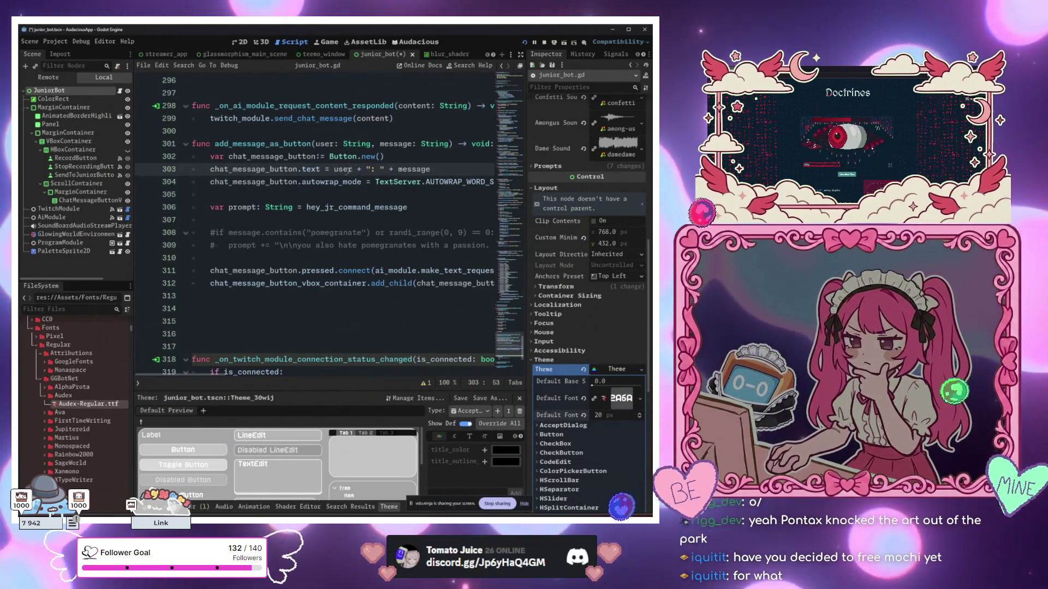
- Rewrite line 303 as chat_message_button.text = "[[%s]]: %s" % [user, message] and save
text(= )
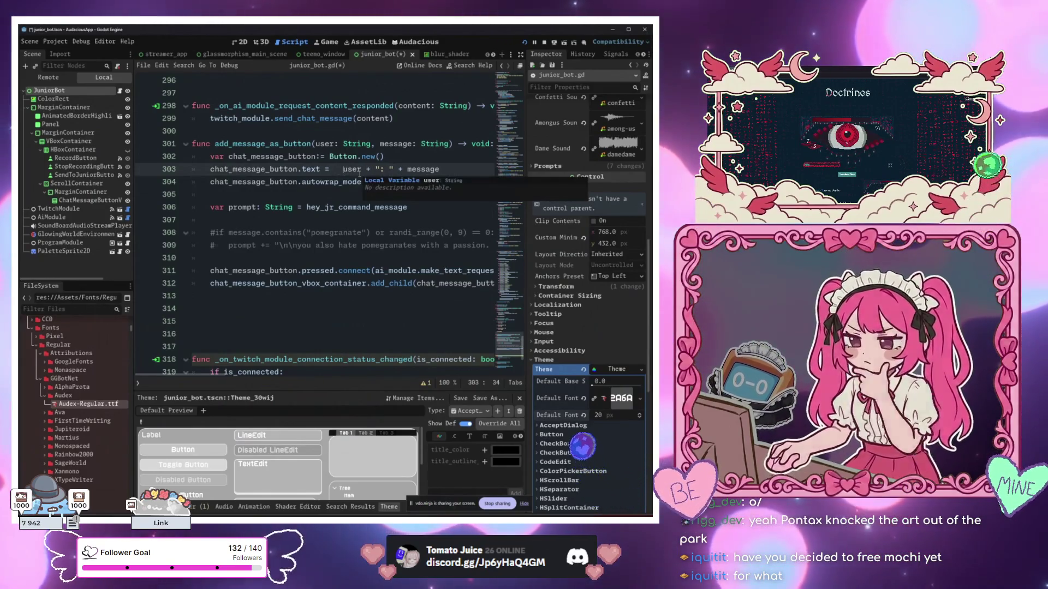
text("[[)
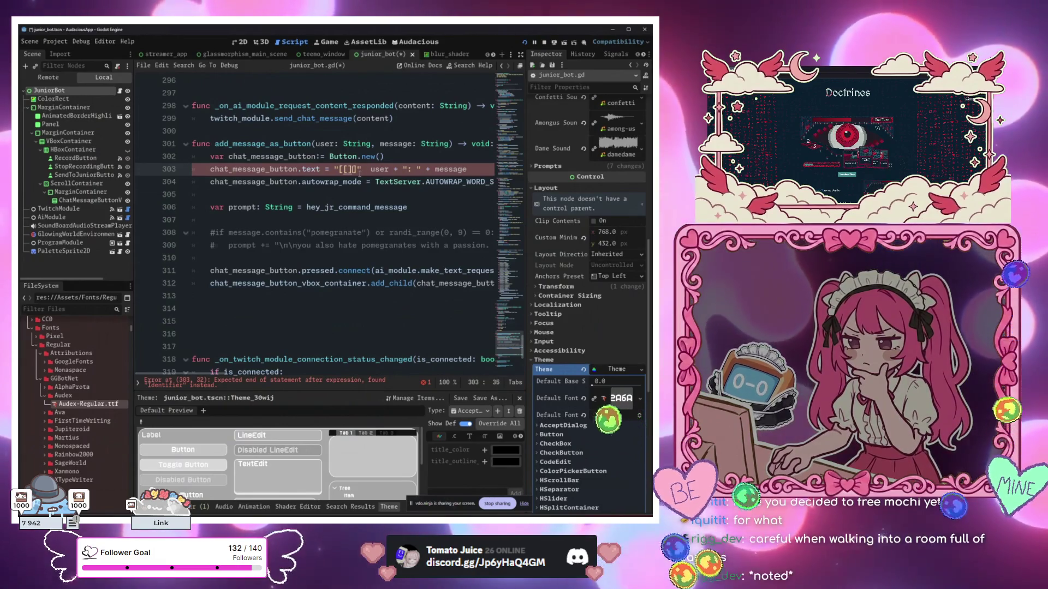
text(_)
key(BackSpace)
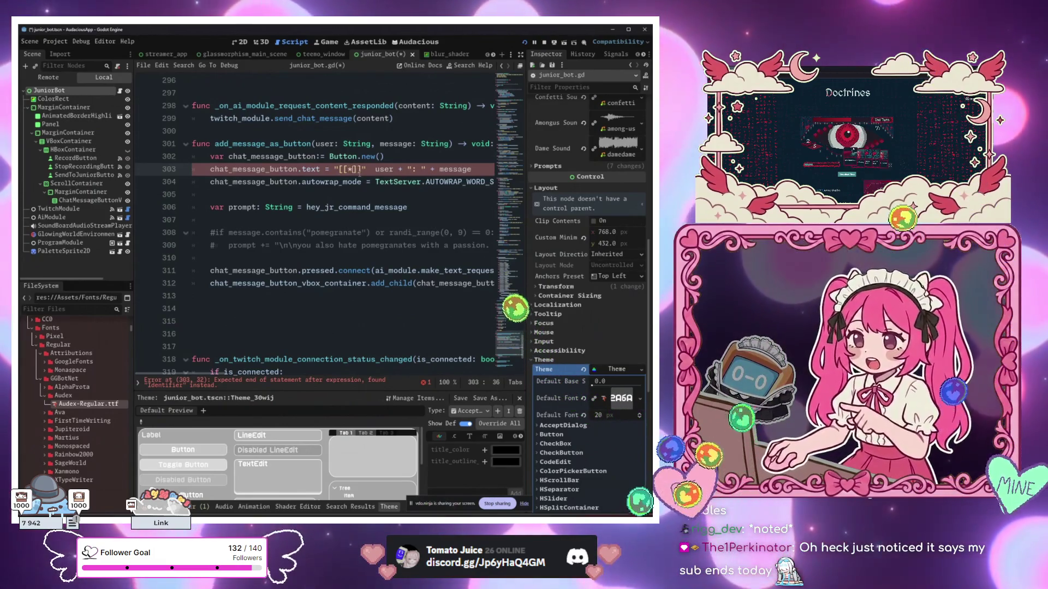
text(%s)
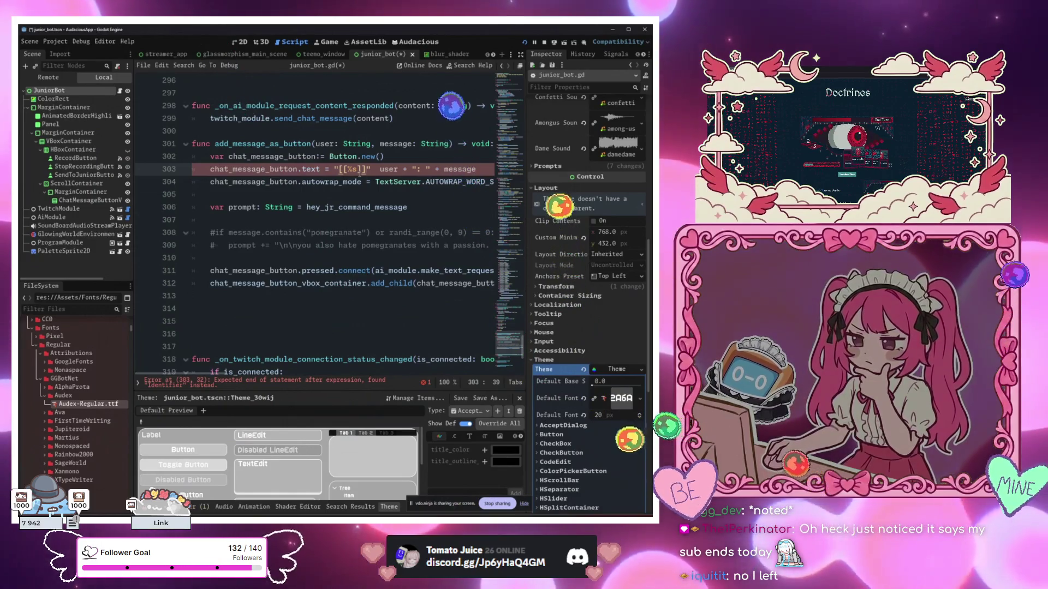
key(ctrl+s)
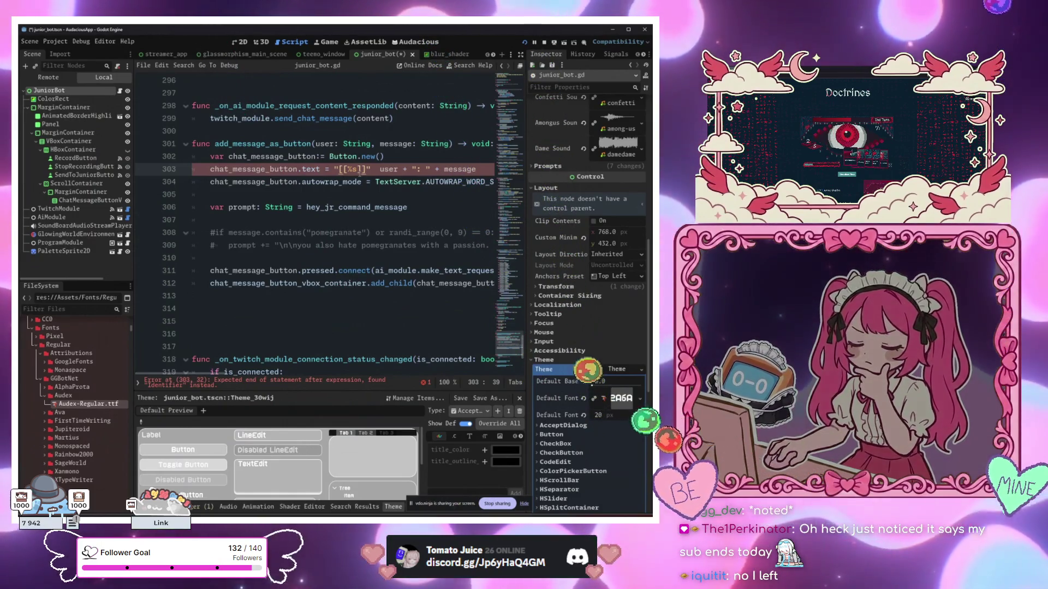
text(: !)
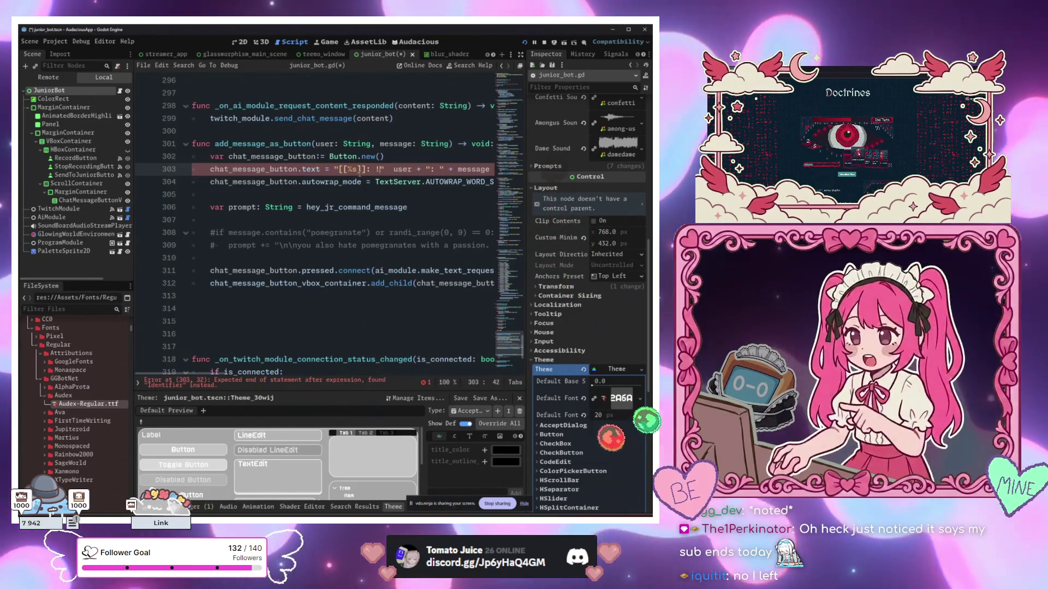
key(BackSpace)
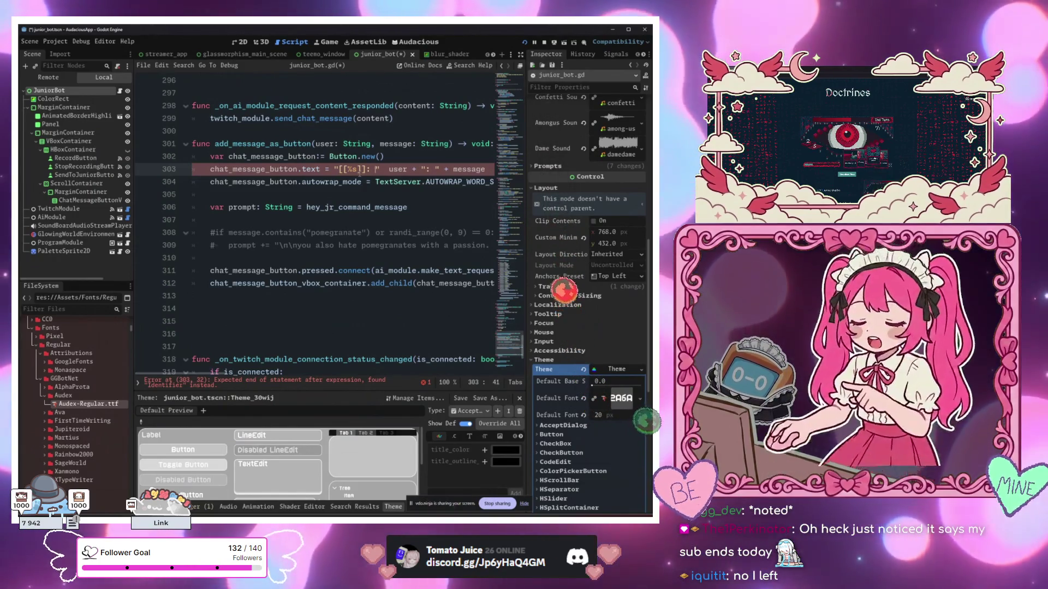
text(%s")
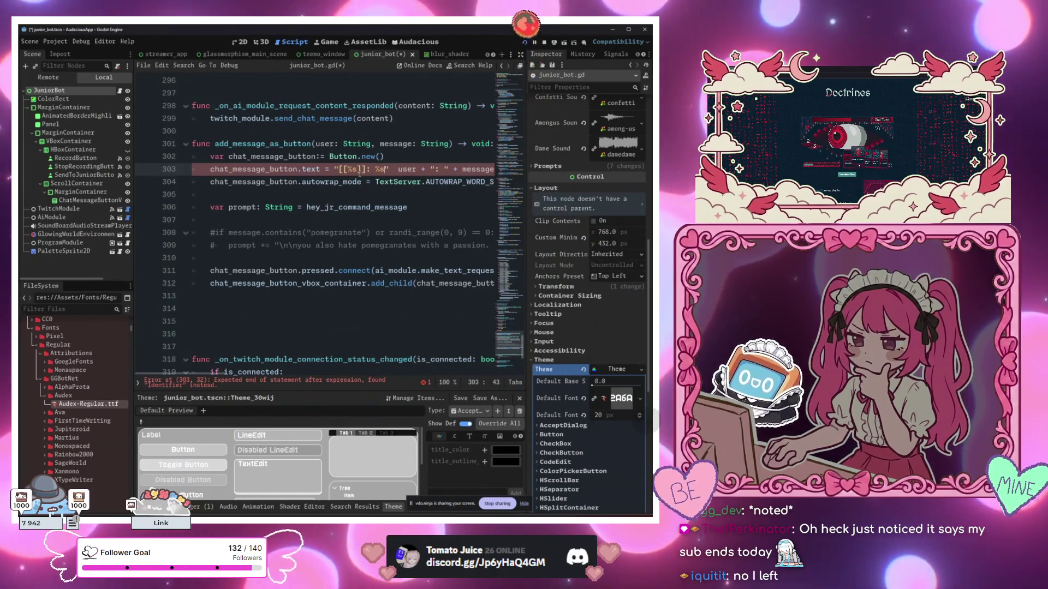
text( % )
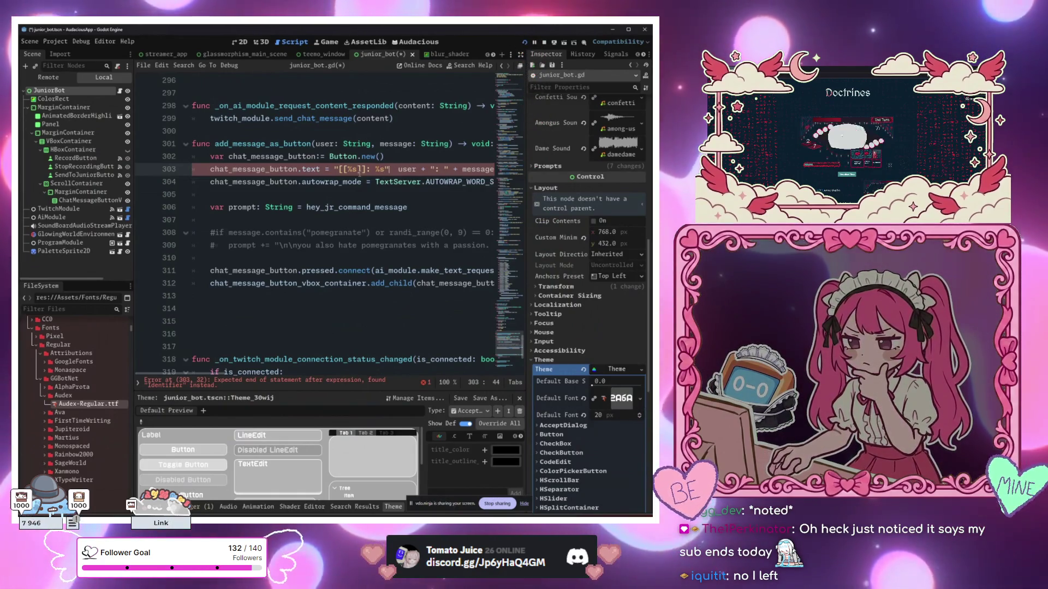
text(user, )
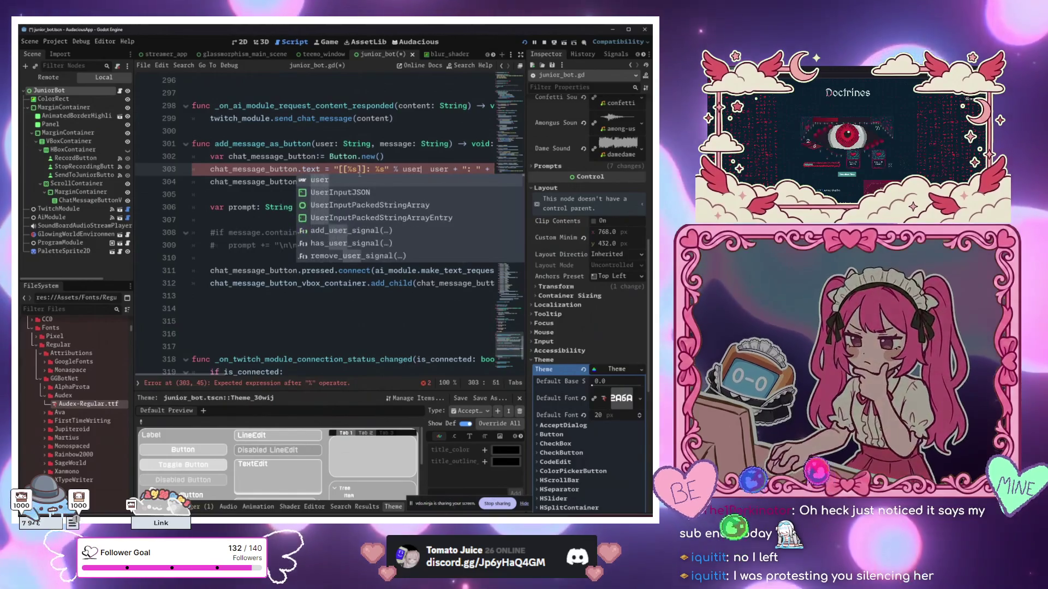
text(message)
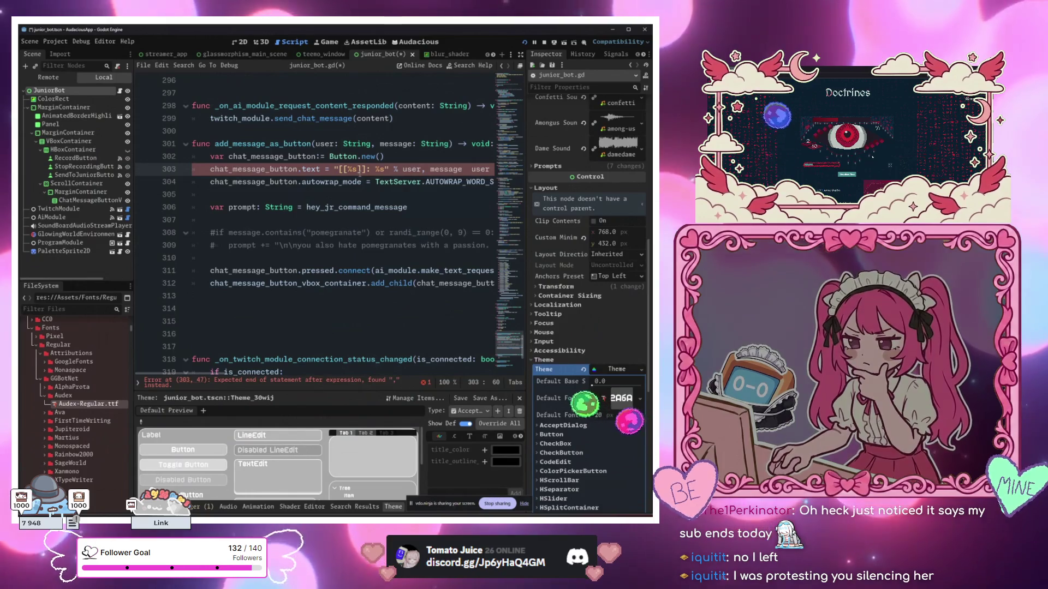
scroll(450, 187, right, 3)
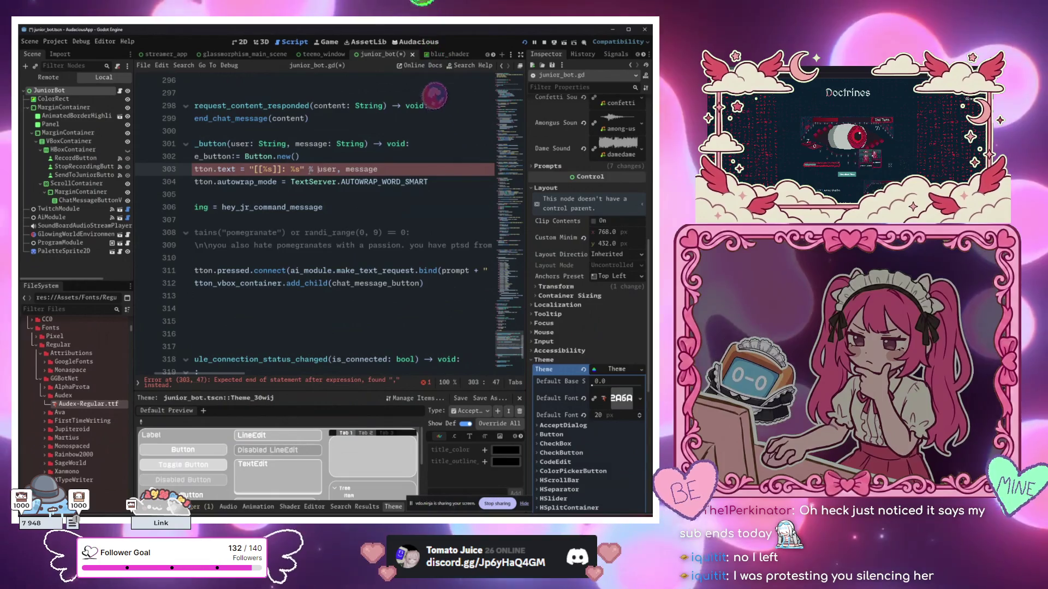
mouse_move(319, 170)
text([)
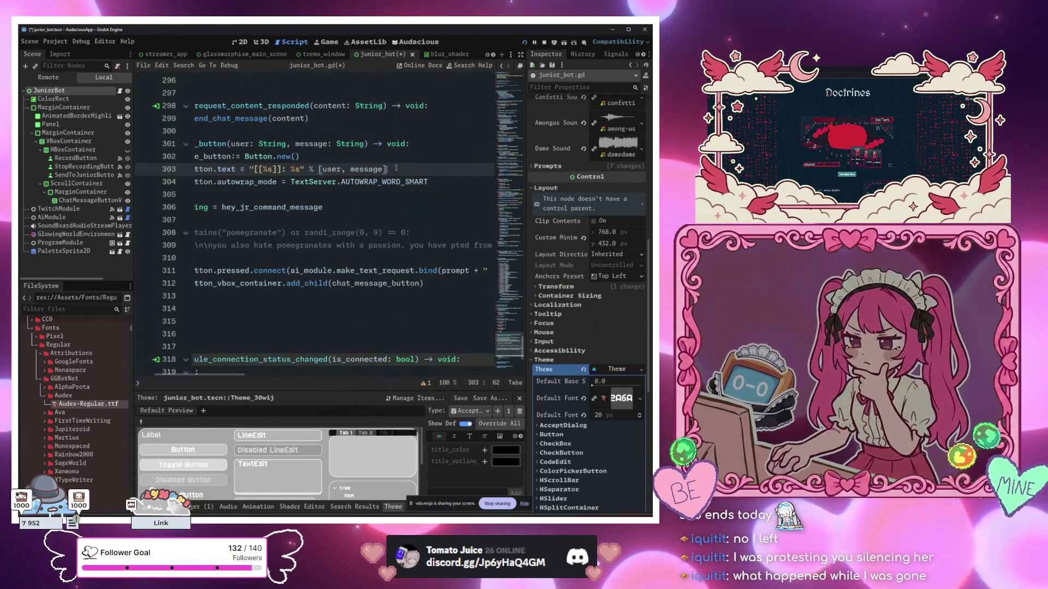
scroll(397, 168, left, 5)
click(332, 181)
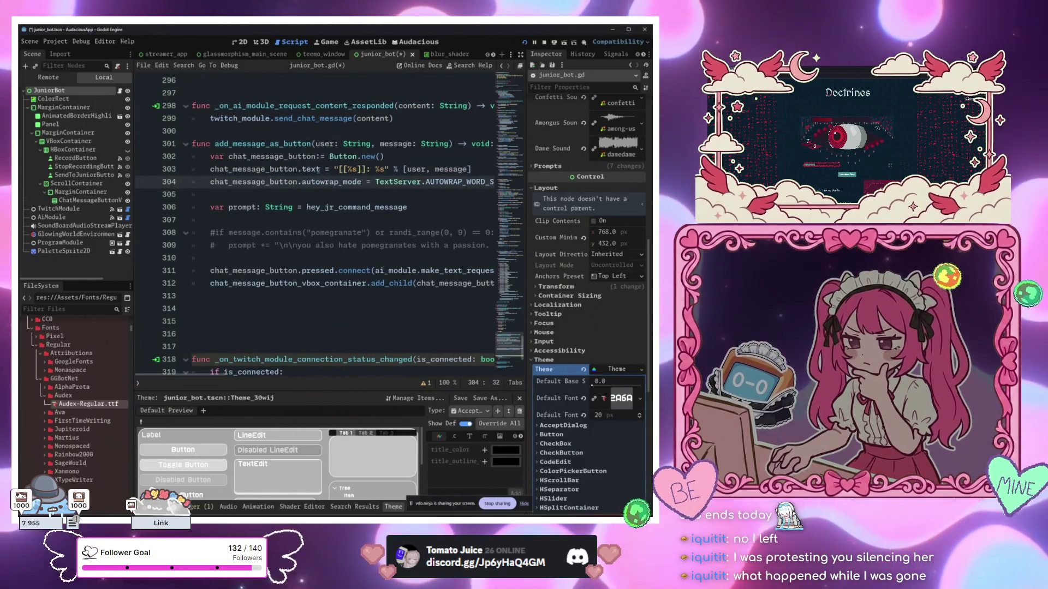
- Rerun the project and arrange the Streamer App and chat windows to watch bracketed-username messages arrive
key(F5)
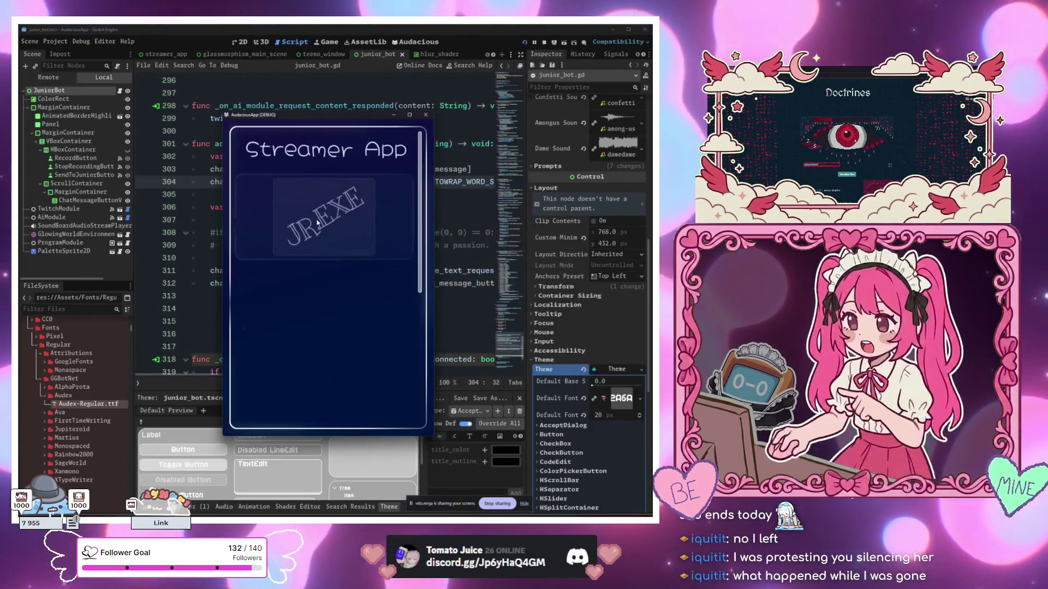
drag(324, 119, 240, 114)
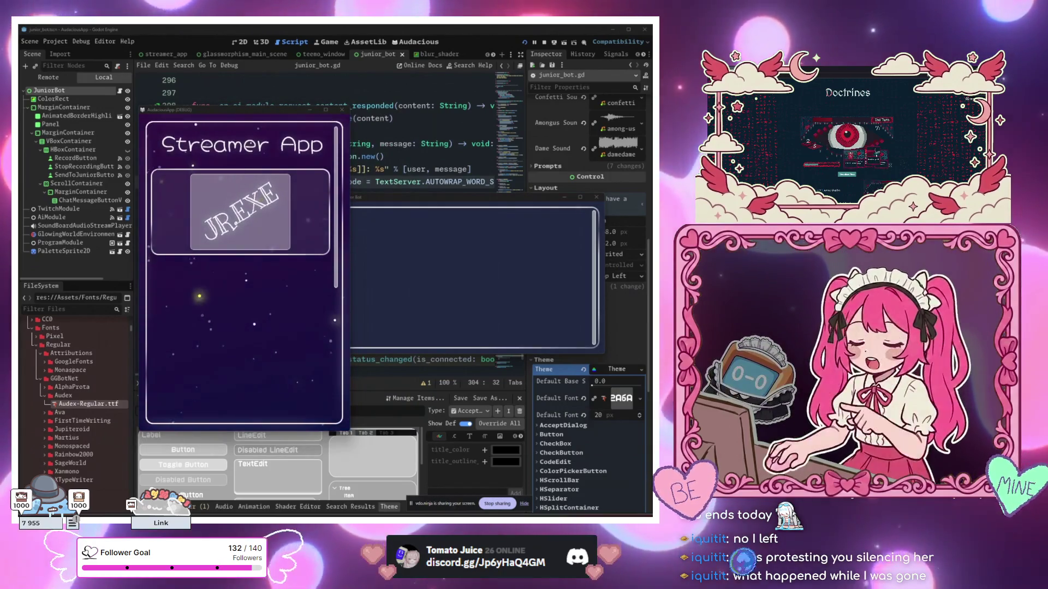
drag(478, 206, 512, 157)
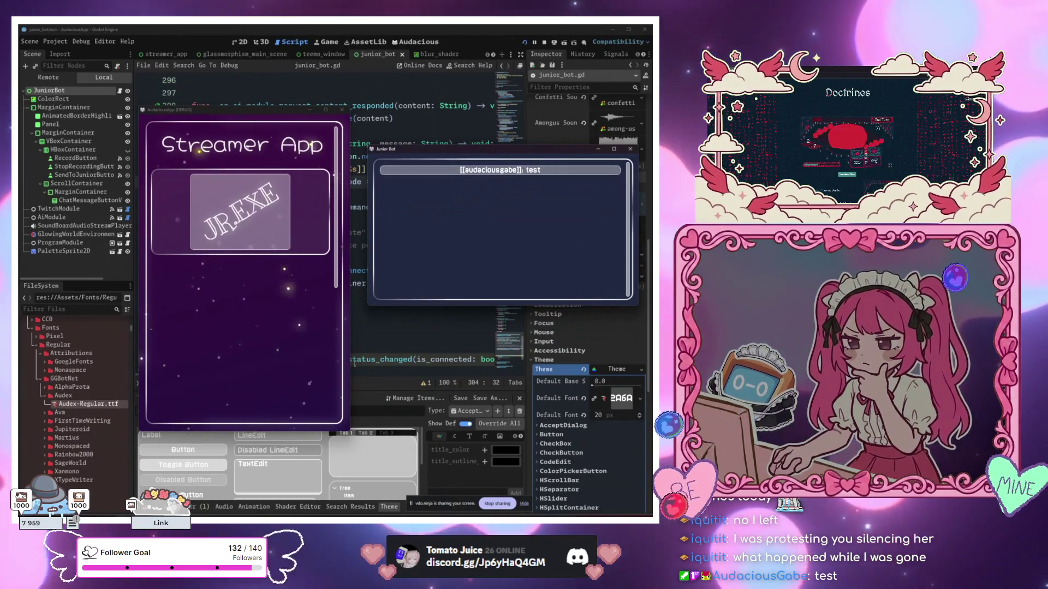
drag(470, 149, 237, 218)
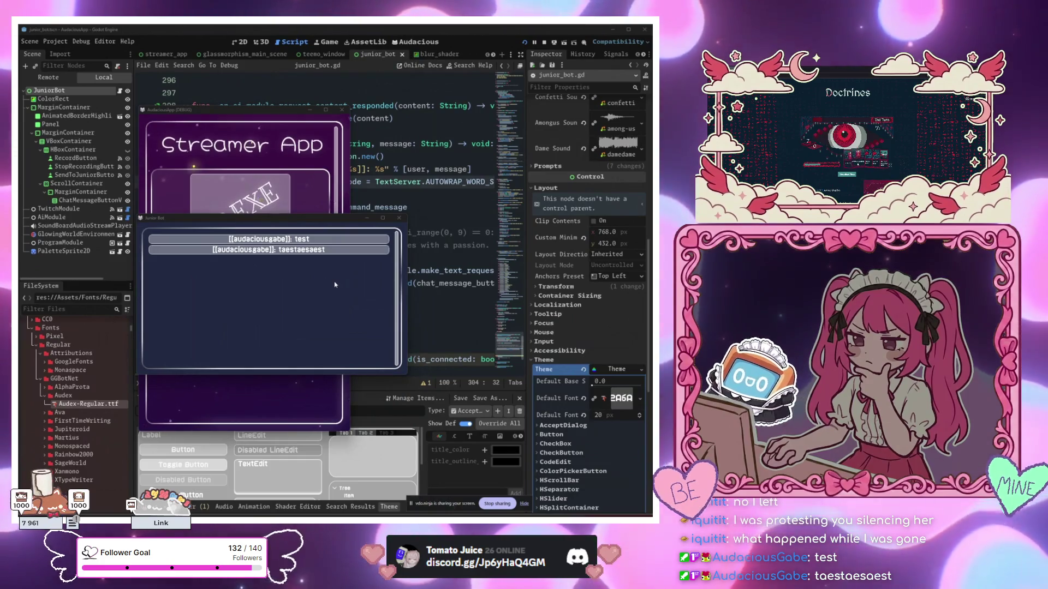
mouse_move(315, 224)
mouse_down()
mouse_move(430, 136)
mouse_move(496, 129)
mouse_move(332, 231)
mouse_move(556, 270)
mouse_move(366, 273)
mouse_move(552, 240)
mouse_move(402, 237)
mouse_move(376, 268)
mouse_move(365, 265)
mouse_move(424, 243)
mouse_move(405, 244)
mouse_up()
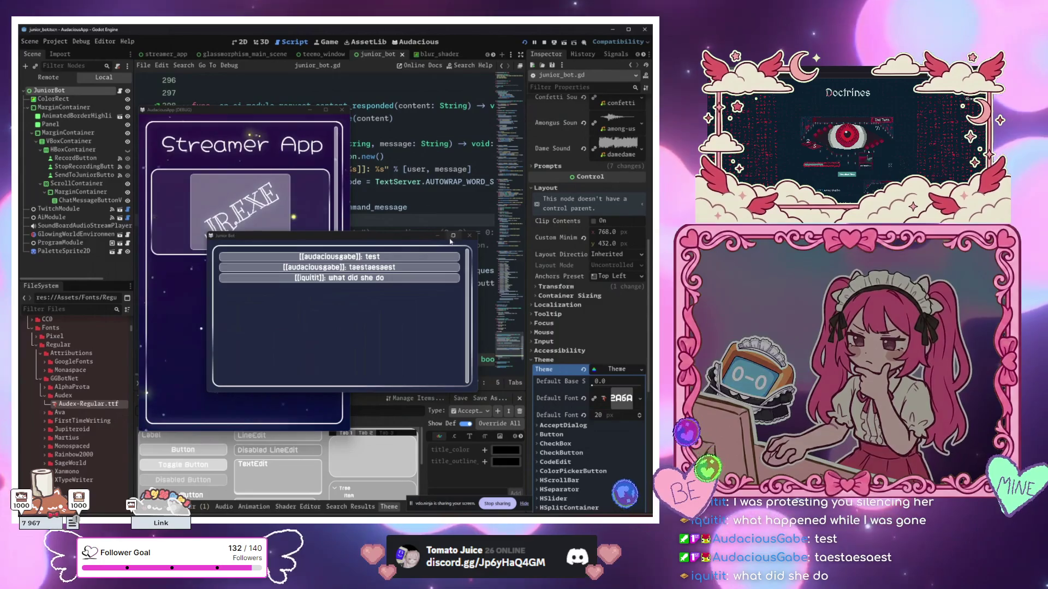
click(310, 110)
- Move the chat window to the bottom of the screen and look over lines 311–312 of the script
mouse_move(327, 236)
mouse_down()
mouse_move(295, 362)
mouse_move(281, 379)
mouse_up()
click(333, 271)
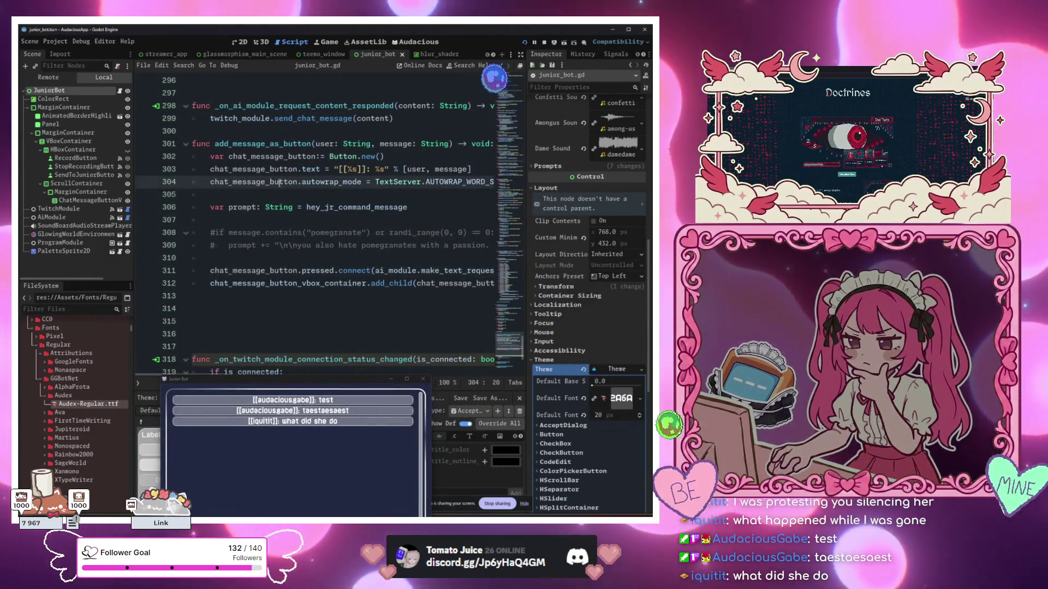
click(327, 182)
click(341, 283)
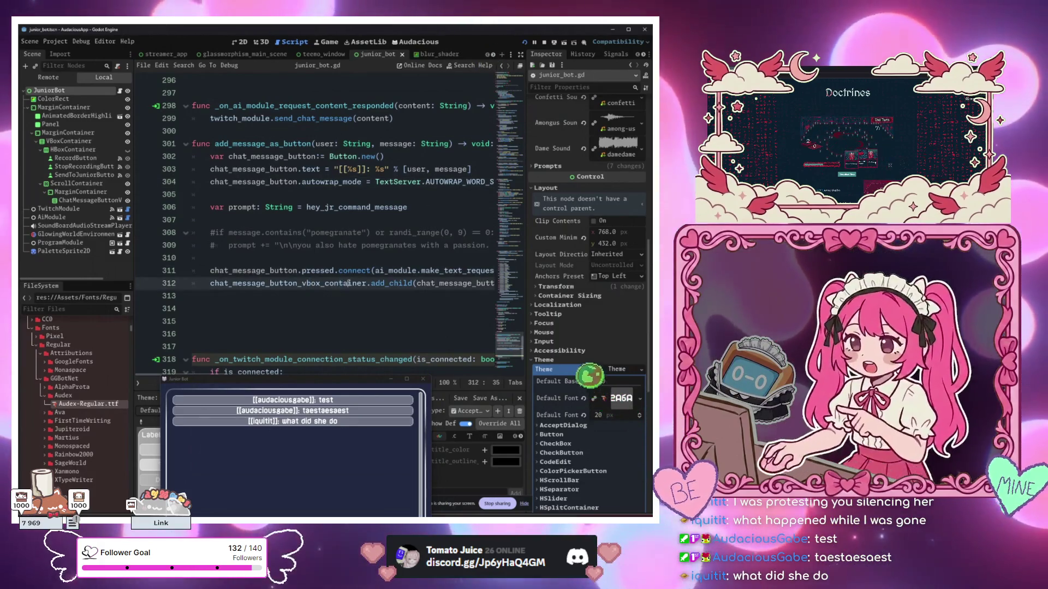
click(354, 270)
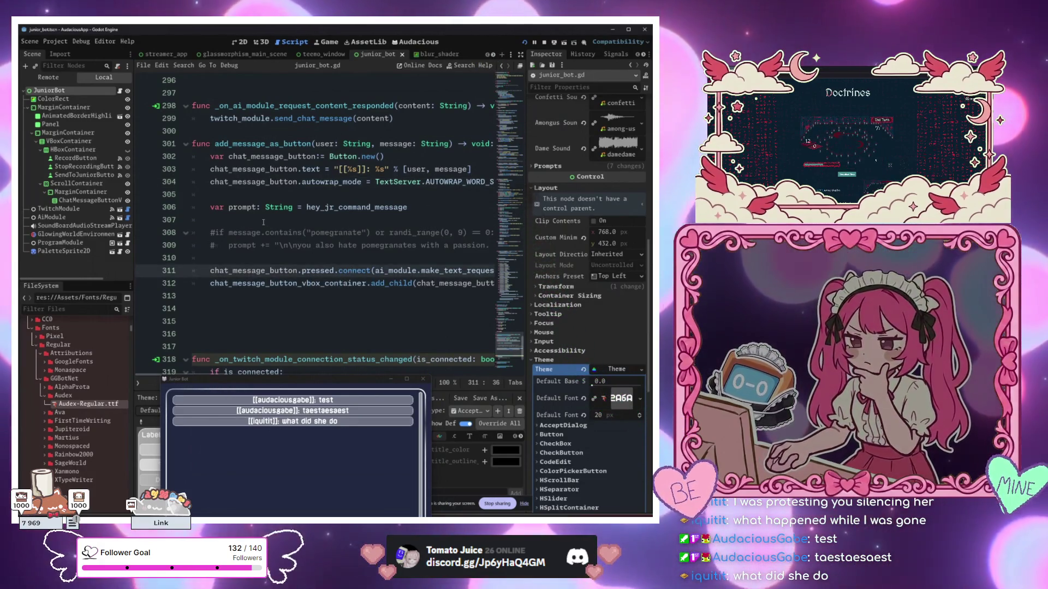
- Turn on Follow Focus for the chat ScrollContainer in the Inspector
click(87, 184)
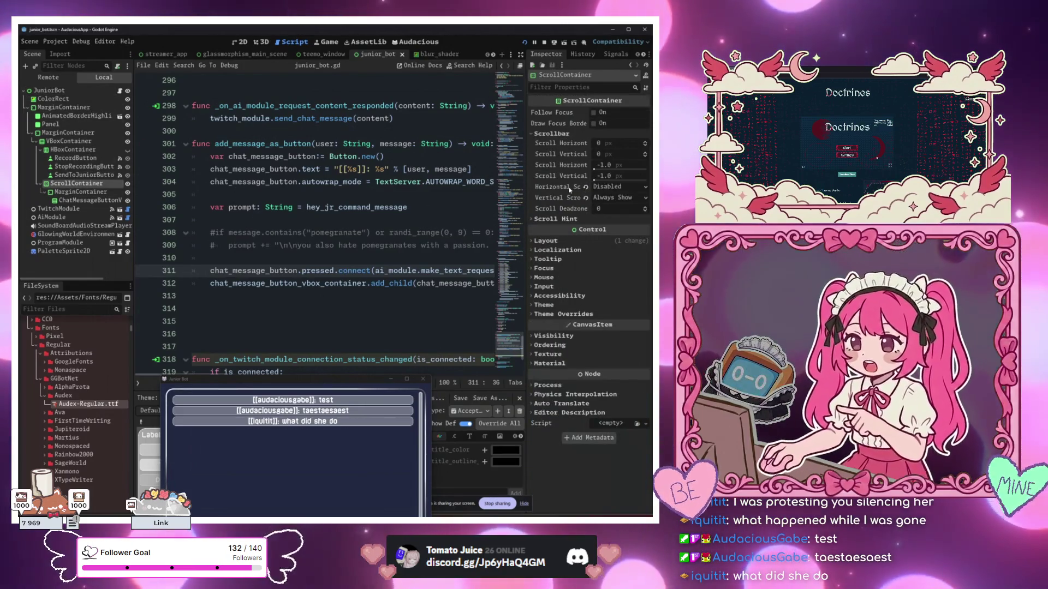
mouse_move(569, 190)
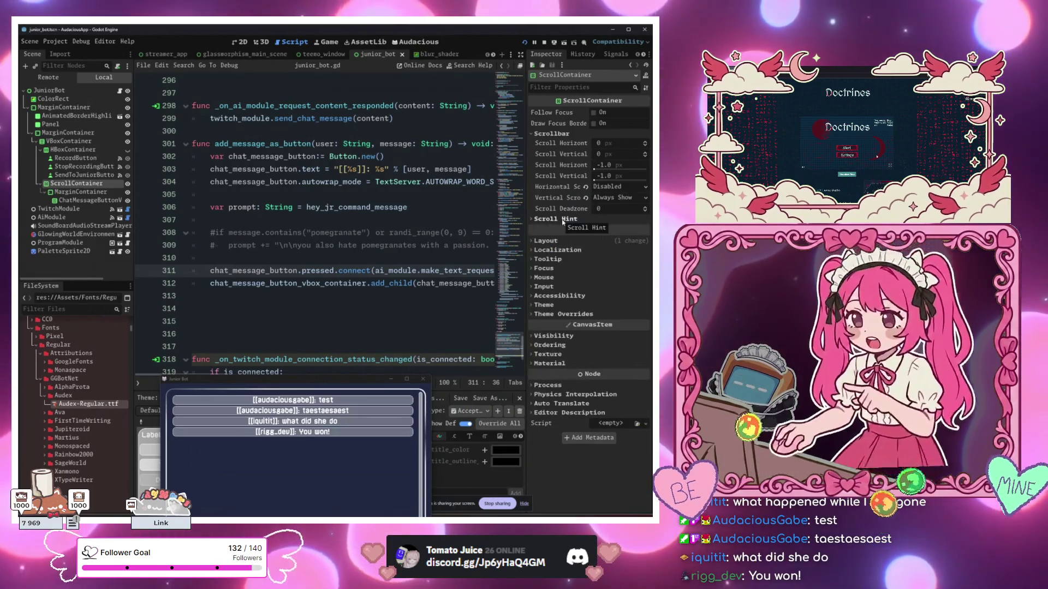
click(404, 169)
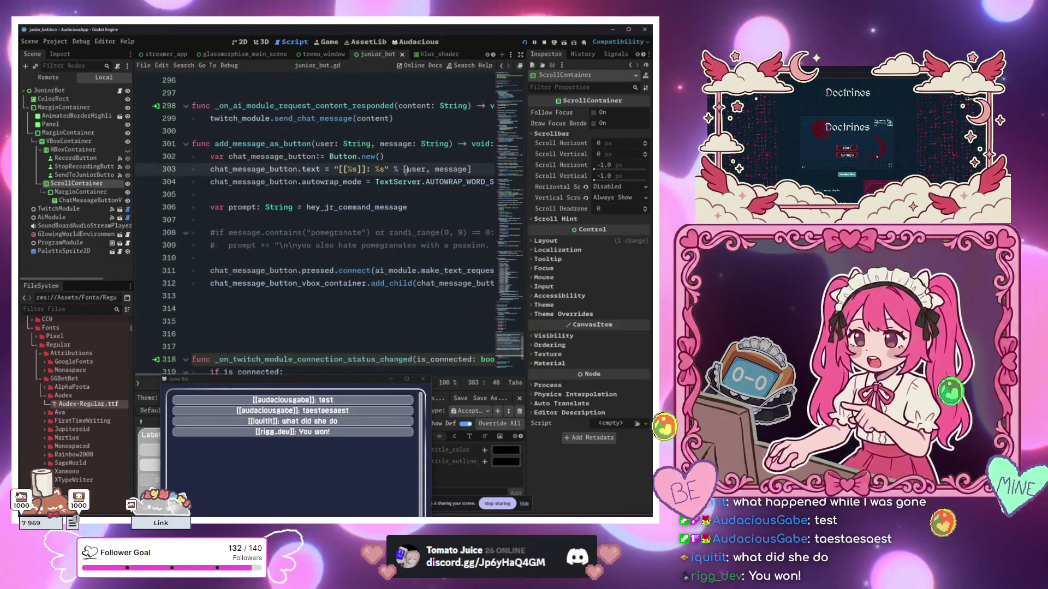
click(372, 168)
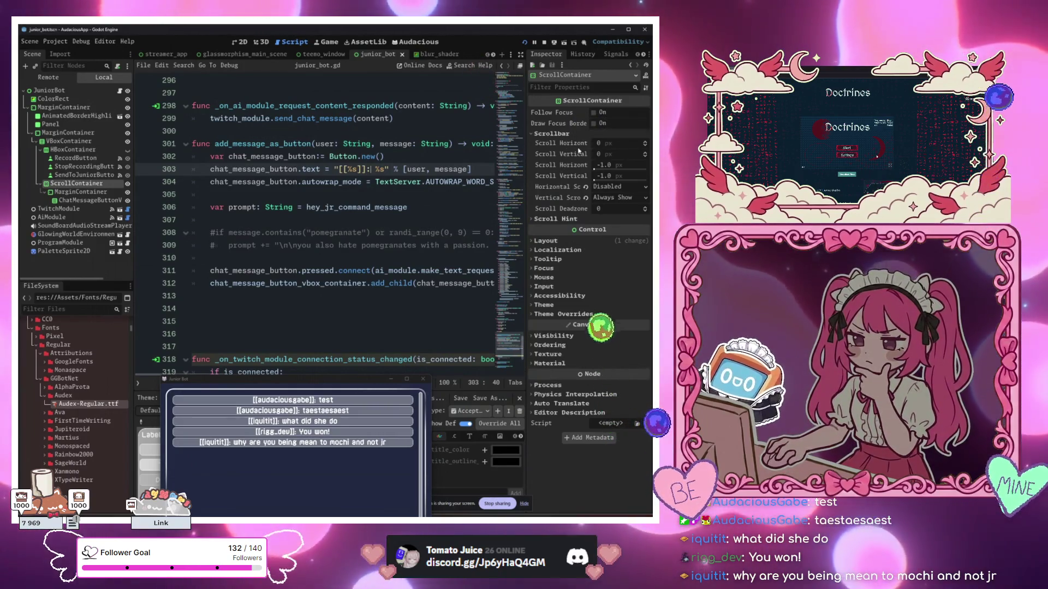
click(594, 112)
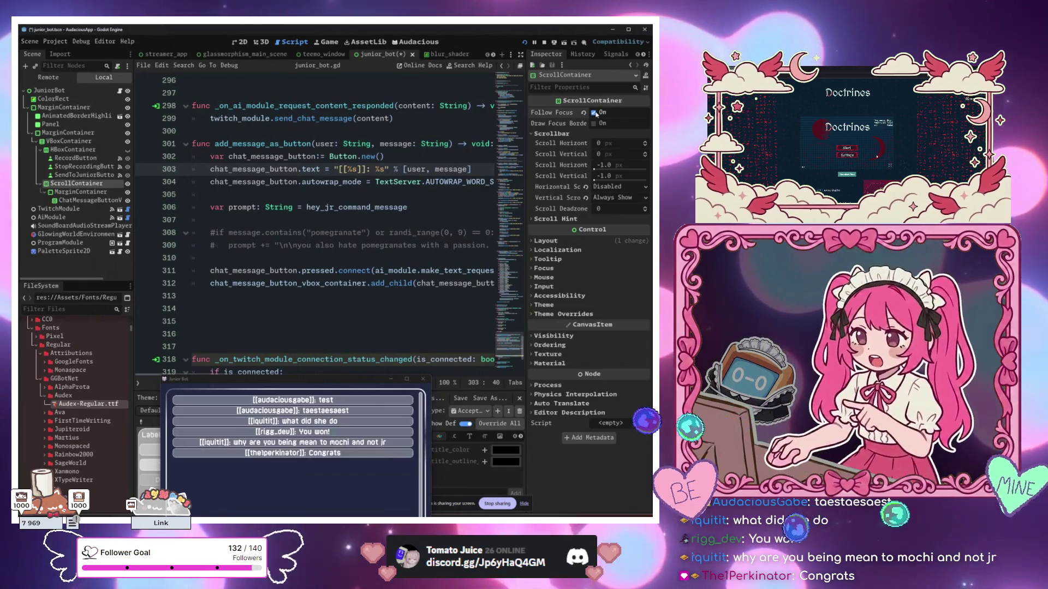
click(421, 207)
click(419, 192)
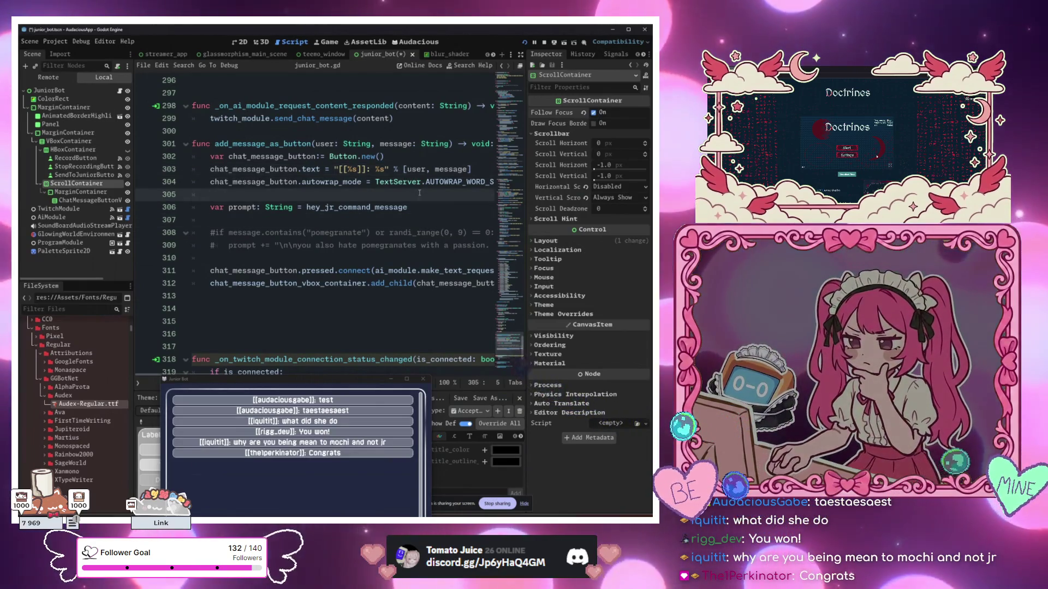
- Add chat_message_button.grab_focus() on a new line 305 after the autowrap setting
key(Return)
text(chat_message_button.ga)
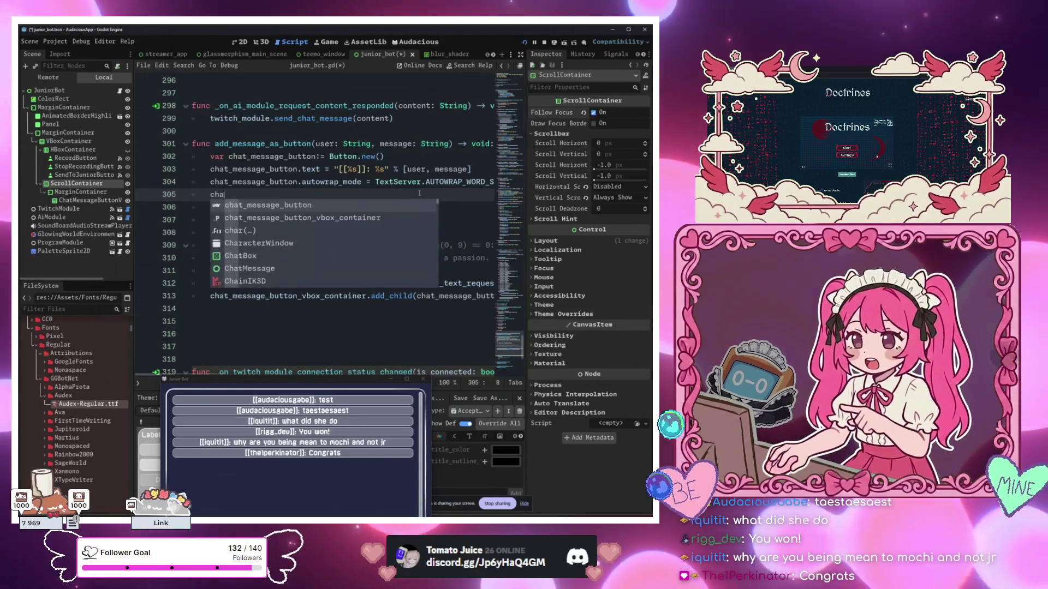
key(BackSpace)
key(BackSpace)
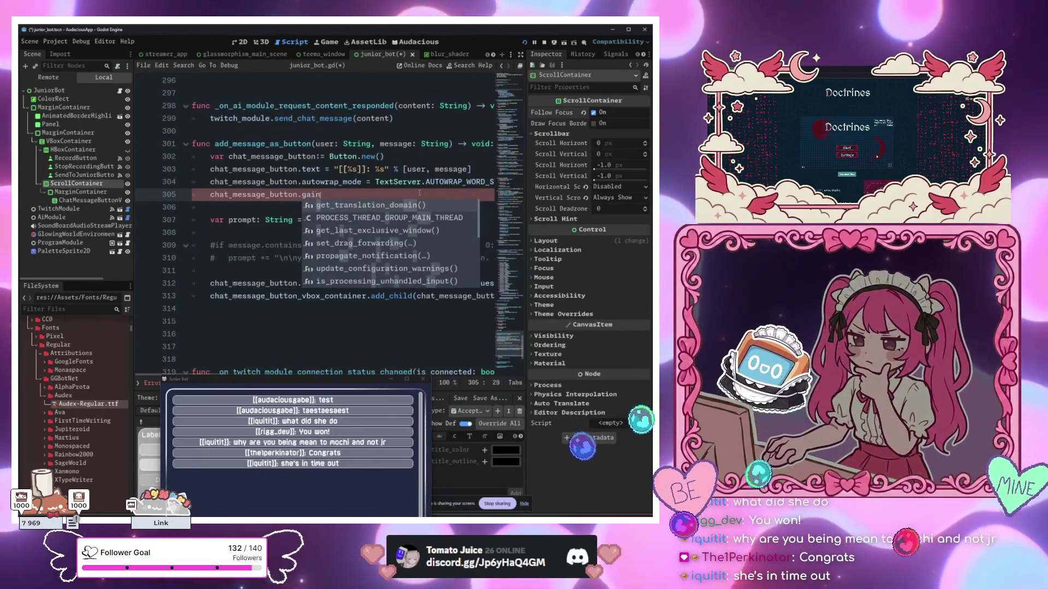
text(focu)
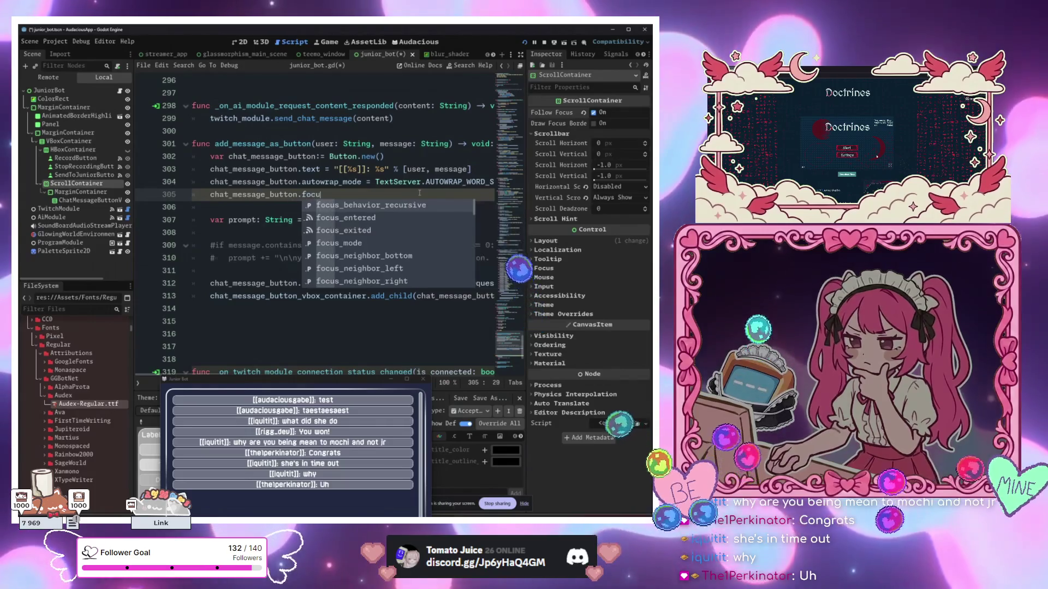
key(BackSpace)
key(BackSpace)
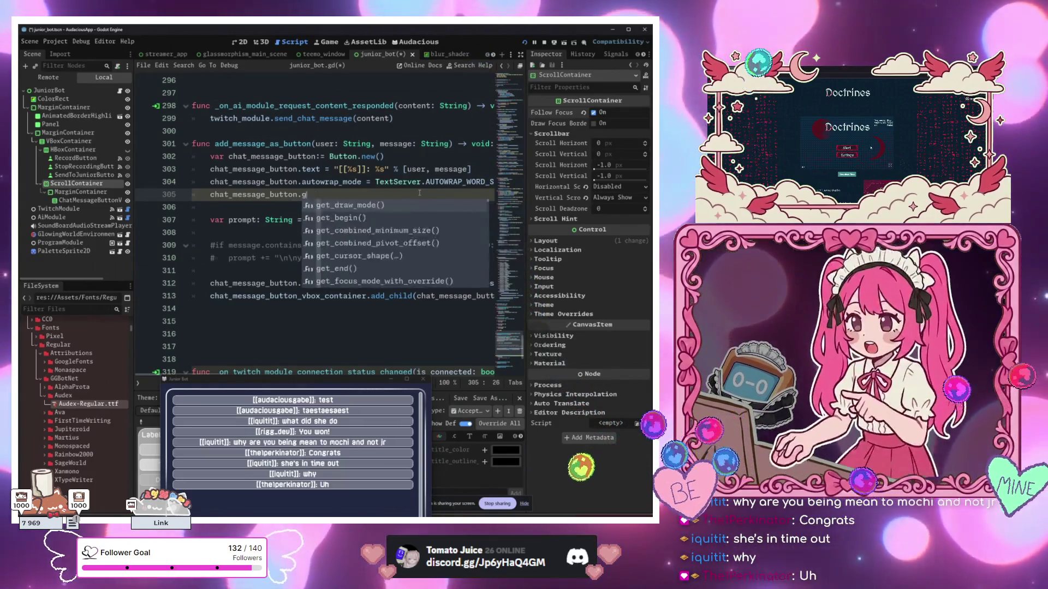
text(g)
key(BackSpace)
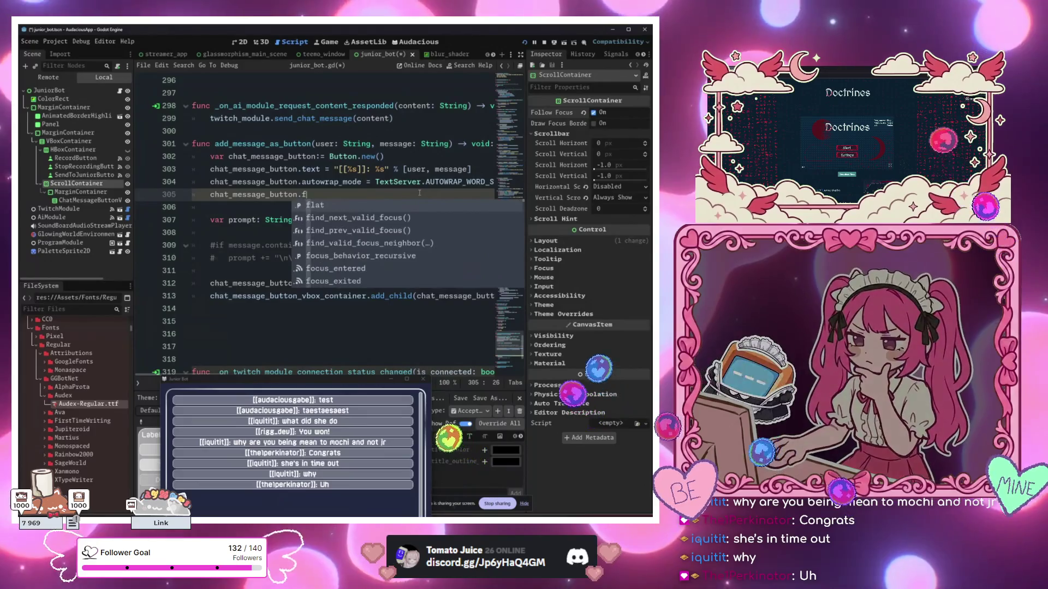
text(fo)
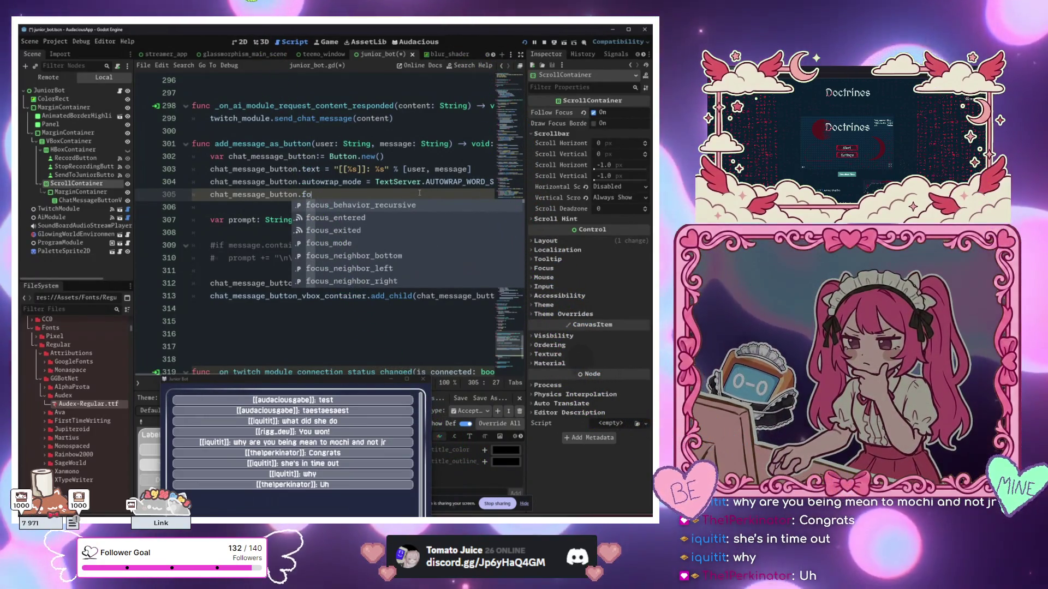
text(cus)
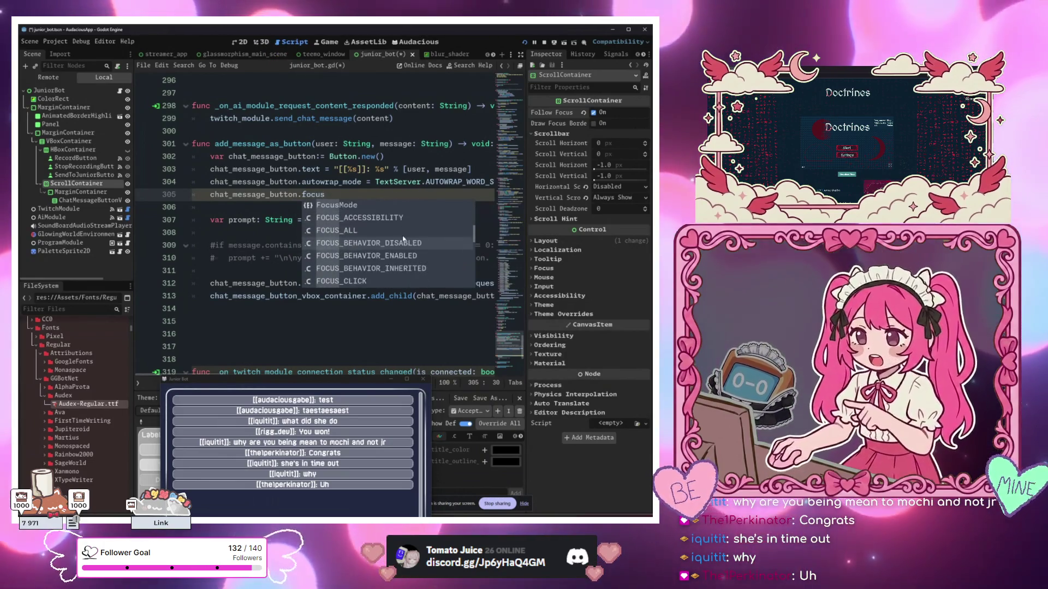
scroll(403, 239, down, 2)
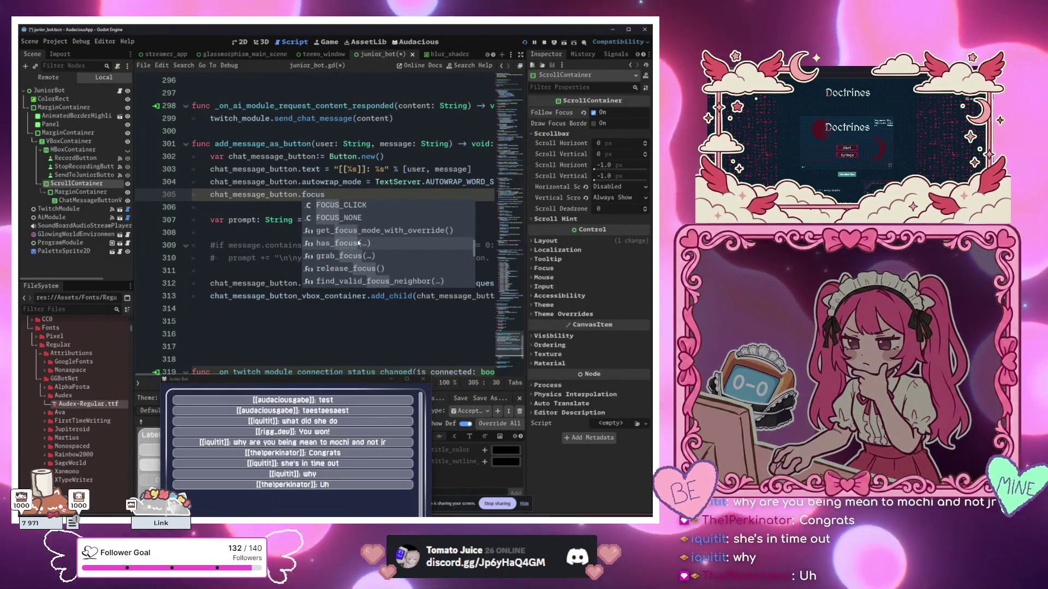
click(358, 262)
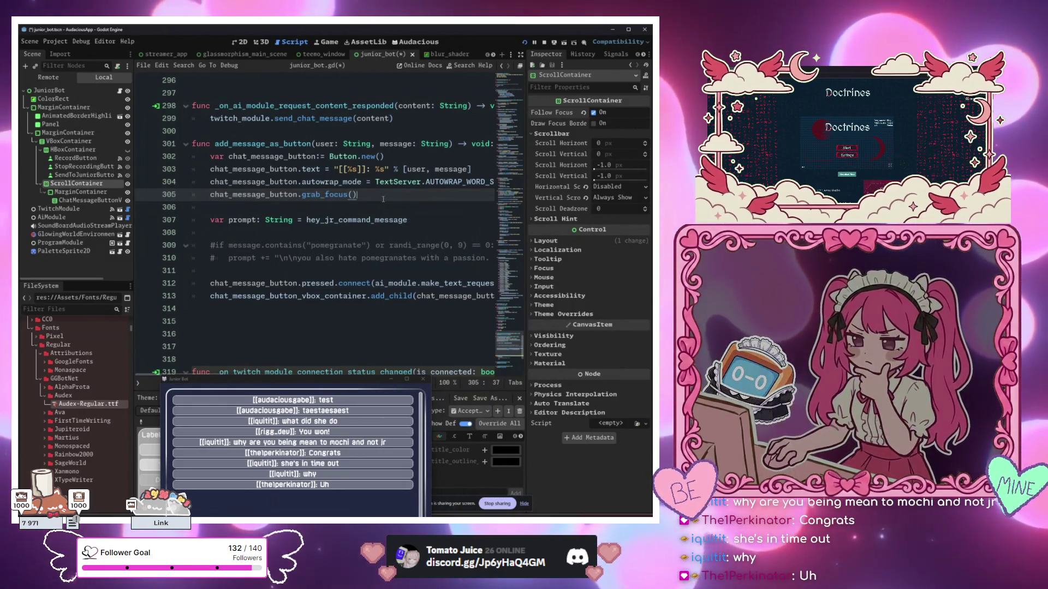
- Save and run the project, let test chat messages flood in, then return to the script editor
key(F5)
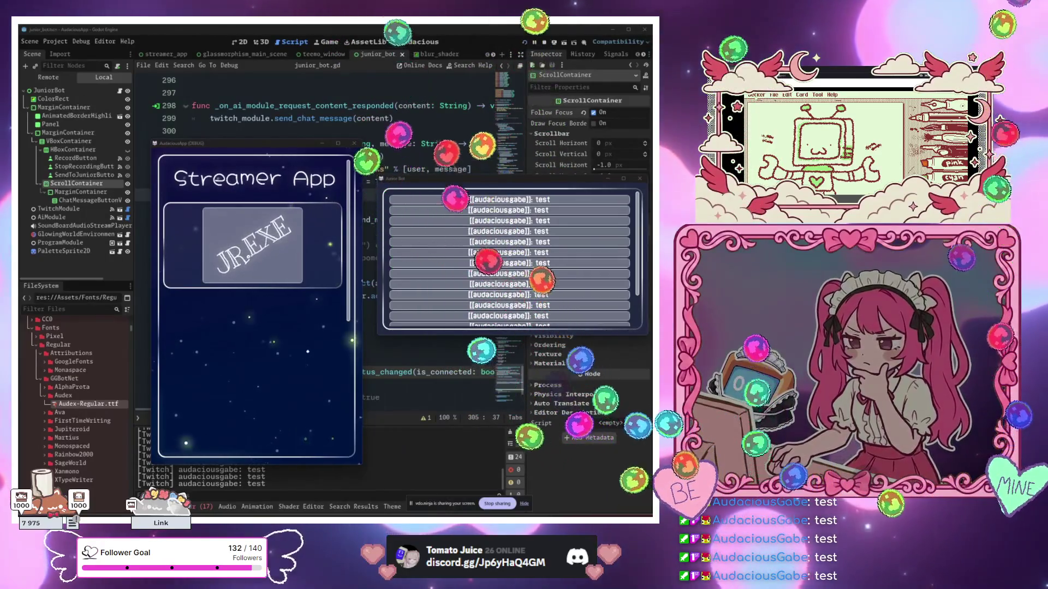
click(639, 178)
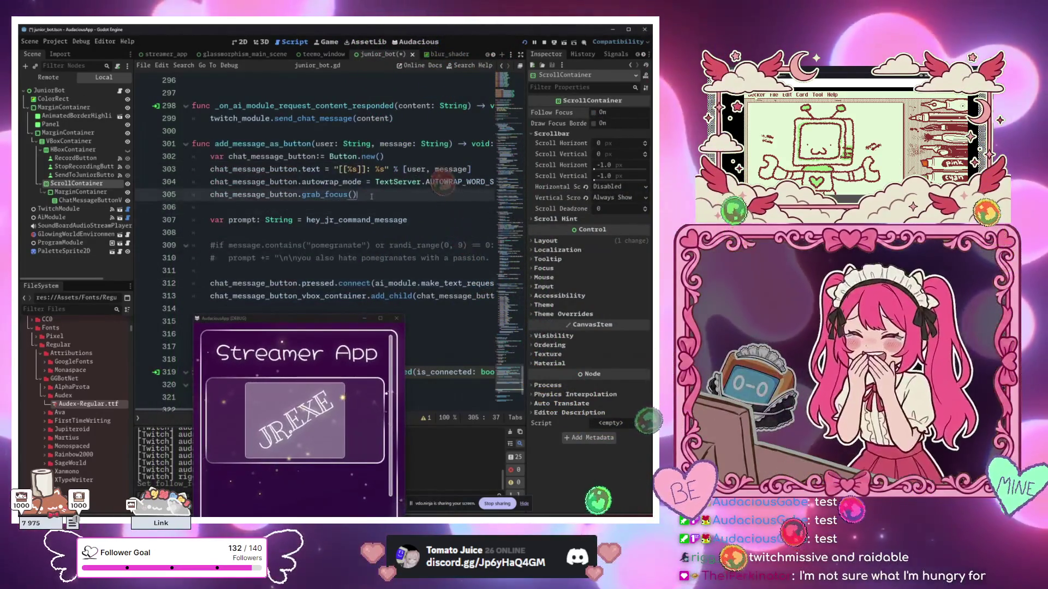
- Delete the grab_focus() line and review the is_inside_tree() errors reported at line 305
drag(371, 195, 242, 202)
key(shift+Up)
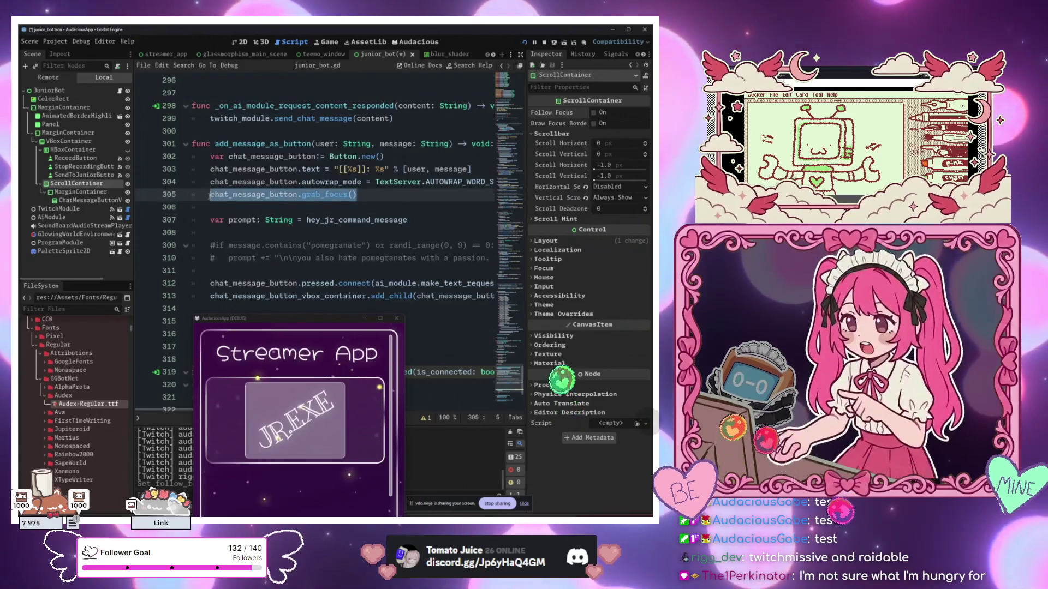
key(BackSpace)
drag(352, 207, 187, 205)
click(378, 217)
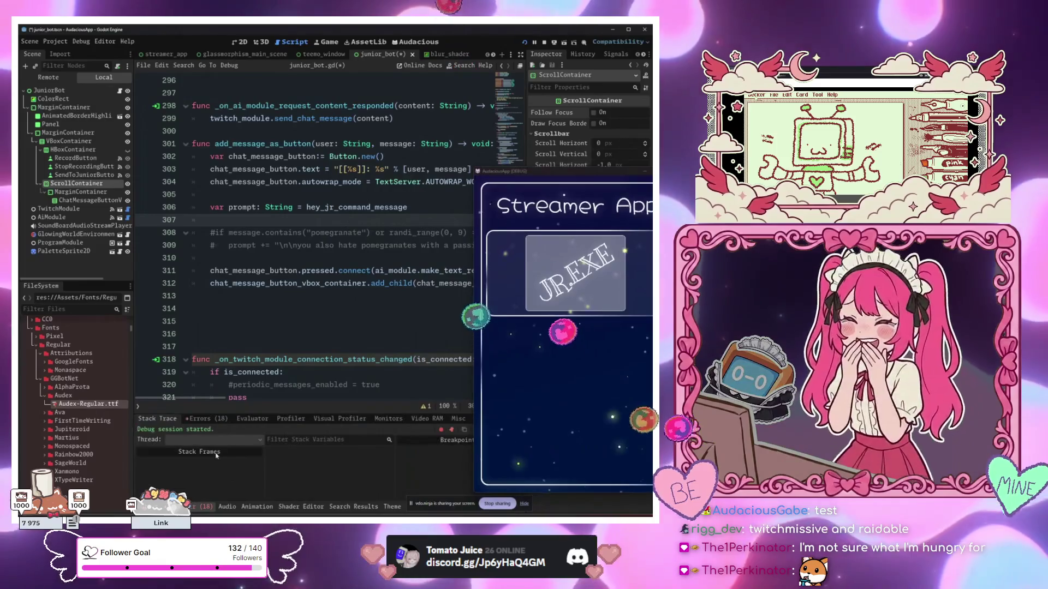
click(203, 418)
click(245, 455)
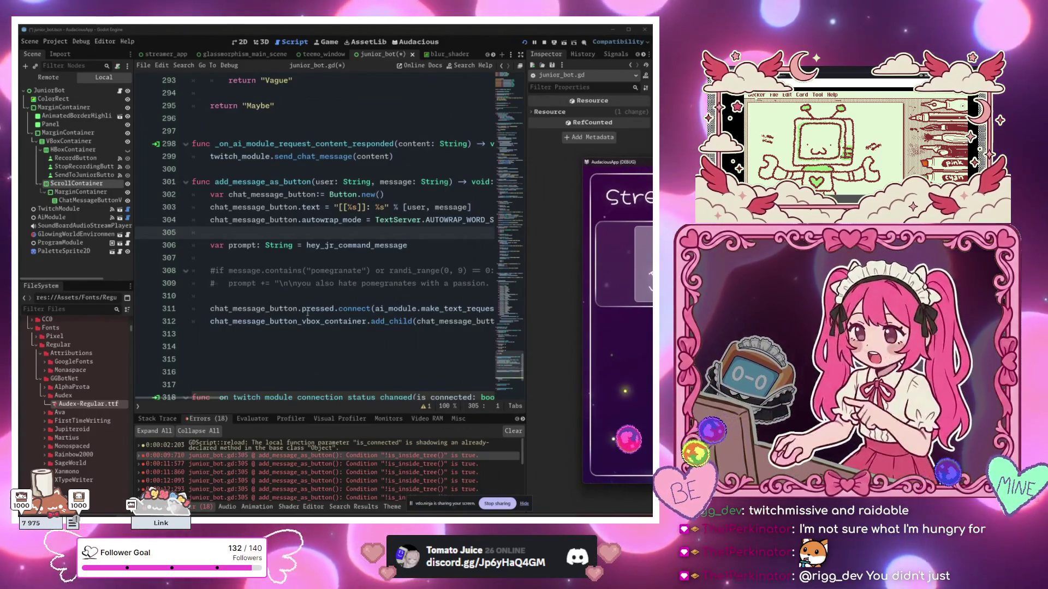
- Move the add_child call up directly under Button.new() and save the script
click(302, 322)
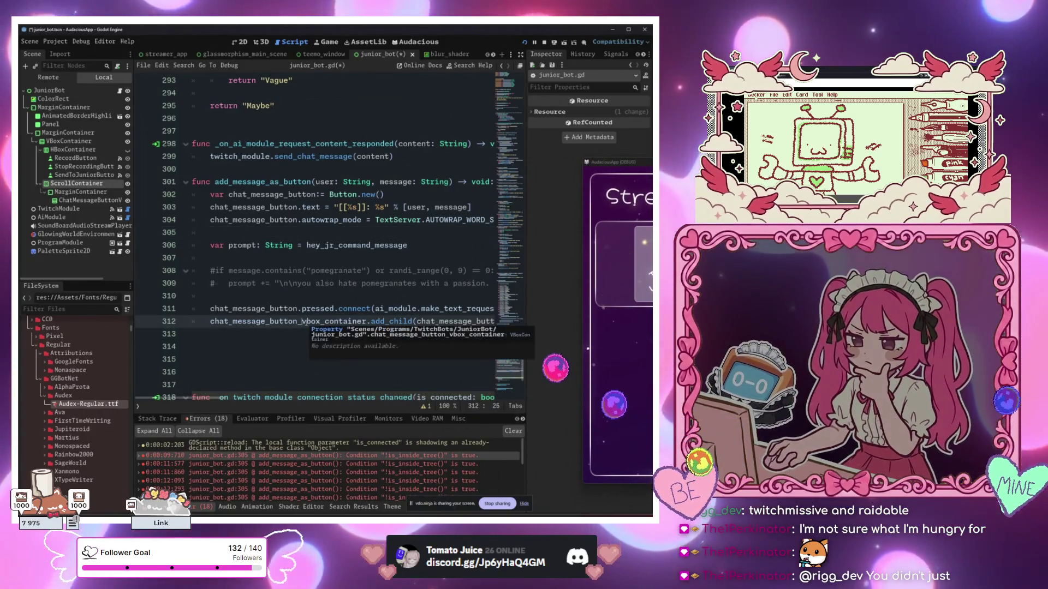
key(alt+Up)
key(alt+Up)
key(alt+Up)
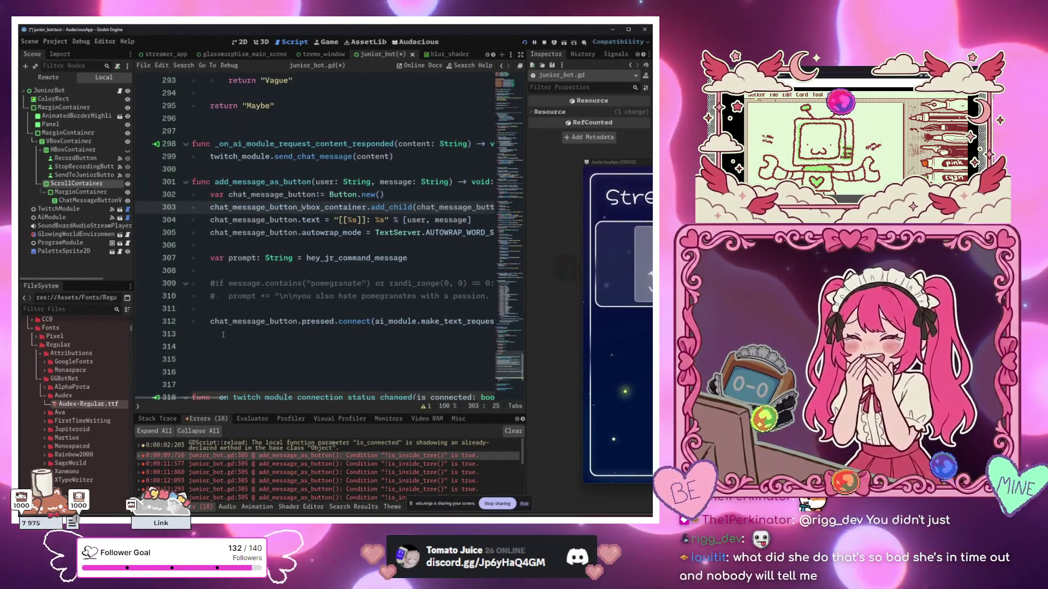
key(ctrl+s)
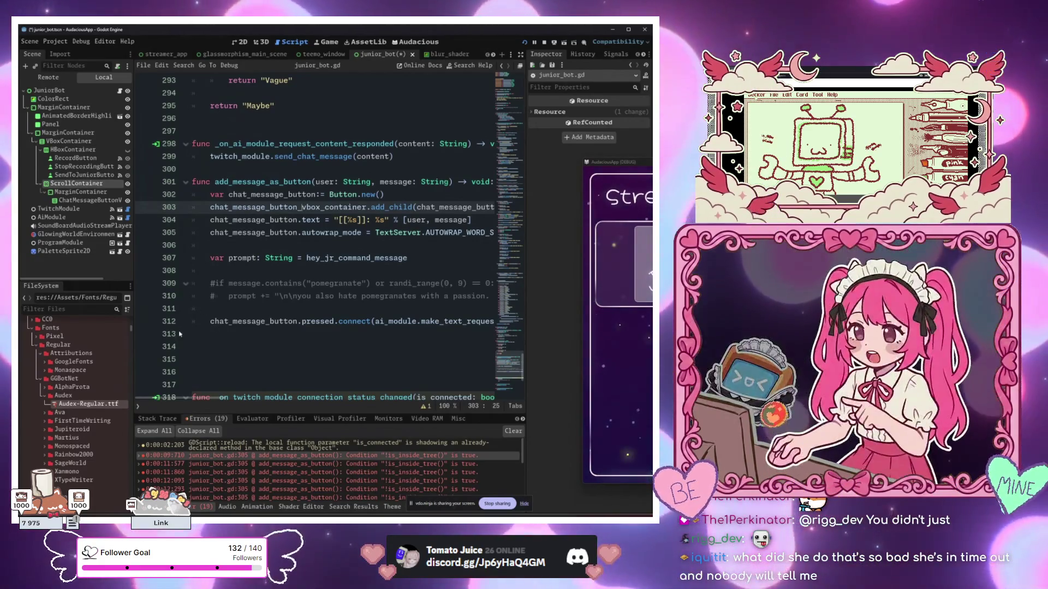
- Look over the surrounding code, bring the AudaciousApp window forward, and stop the running project
click(361, 297)
click(359, 220)
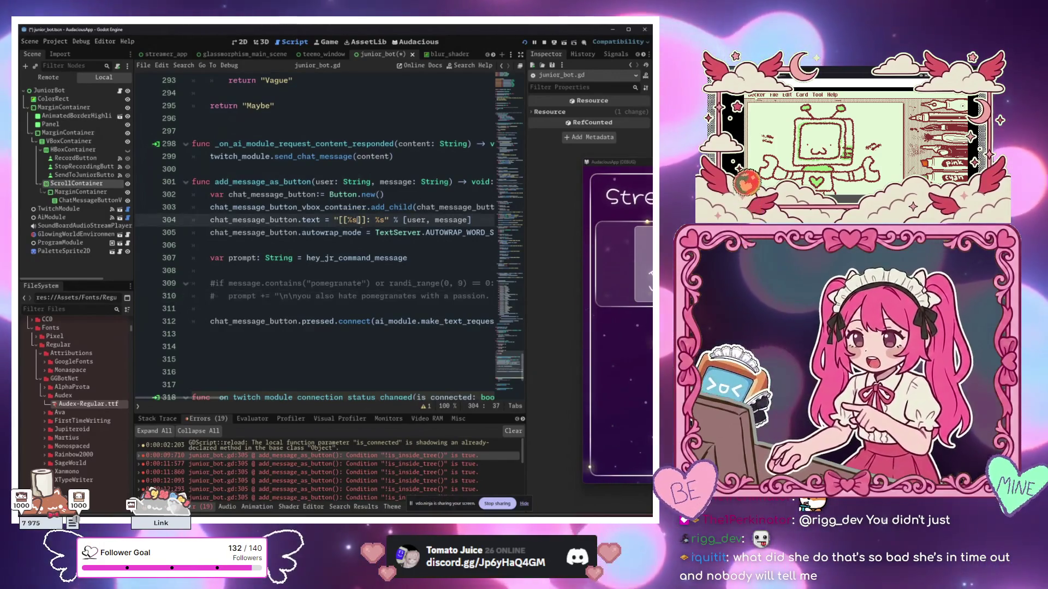
click(294, 244)
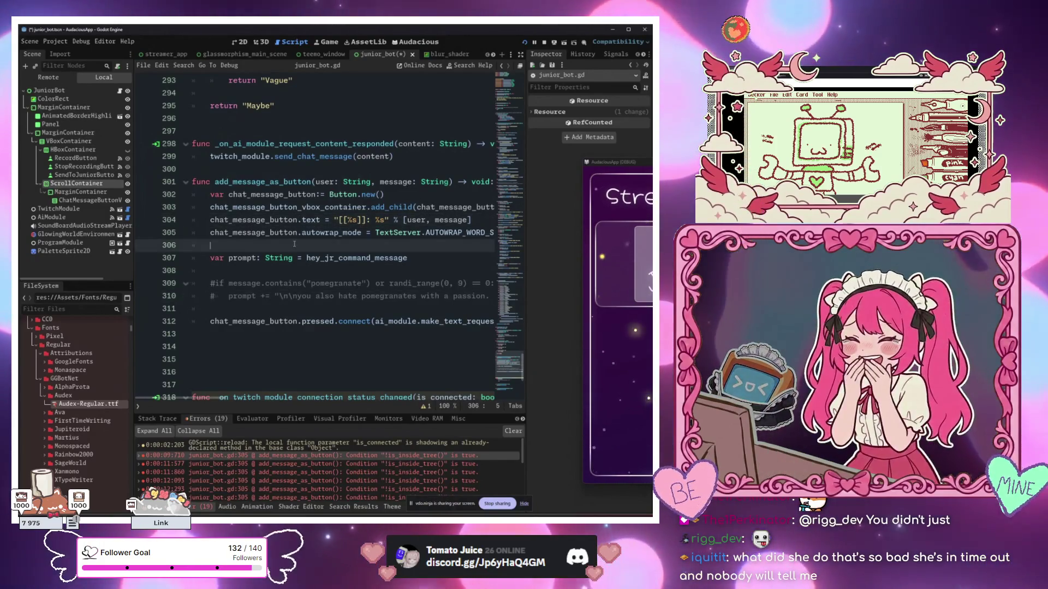
click(211, 208)
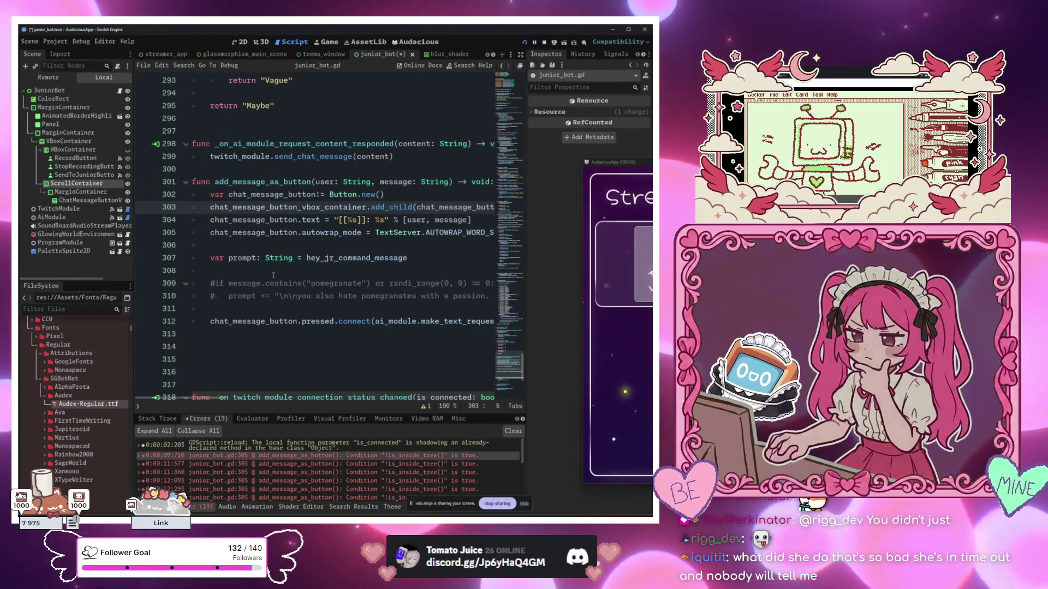
click(280, 284)
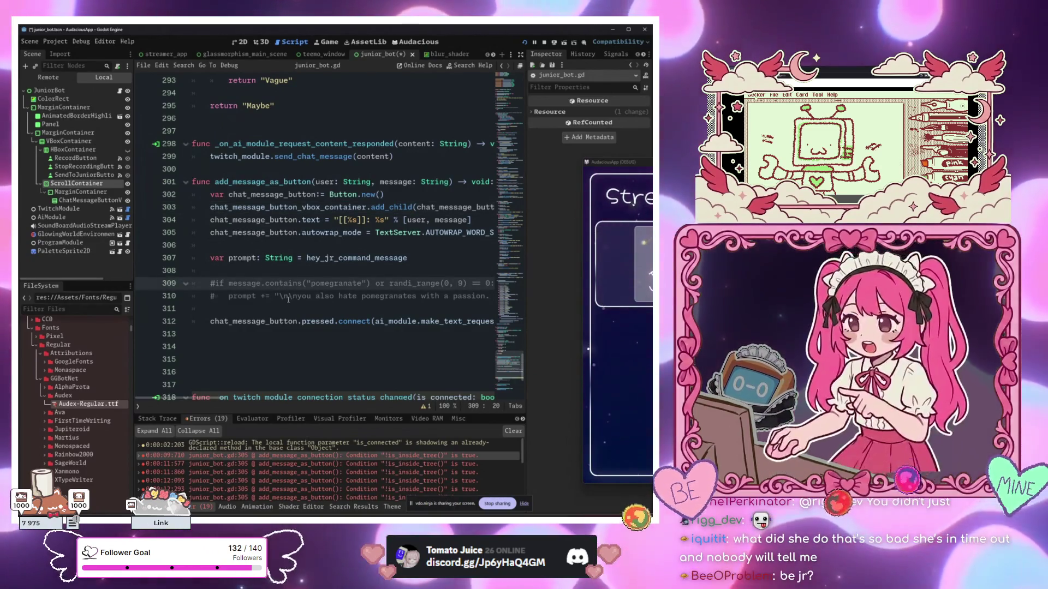
click(294, 297)
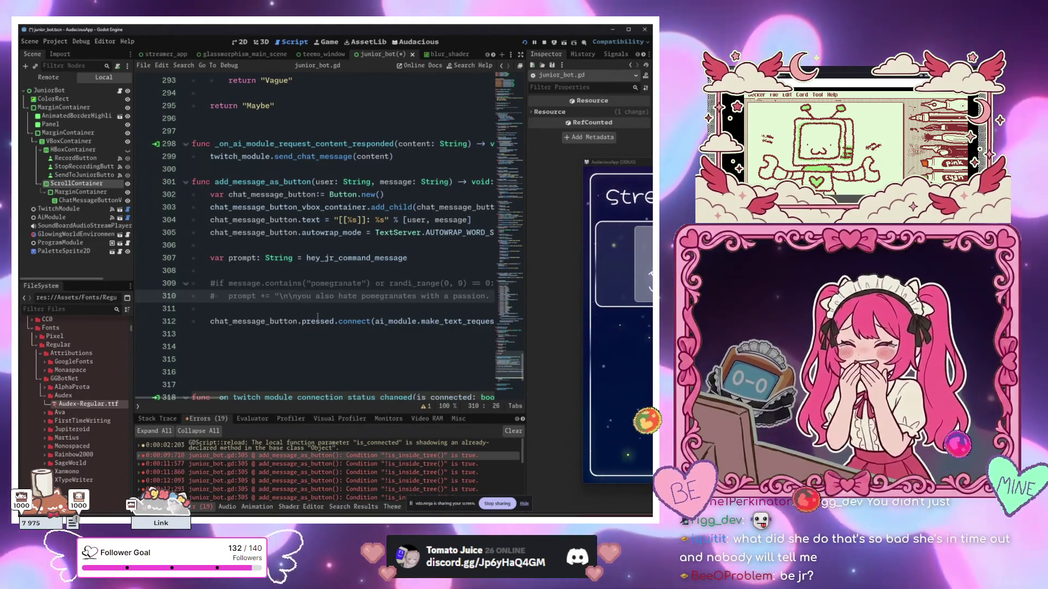
click(324, 332)
drag(279, 321, 109, 315)
click(293, 321)
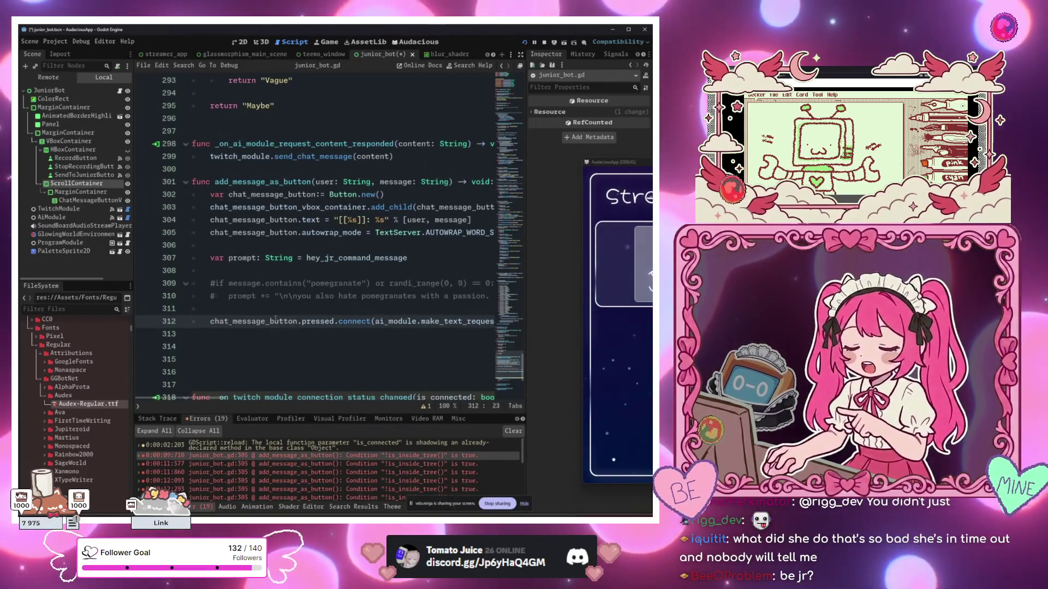
drag(627, 162, 330, 177)
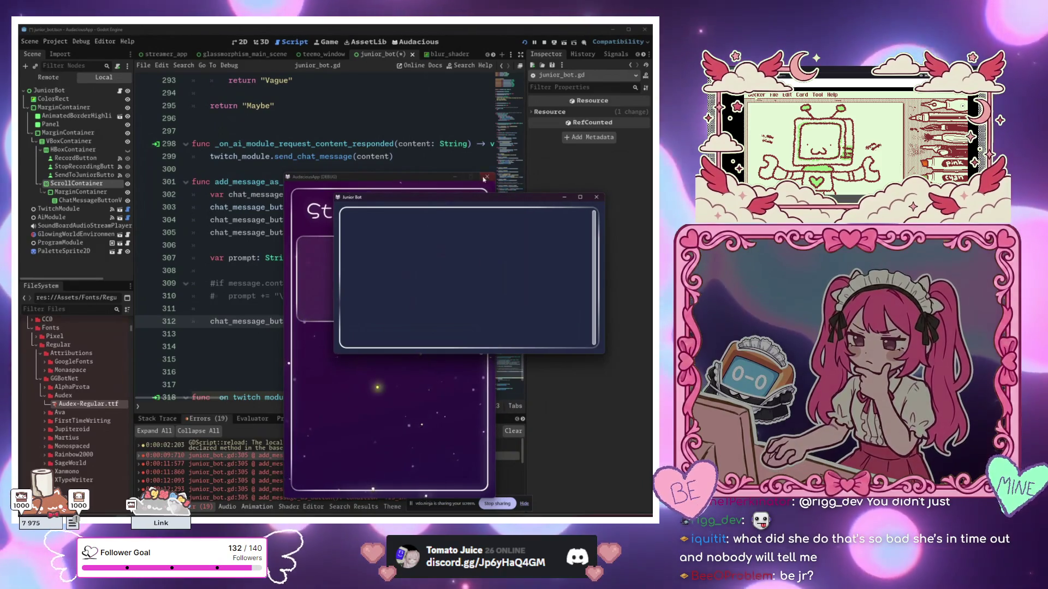
key(F8)
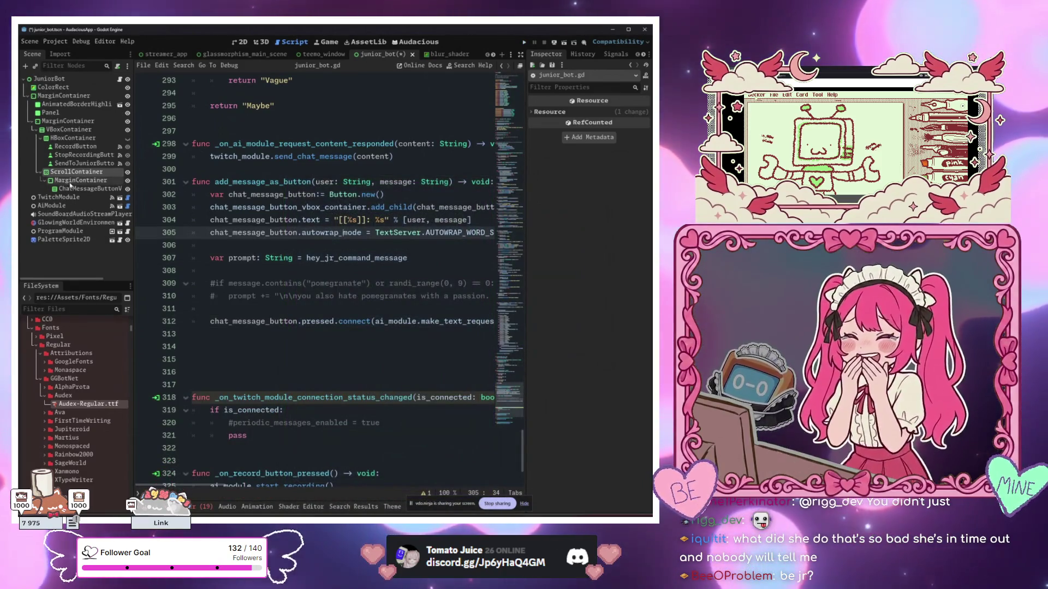
- Inspect the ScrollContainer and both MarginContainers' margin settings
click(68, 171)
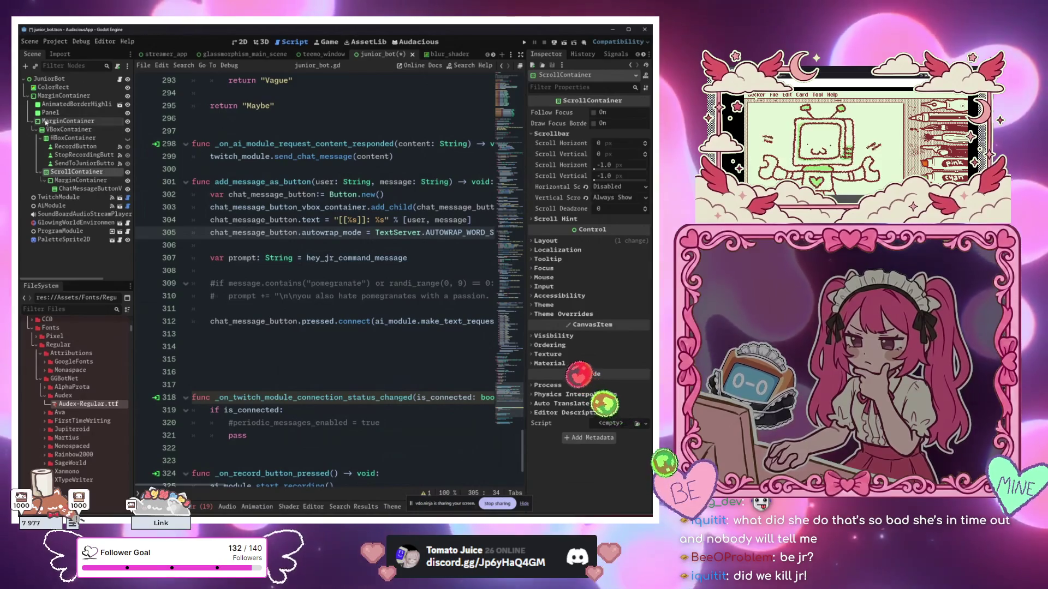
click(61, 95)
click(48, 121)
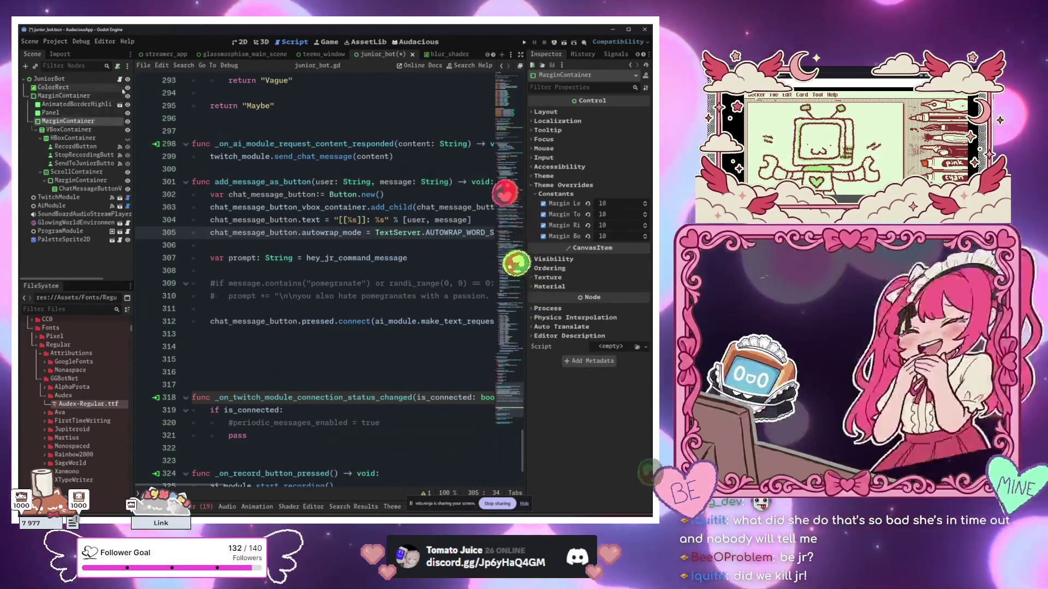
- Switch to the 2D view and rename the outer MarginContainer to ChatMessagesMarginContainer
key(ctrl+F1)
scroll(195, 139, up, 3)
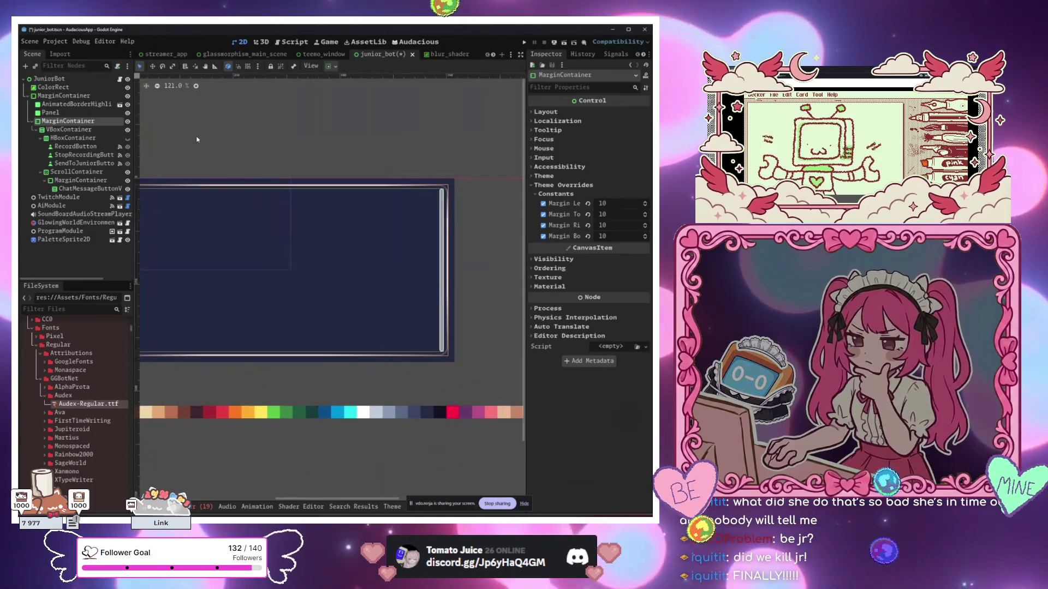
click(69, 120)
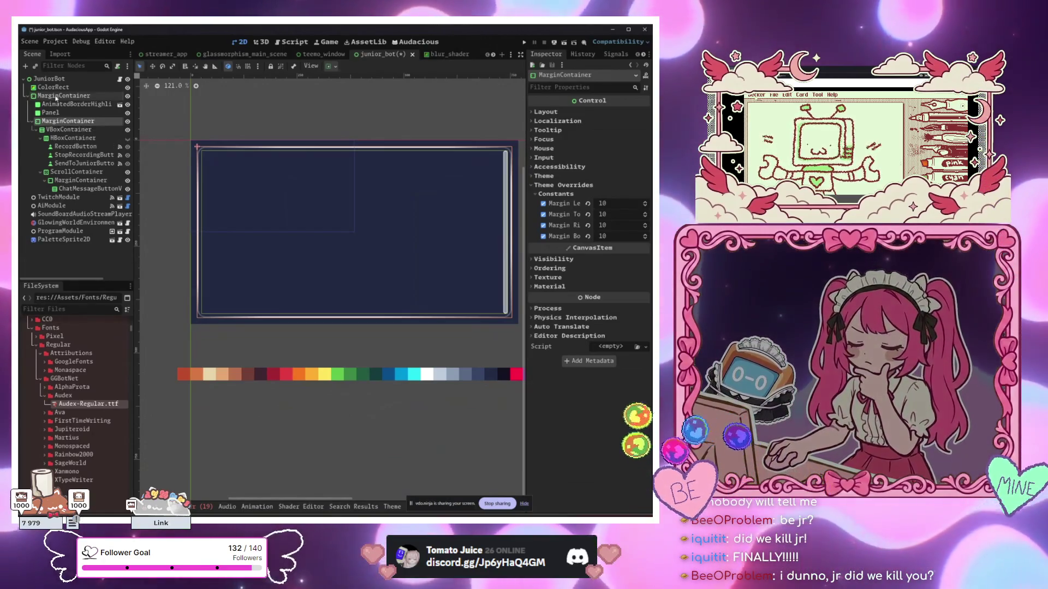
click(48, 97)
double_click(47, 96)
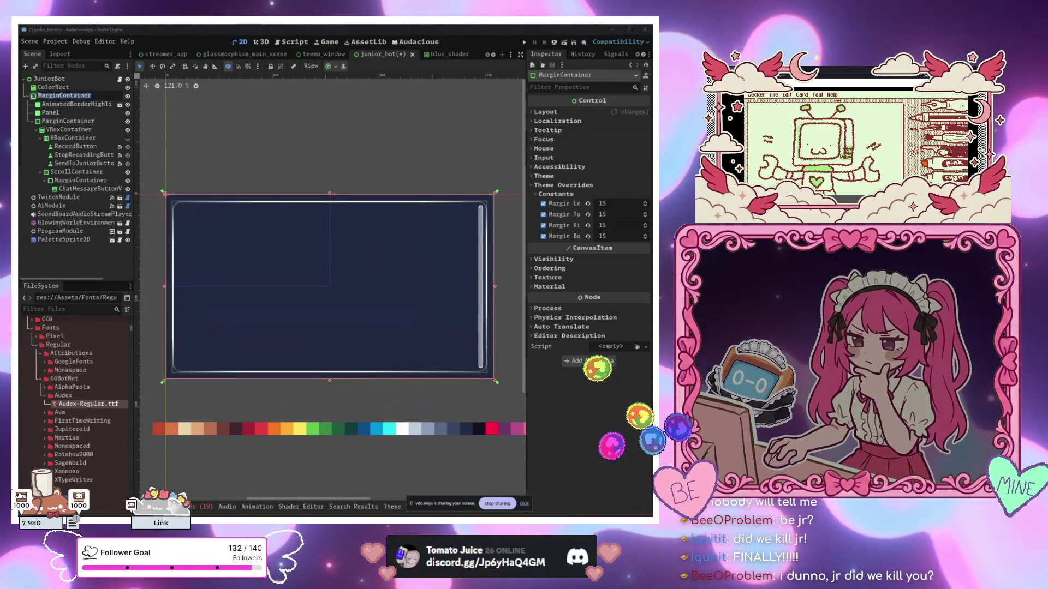
text(ChatMessag)
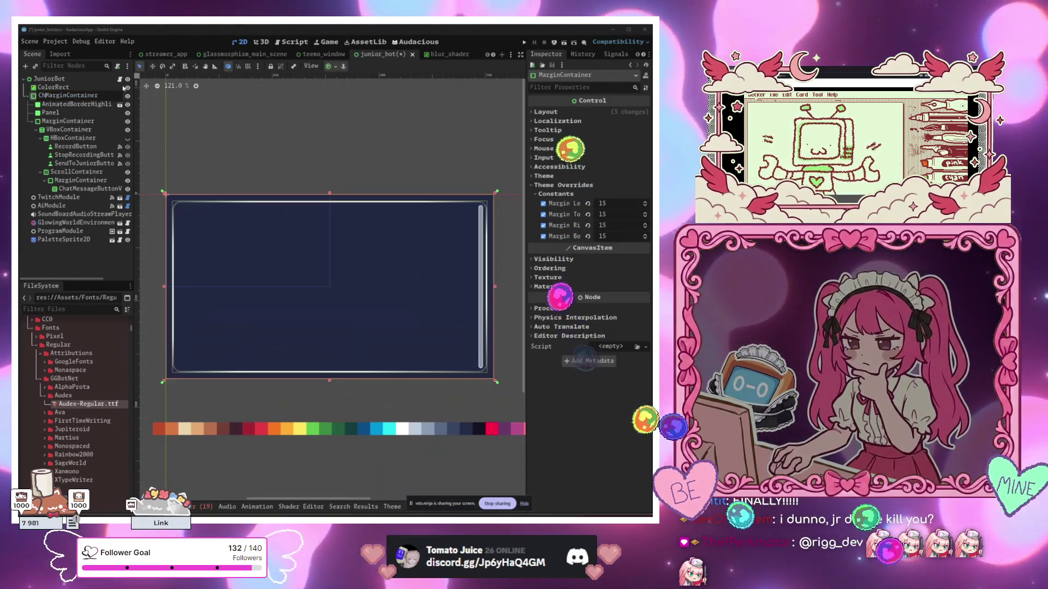
text(es)
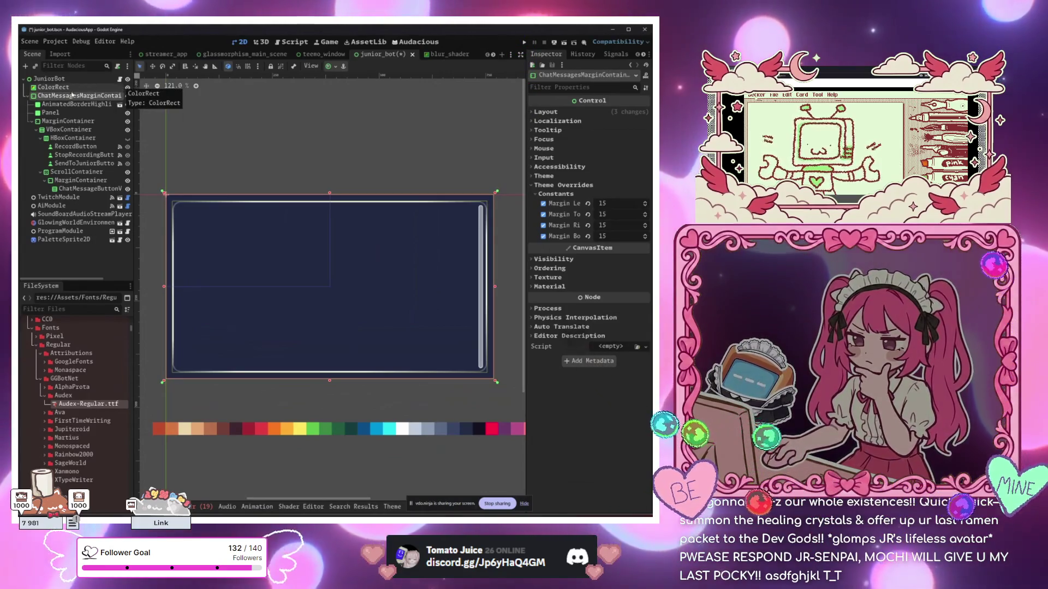
click(68, 129)
click(67, 146)
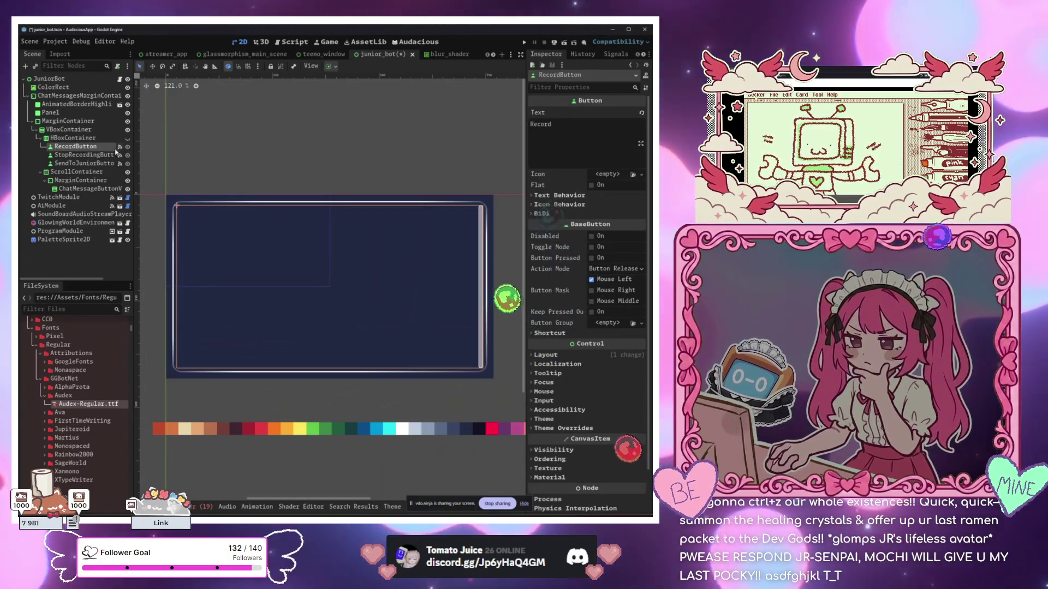
click(79, 139)
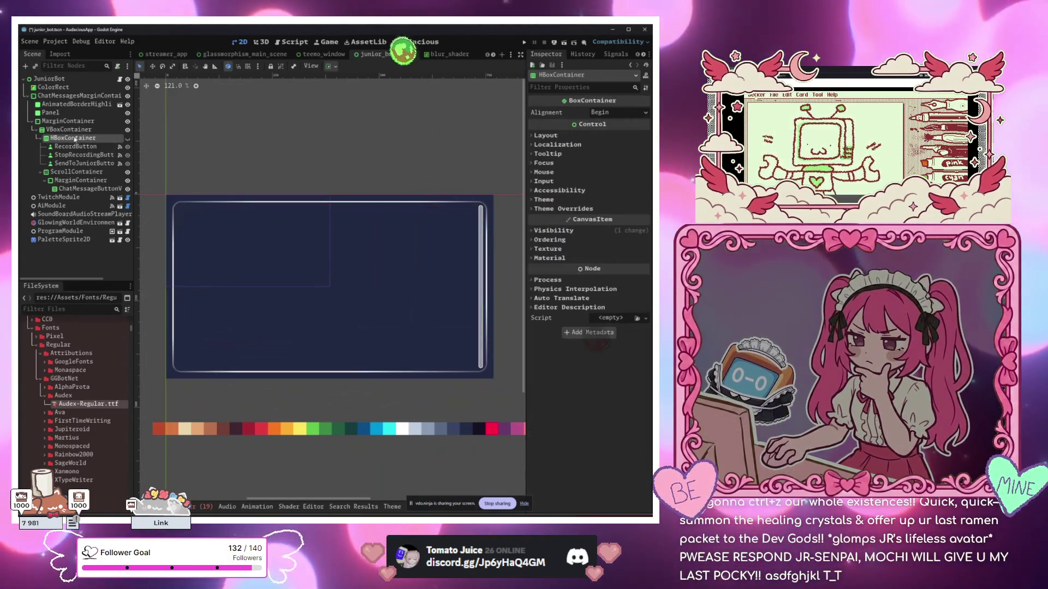
key(Delete)
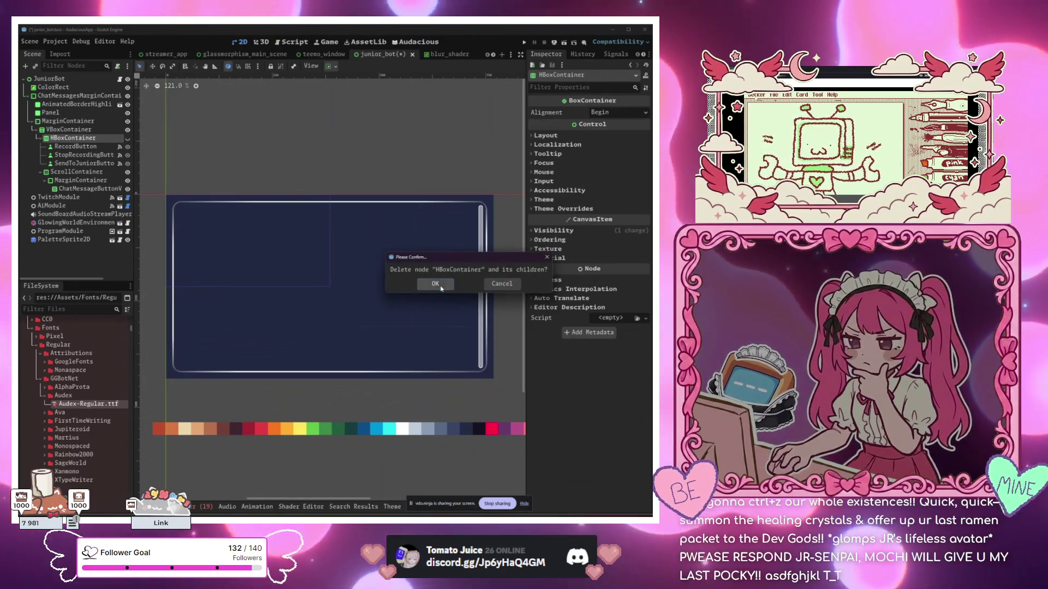
click(435, 284)
click(70, 131)
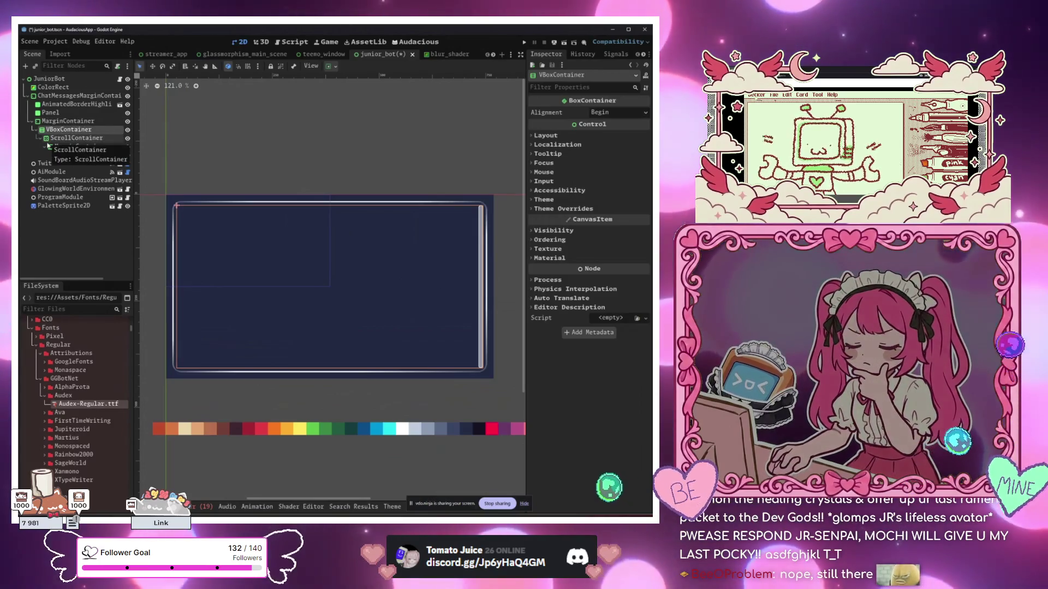
key(ctrl+z)
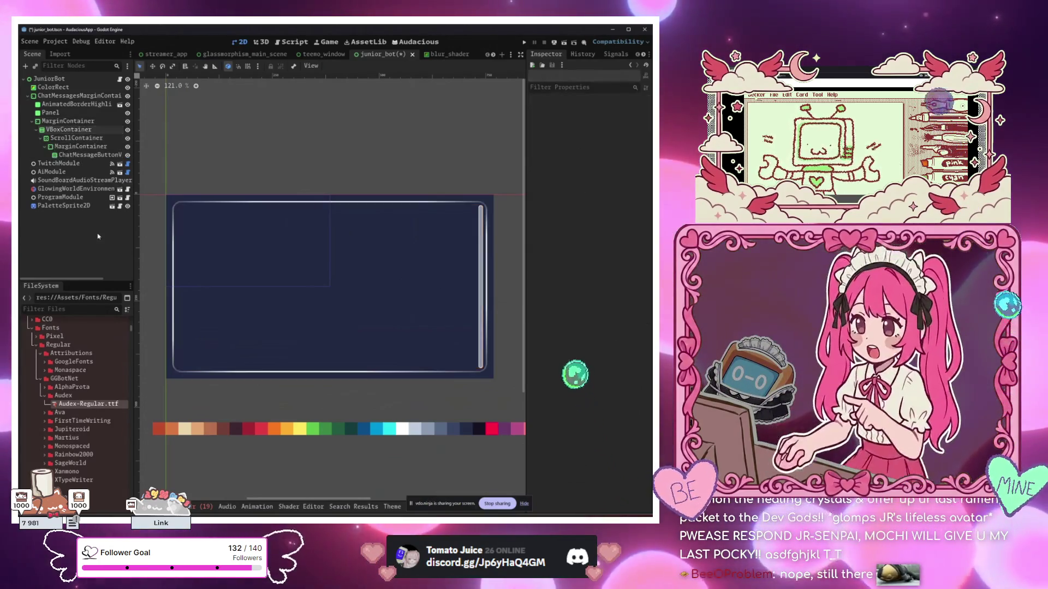
click(96, 162)
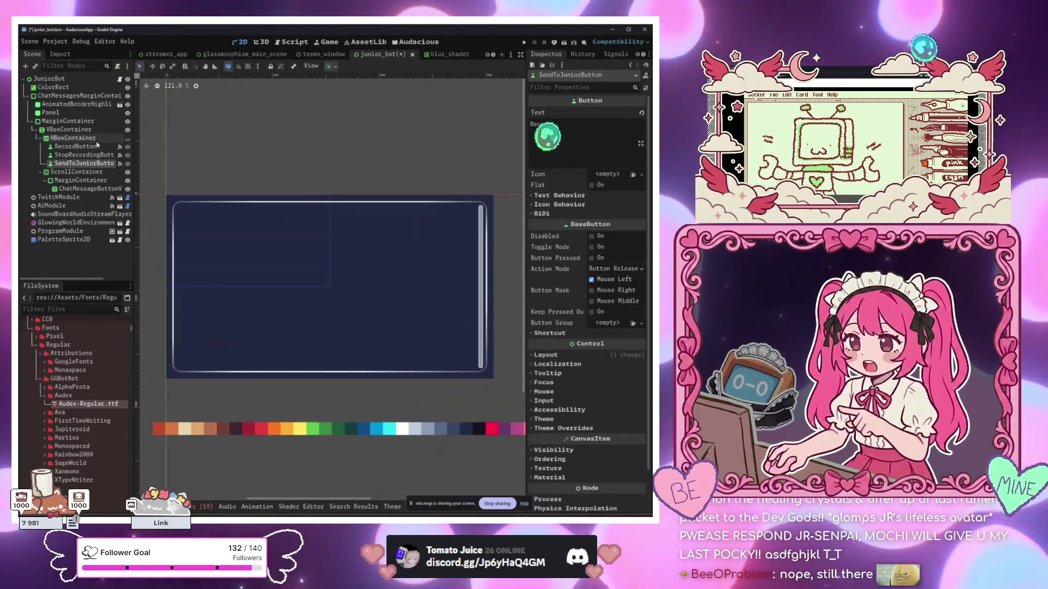
click(97, 140)
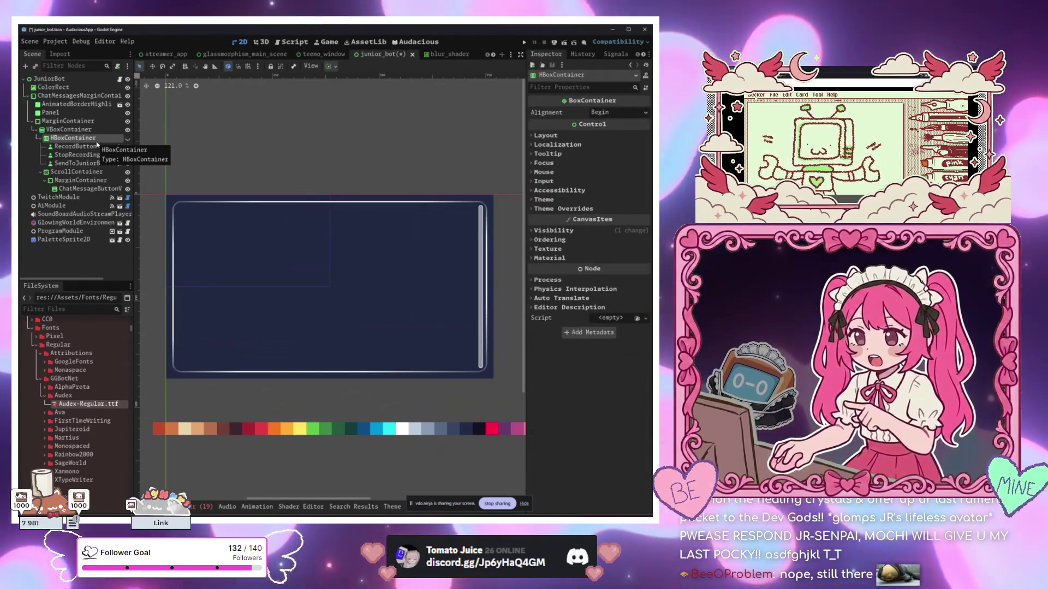
click(86, 132)
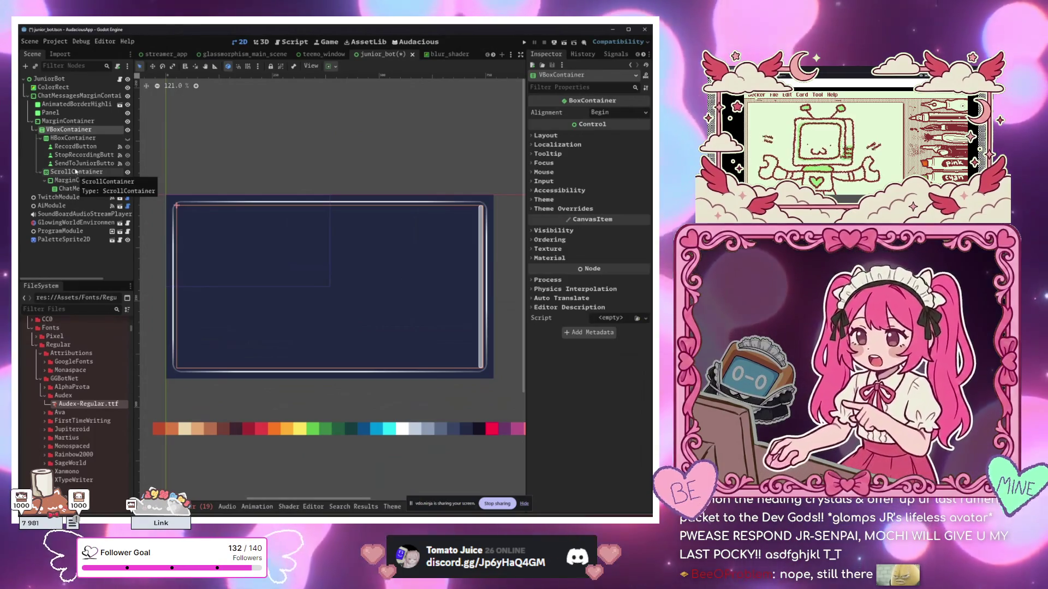
click(76, 172)
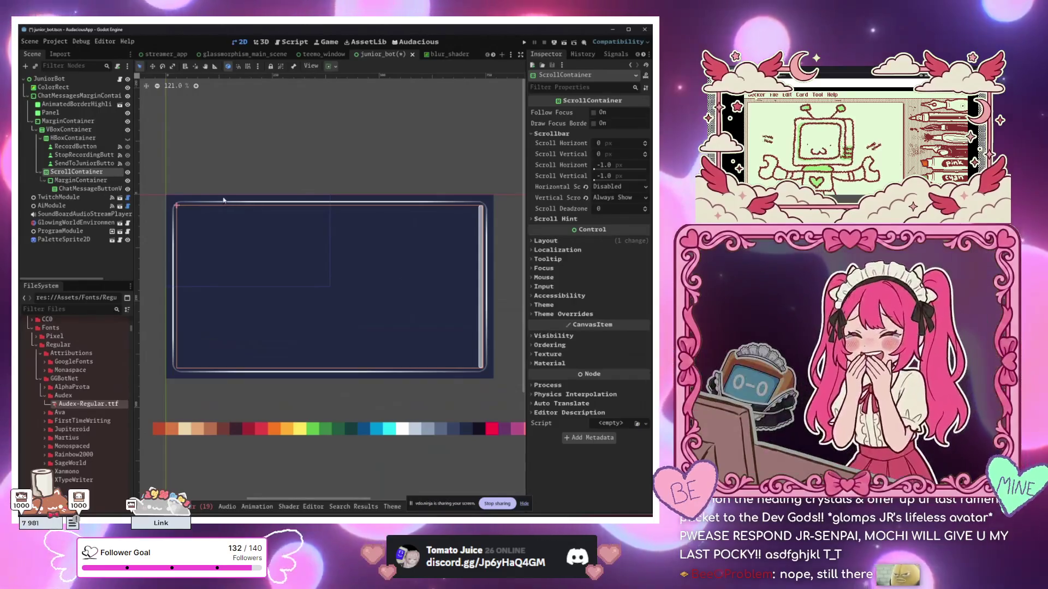
- Select the ScrollContainer and the chat button VBoxContainer in the Scene dock to give them ChatMessages names
click(98, 190)
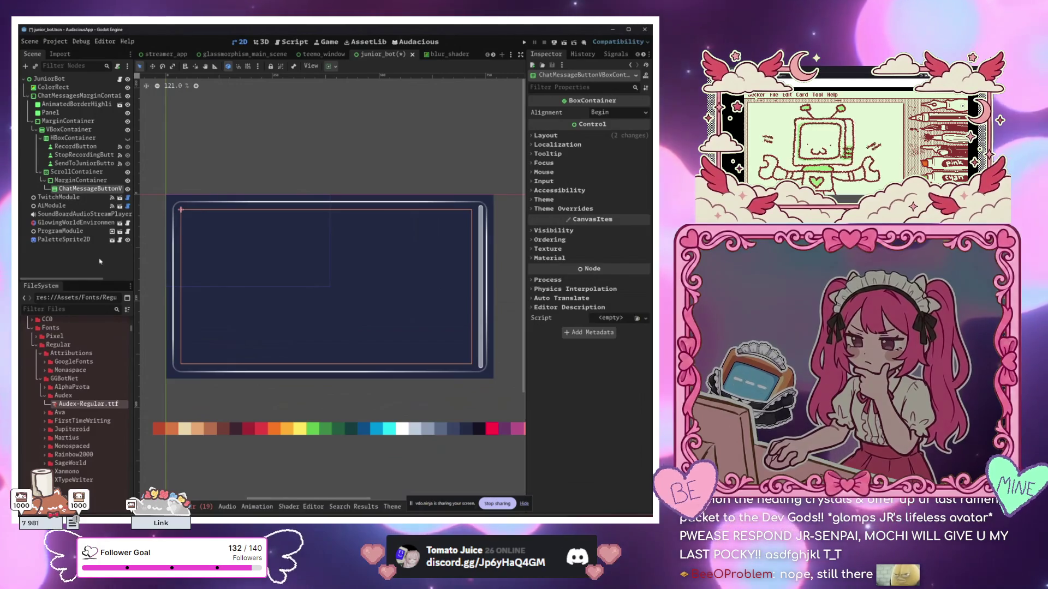
click(65, 173)
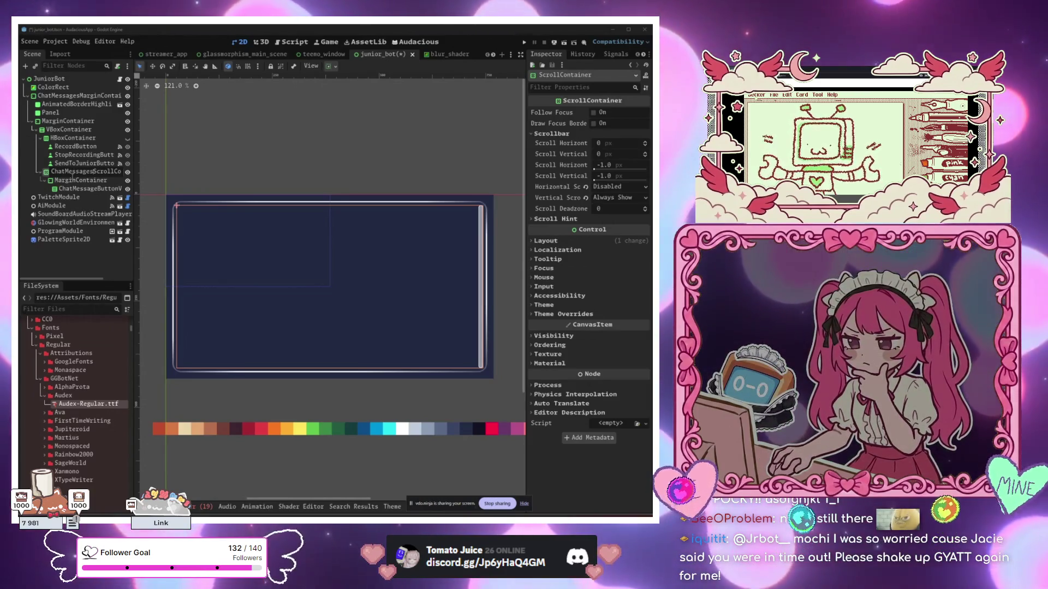
click(79, 189)
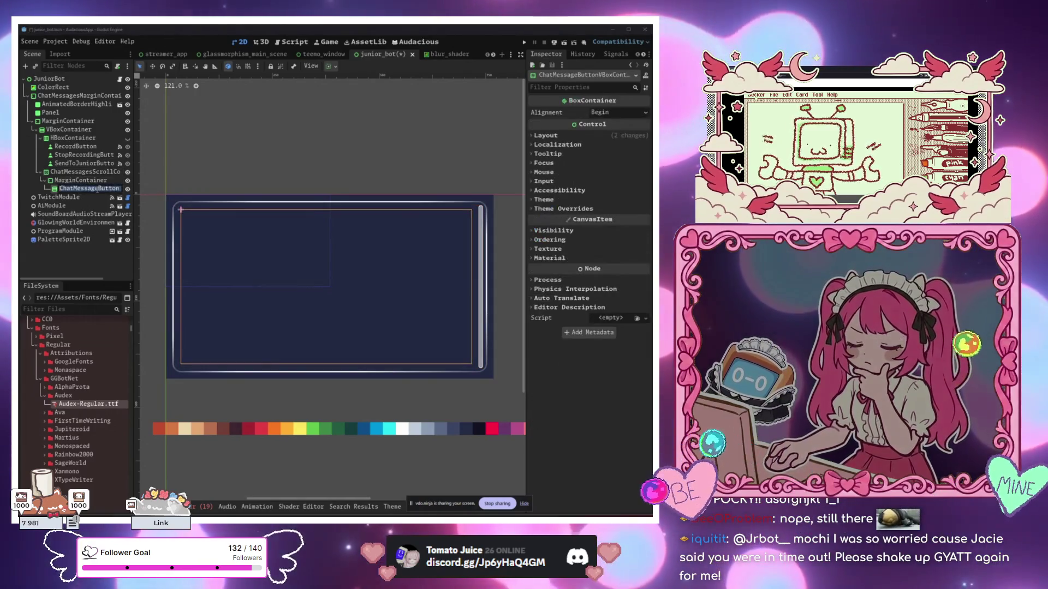
- Rename the vbox variable on line 15 of junior_bot.gd to chat_messages_button_vbox_container
click(120, 79)
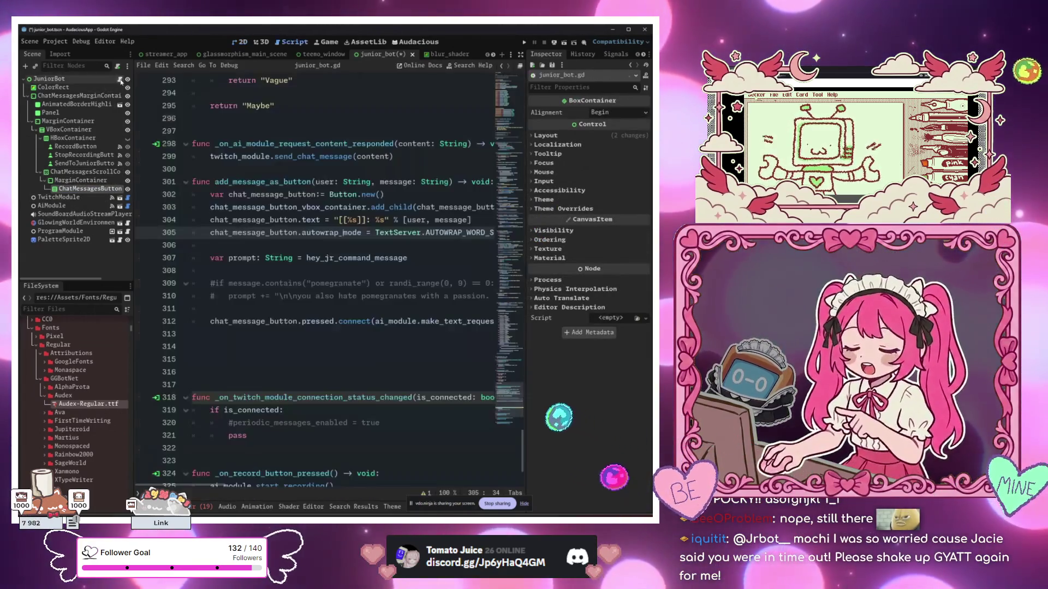
scroll(356, 327, up, 5)
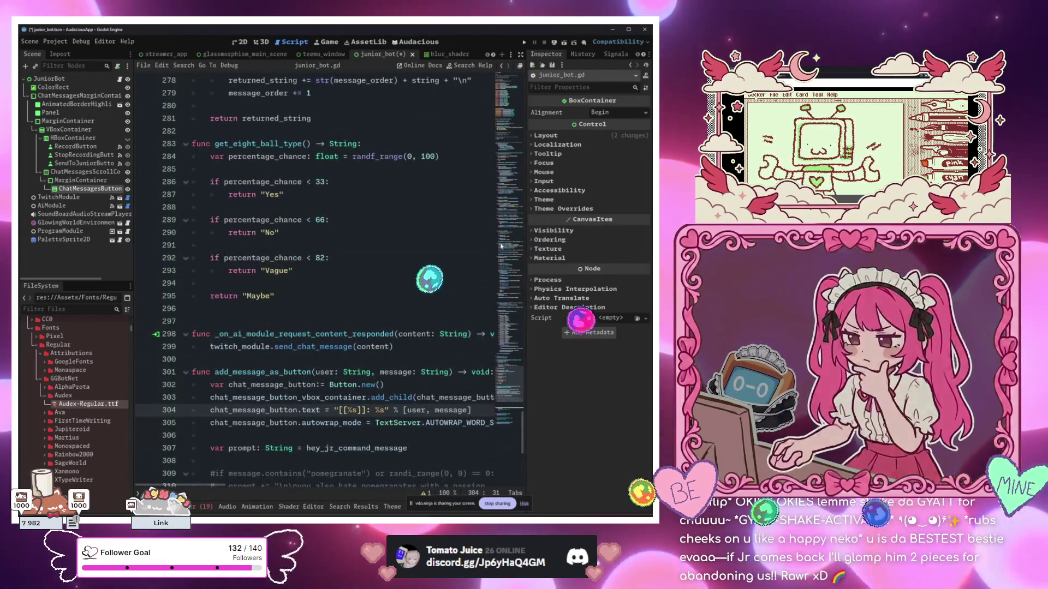
ctrl+click(260, 403)
click(297, 246)
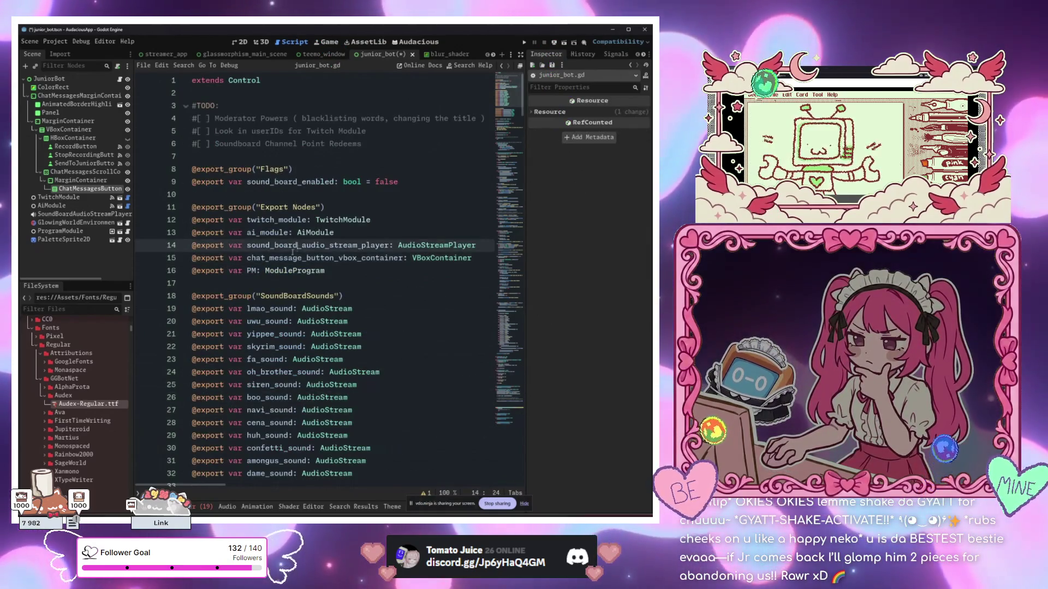
click(302, 258)
text(s)
- Move HBoxContainer below ChatMessagesScrollContainer and update the variable name on line 303
drag(71, 138, 76, 160)
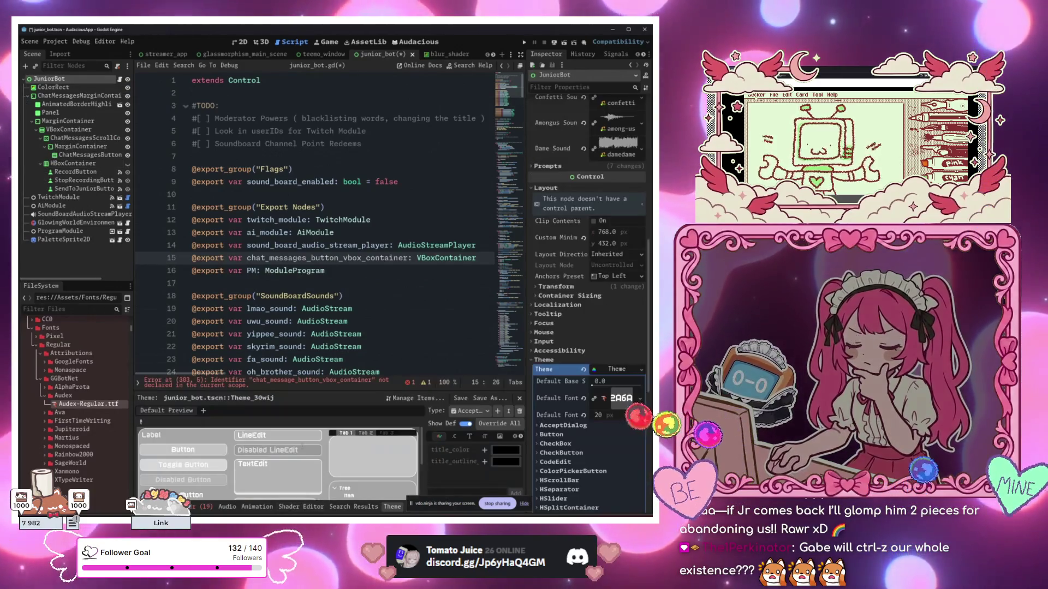
click(265, 382)
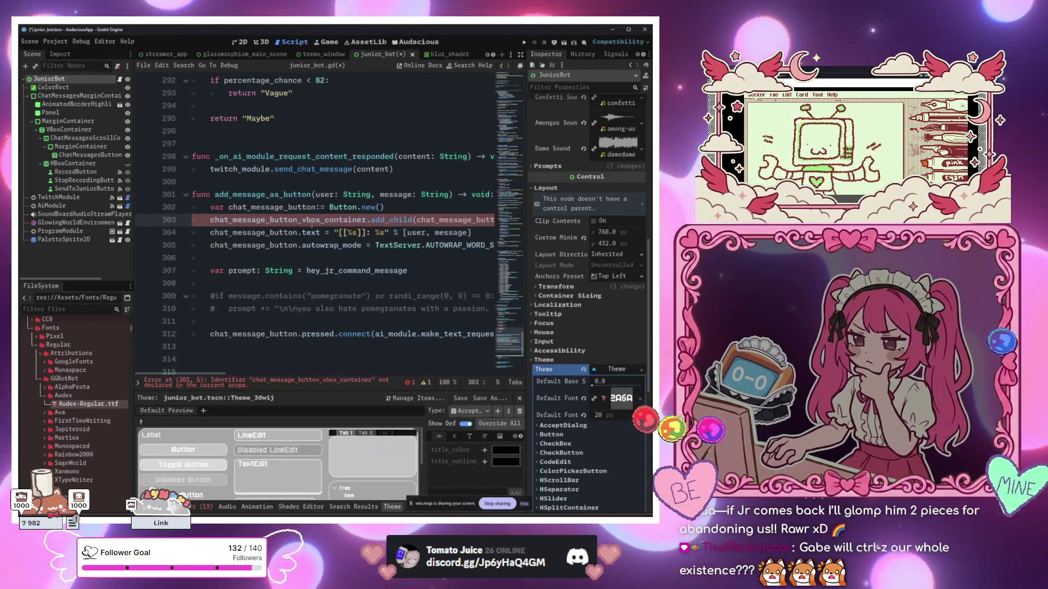
text(s)
click(307, 271)
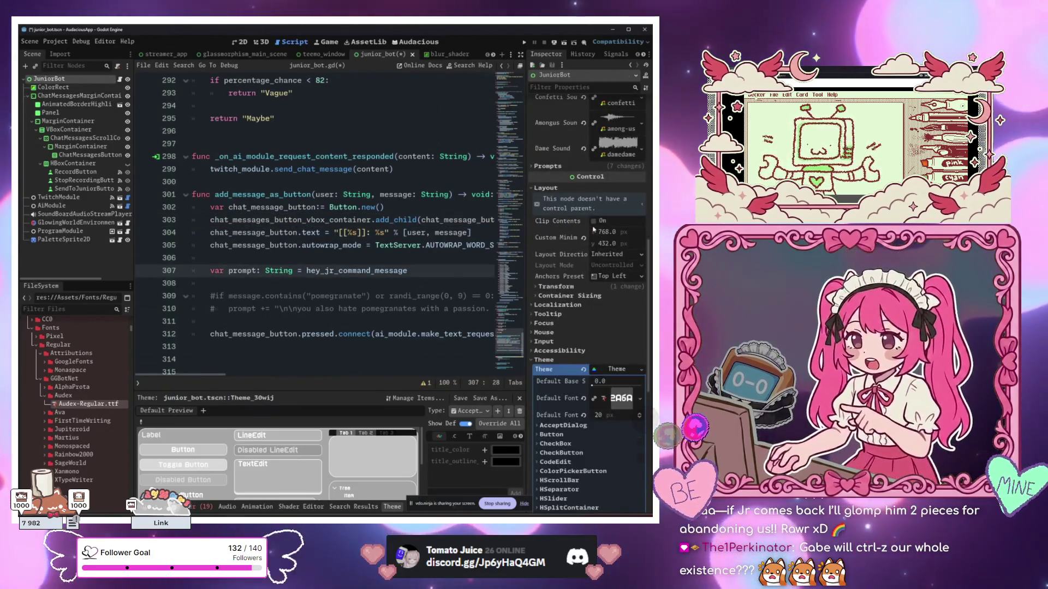
- Assign ChatMessagesButtonVBoxContainer to the Chat Messages export in the Inspector
scroll(587, 245, up, 10)
click(554, 195)
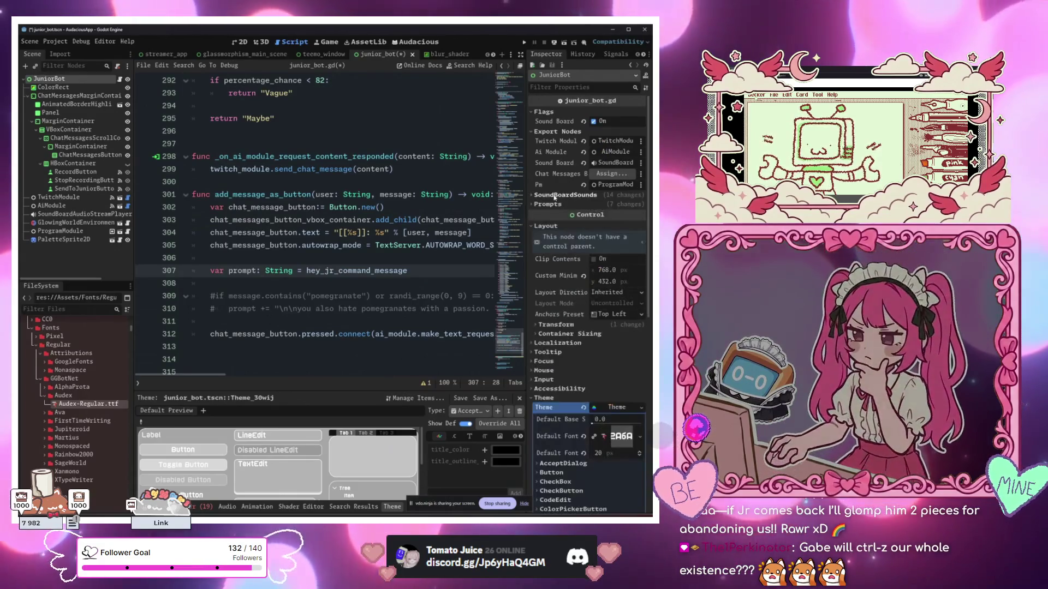
click(612, 173)
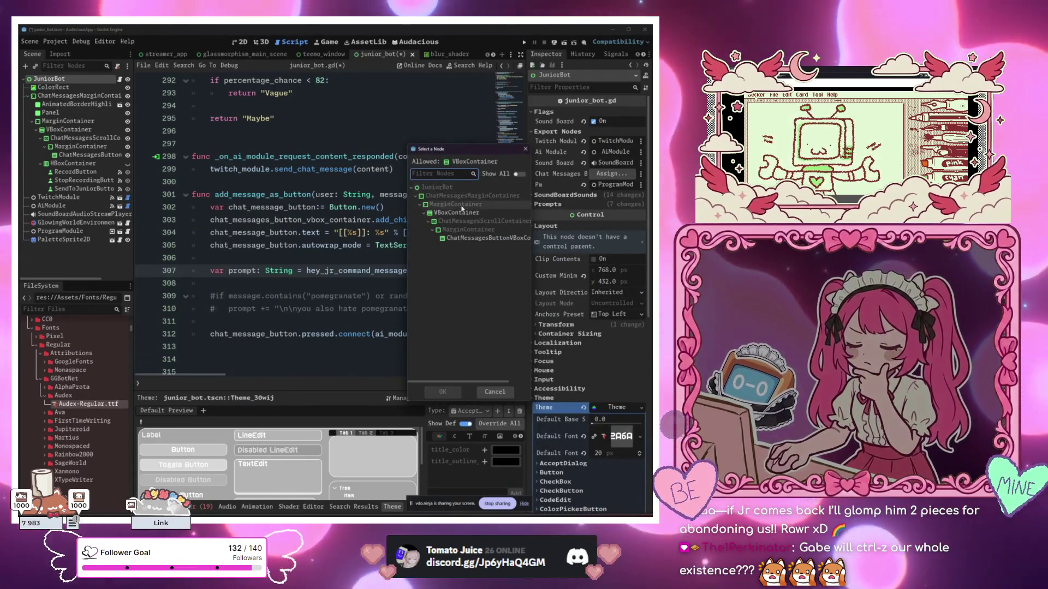
double_click(466, 240)
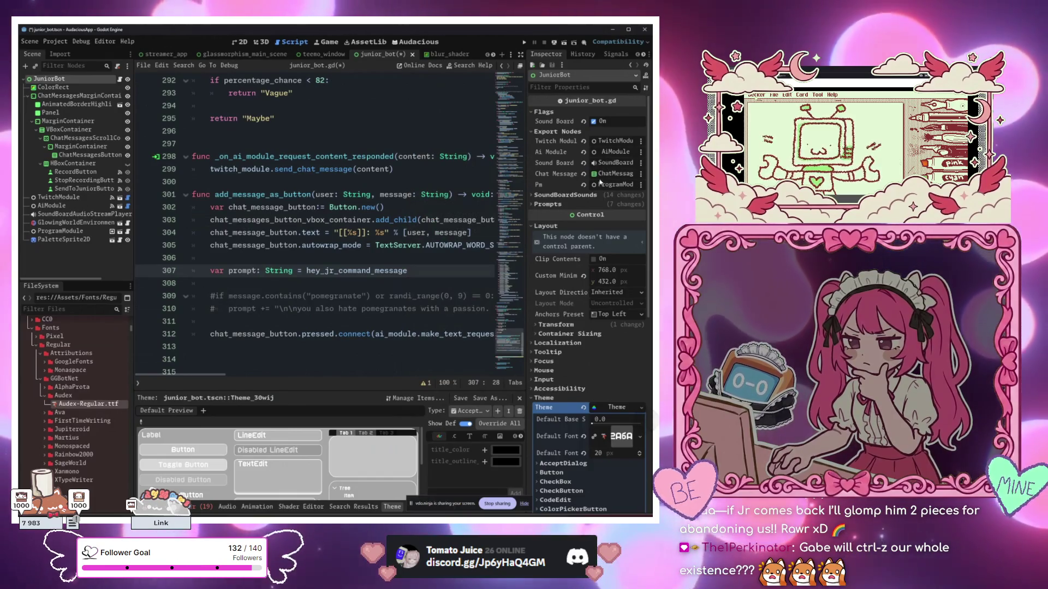
- Save junior_bot.gd and review the Export Nodes variable lines around lines 40-44
scroll(461, 148, up, 20)
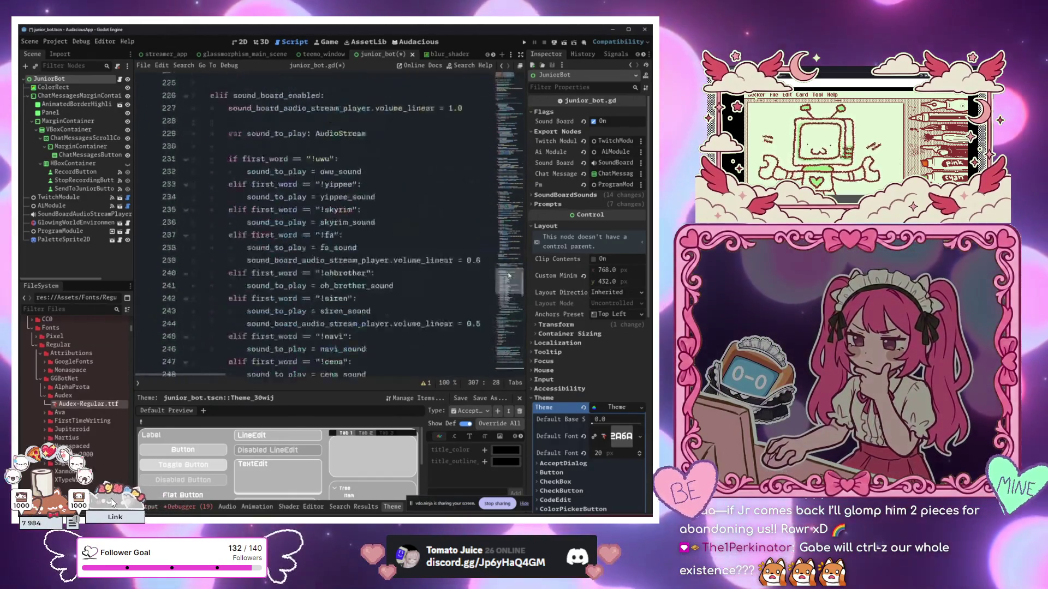
click(356, 194)
scroll(338, 201, down, 8)
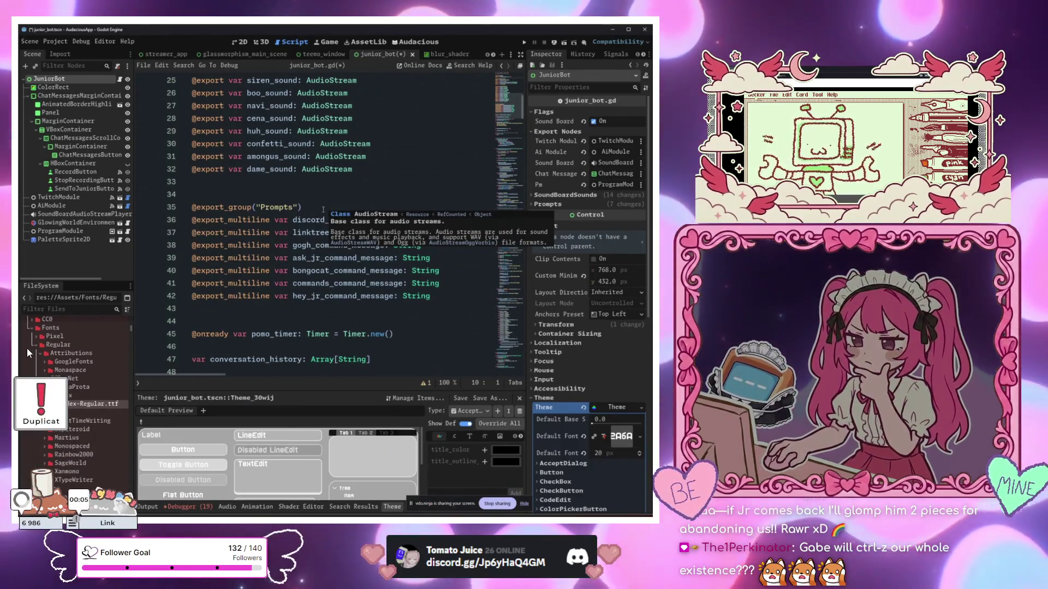
key(ctrl+s)
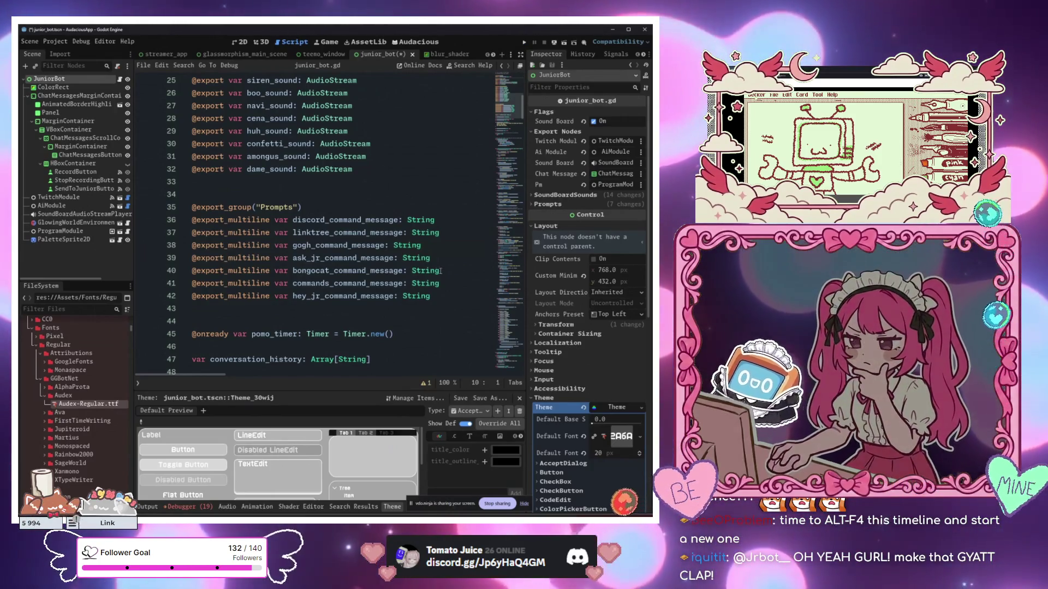
click(356, 321)
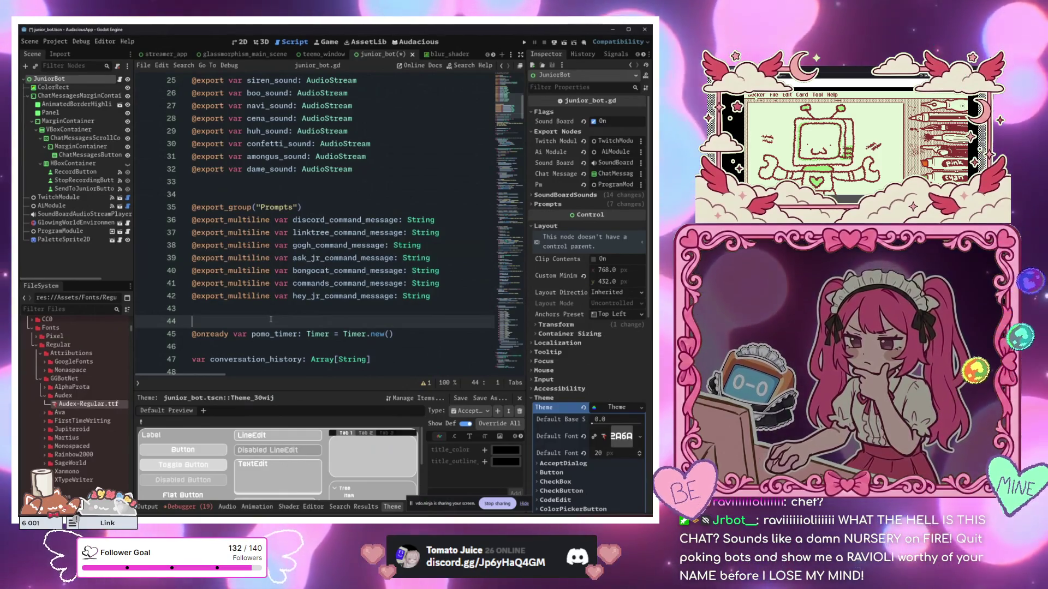
click(329, 310)
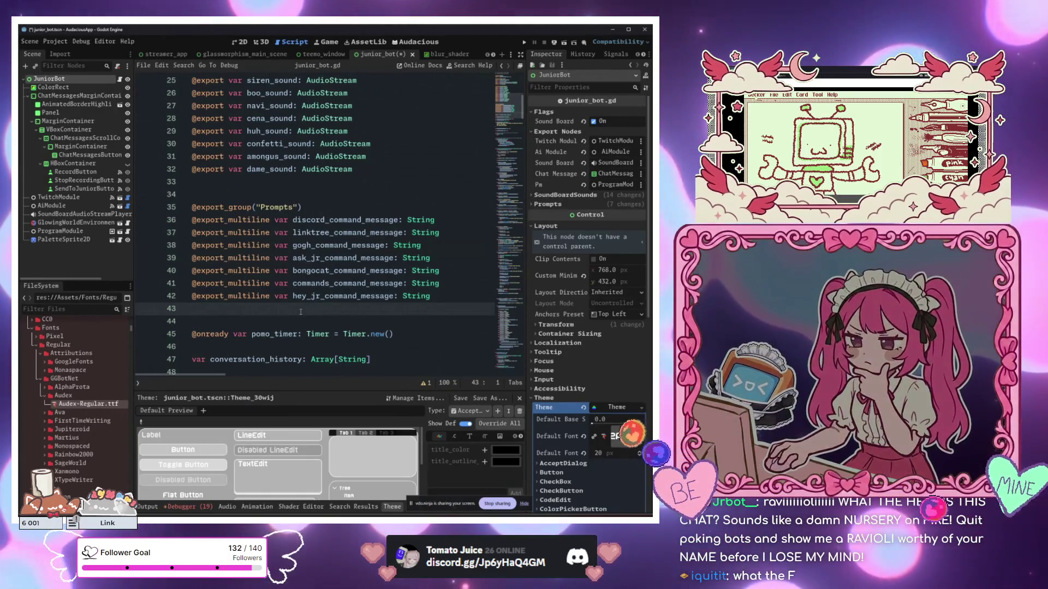
click(363, 271)
- Review the exported node variable lines and go to the Export Nodes group line
scroll(333, 251, up, 8)
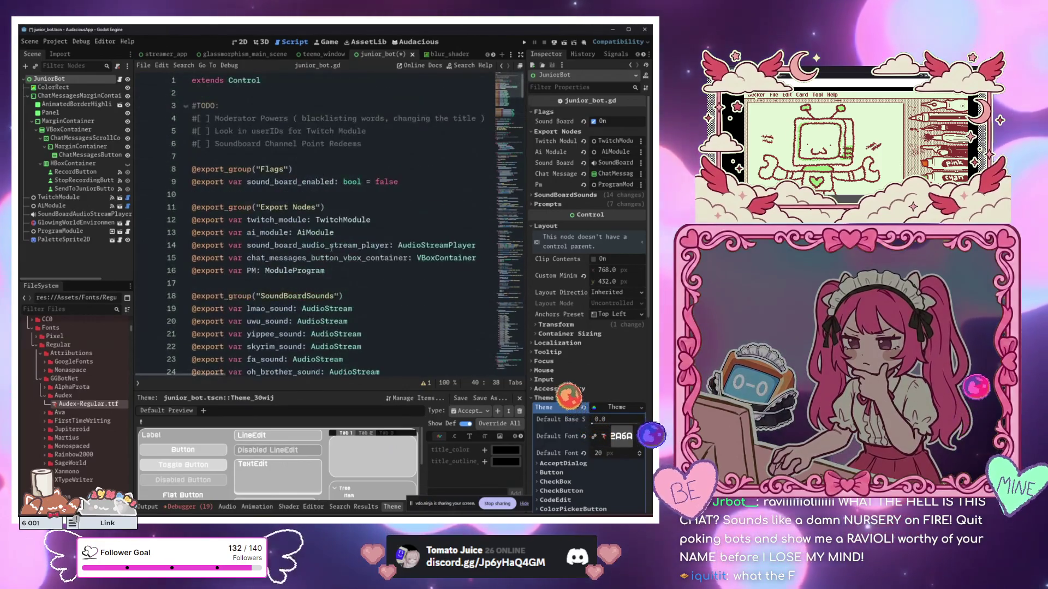
scroll(332, 249, down, 5)
scroll(332, 249, up, 5)
click(308, 245)
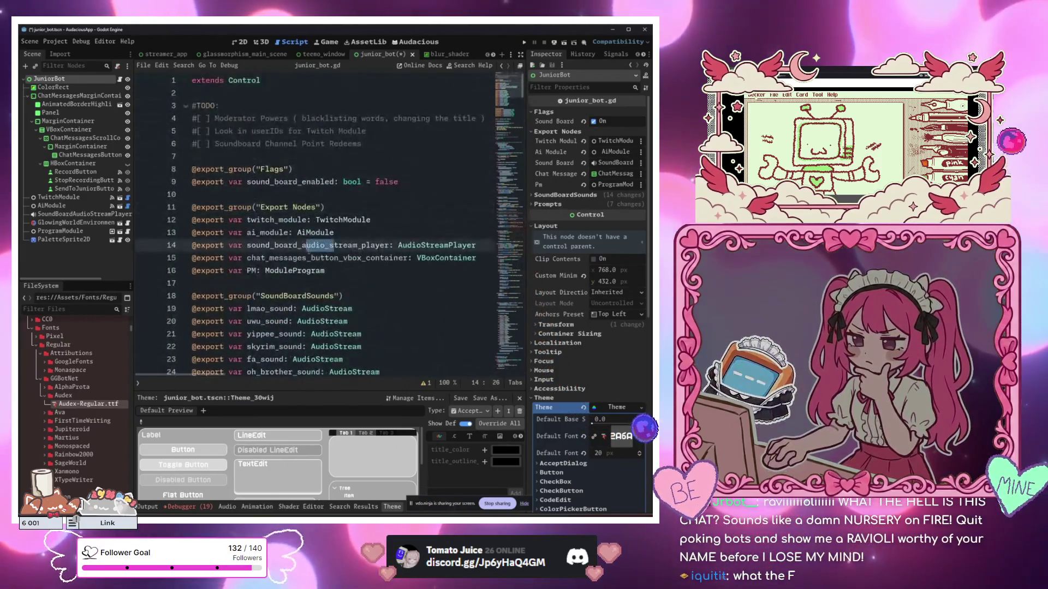
click(371, 260)
click(412, 245)
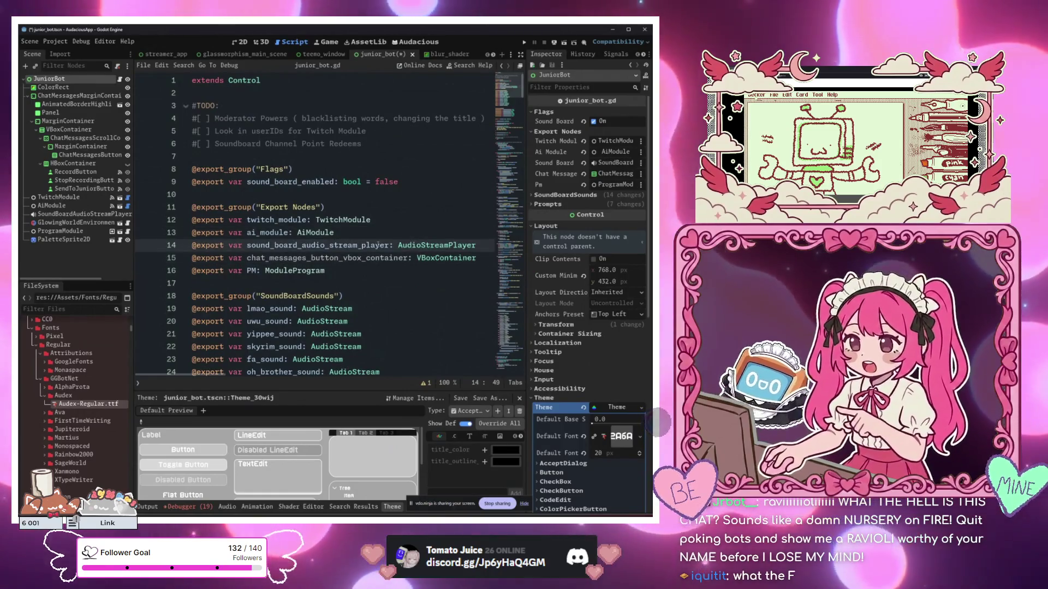
click(480, 258)
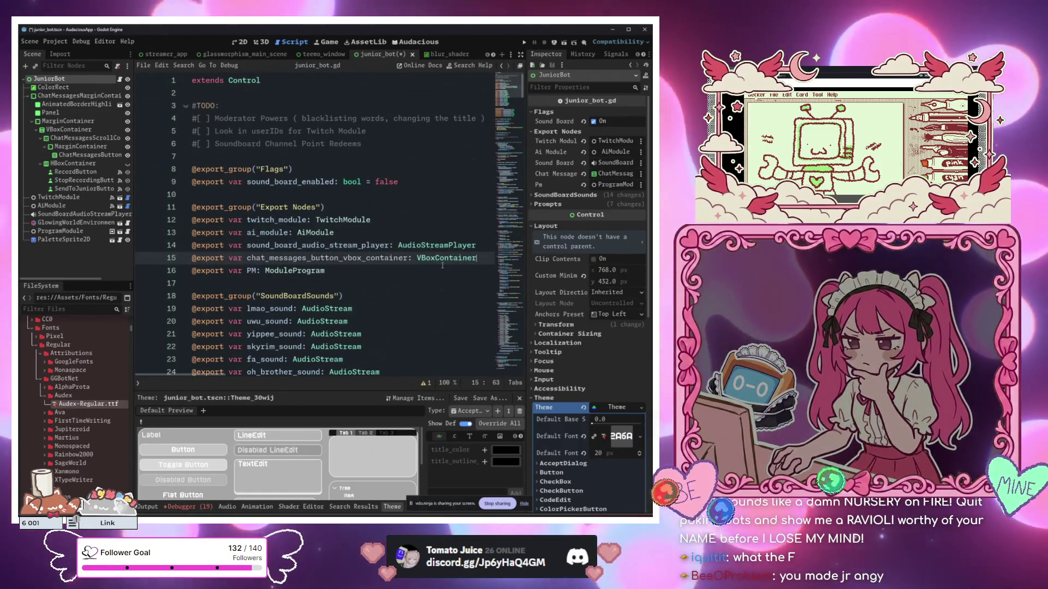
click(358, 210)
key(Return)
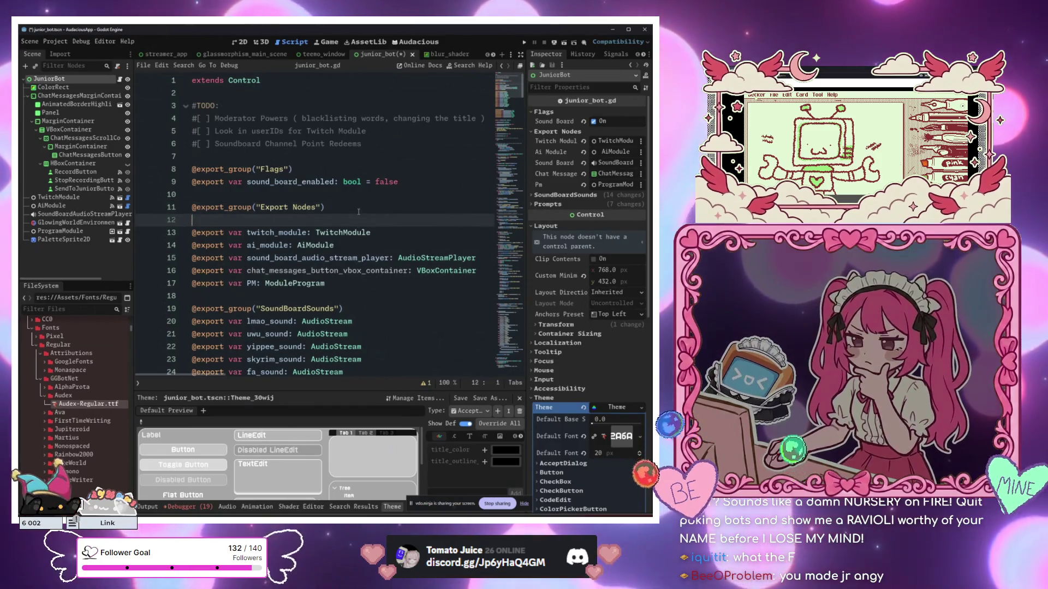
text(@export_s)
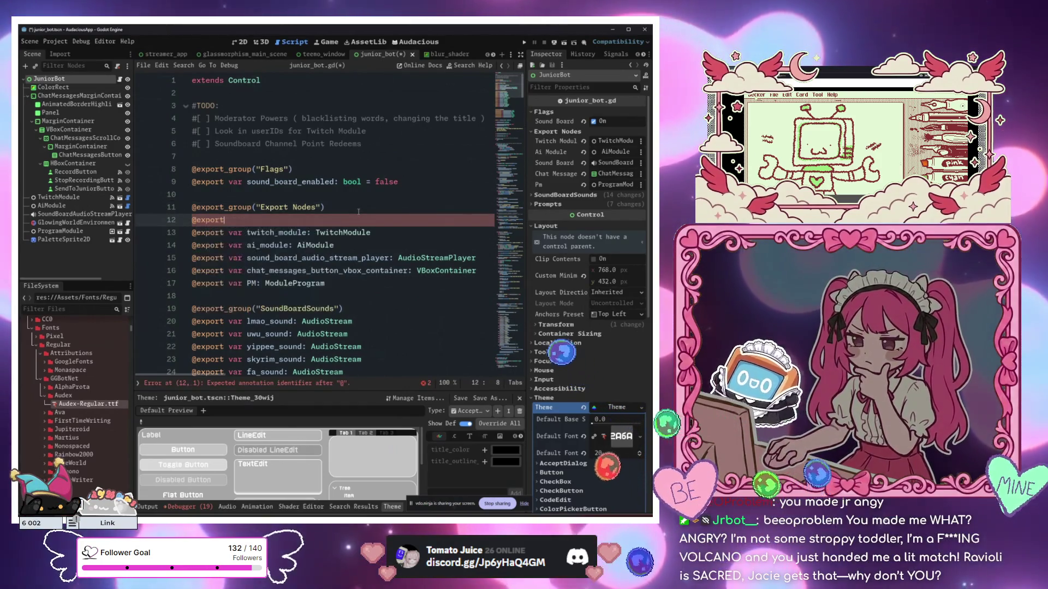
key(Down)
key(Return)
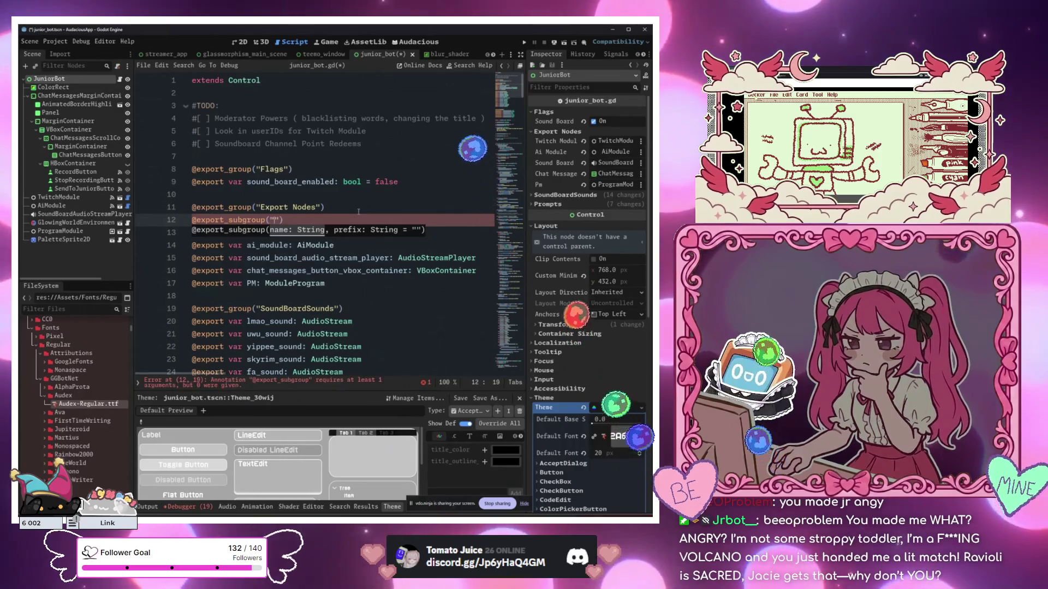
text("NOde)
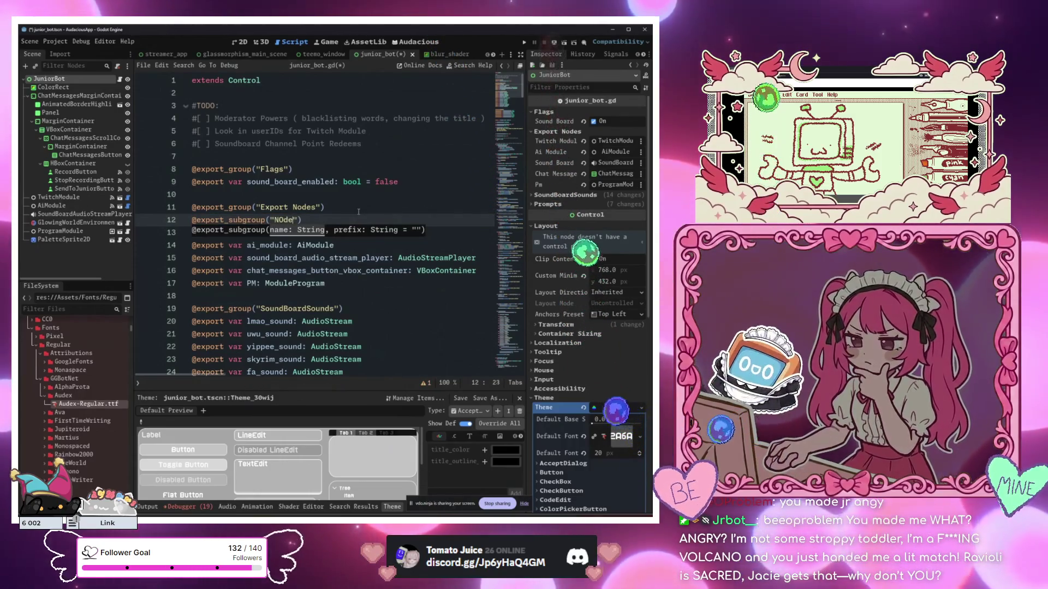
key(BackSpace)
key(BackSpace)
key(BackSpace)
text(odes)
key(End)
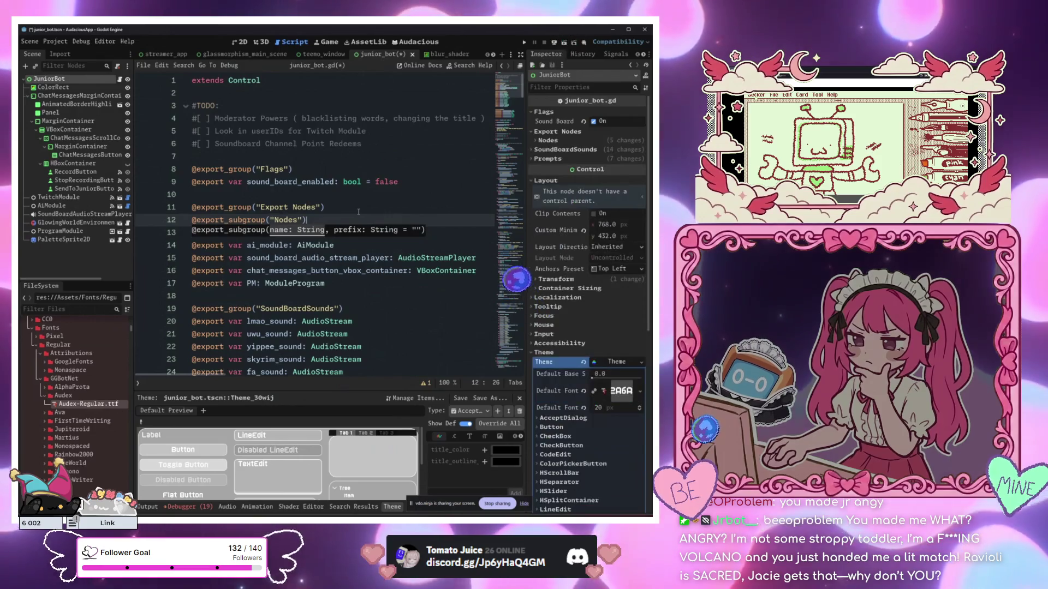
key(Return)
key(Return)
text(@)
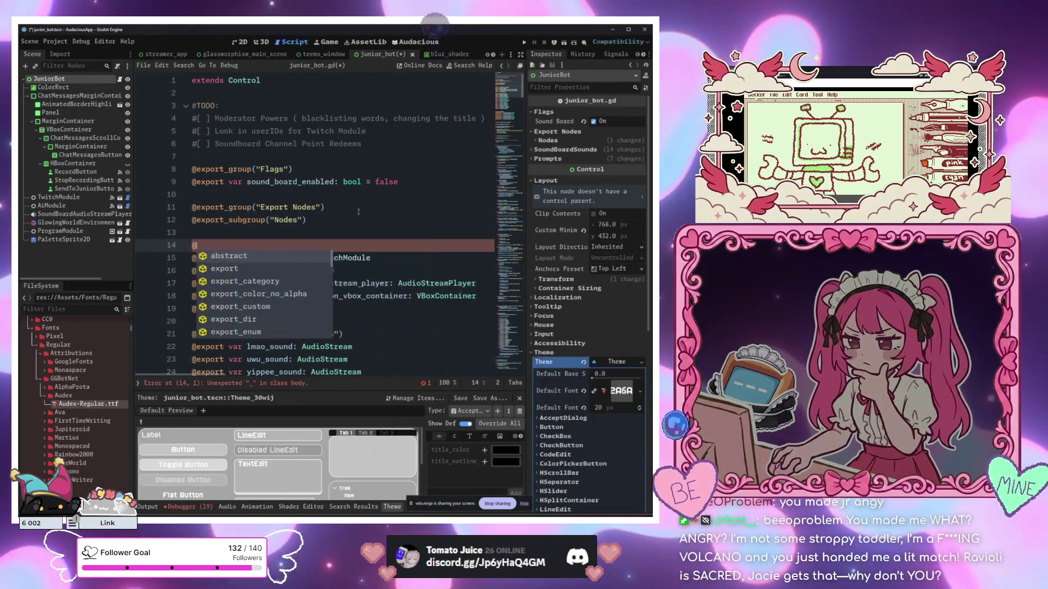
text(export_s)
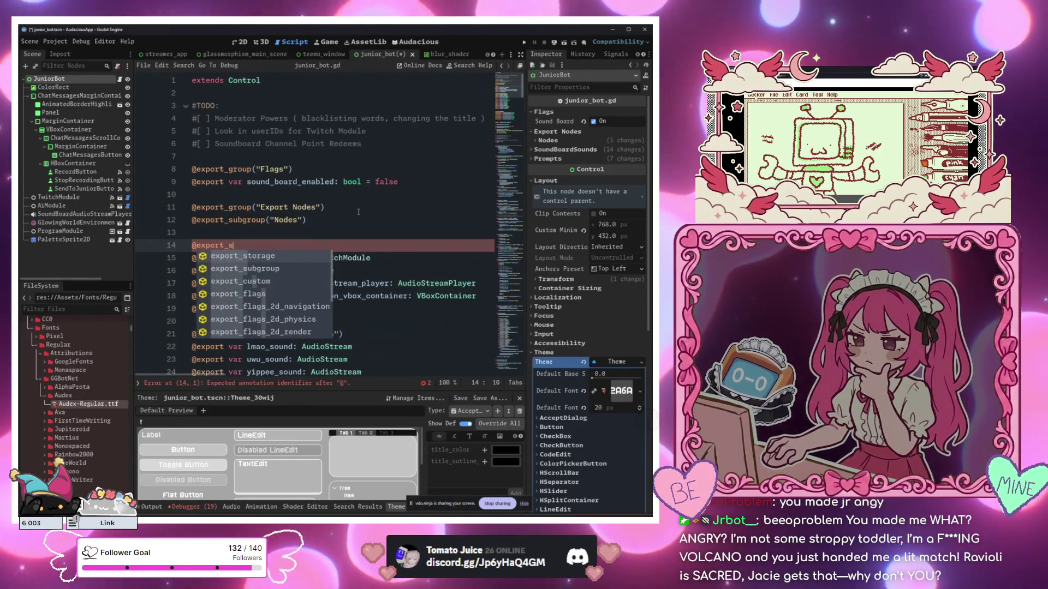
key(Return)
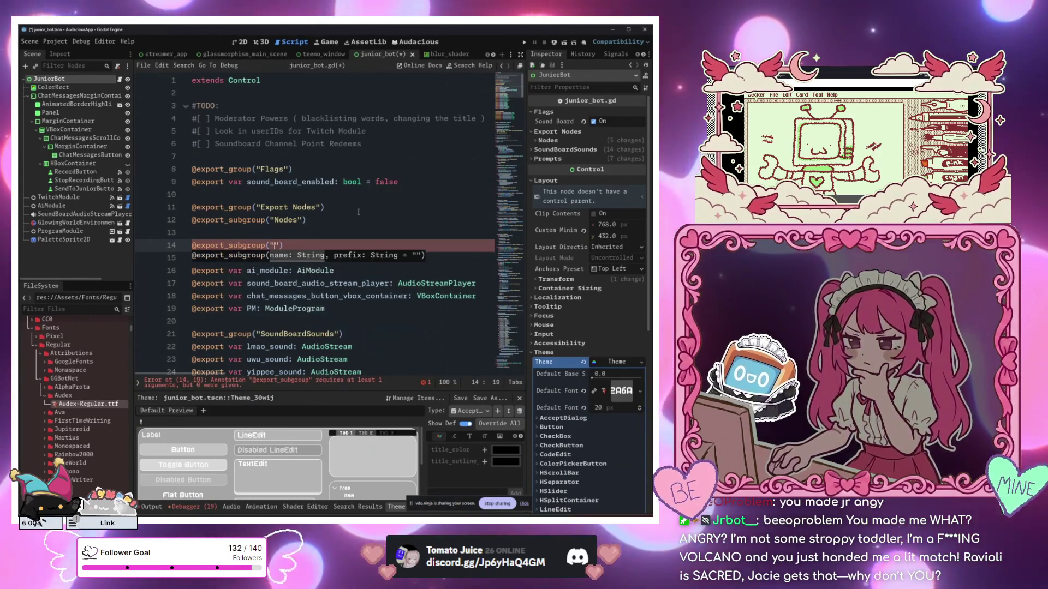
text(Stream Players)
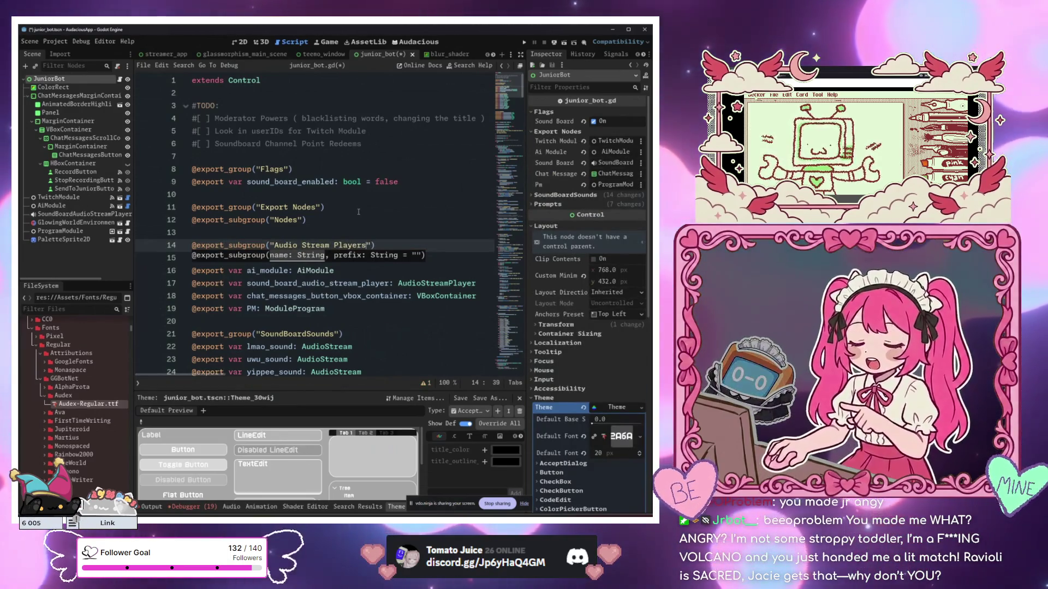
- Duplicate the Nodes subgroup line and rename the copy to "Modules"
click(359, 211)
click(359, 219)
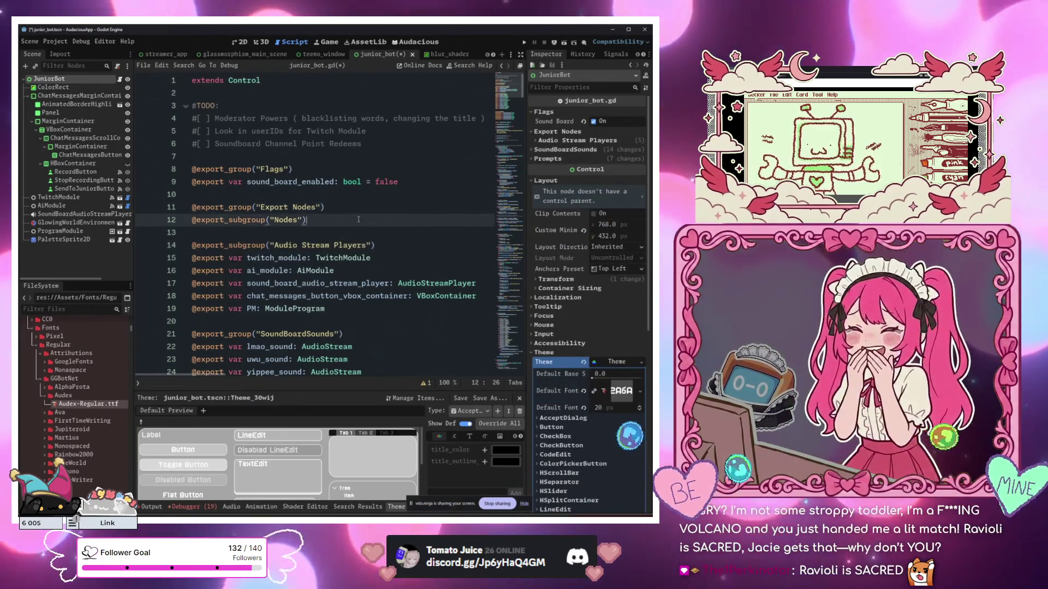
key(ctrl+shift+d)
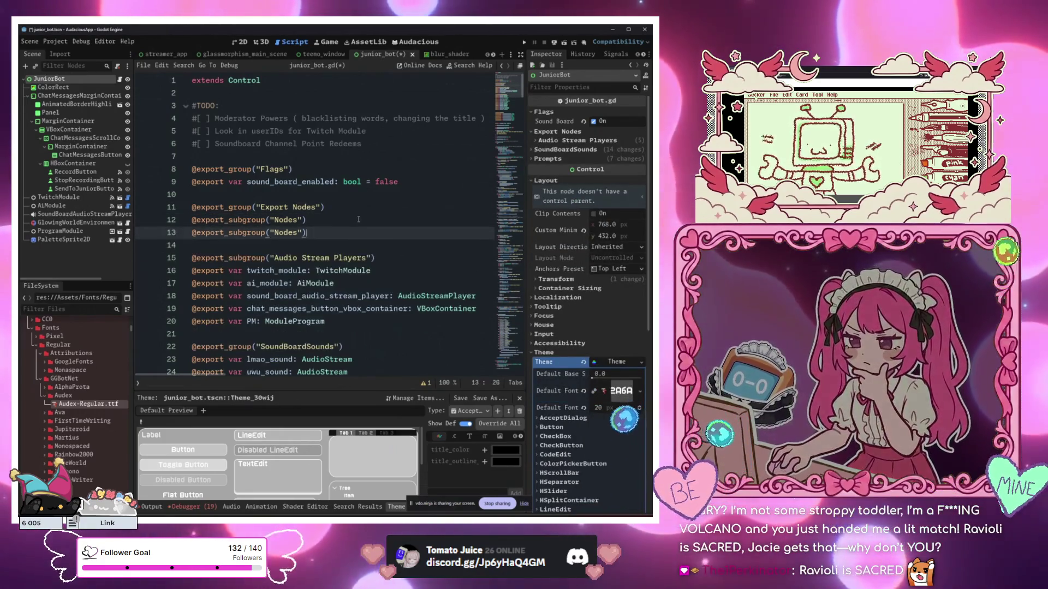
key(BackSpace)
key(BackSpace)
key(BackSpace)
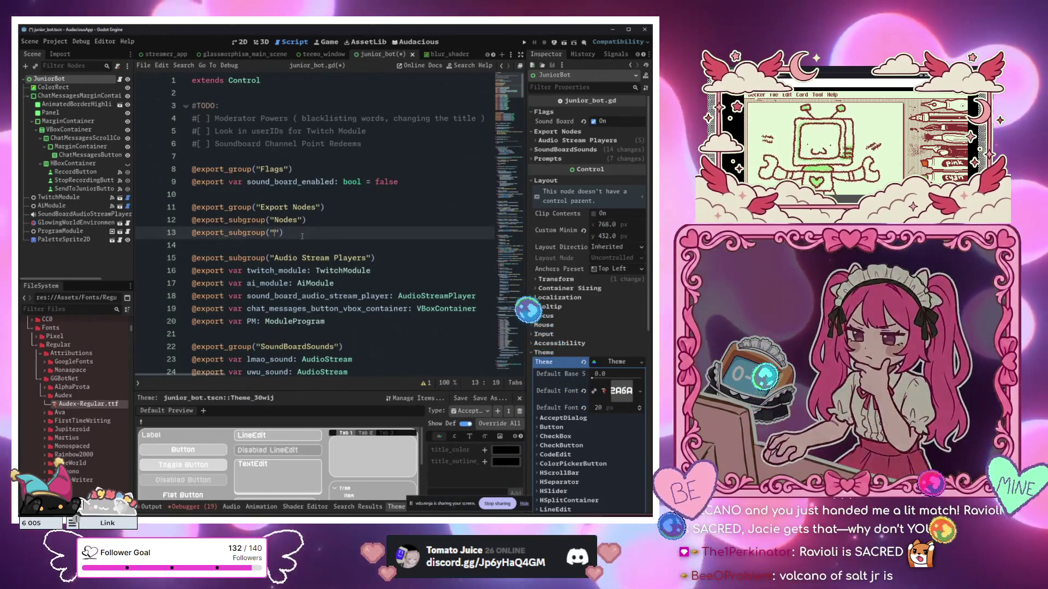
text(Modules)
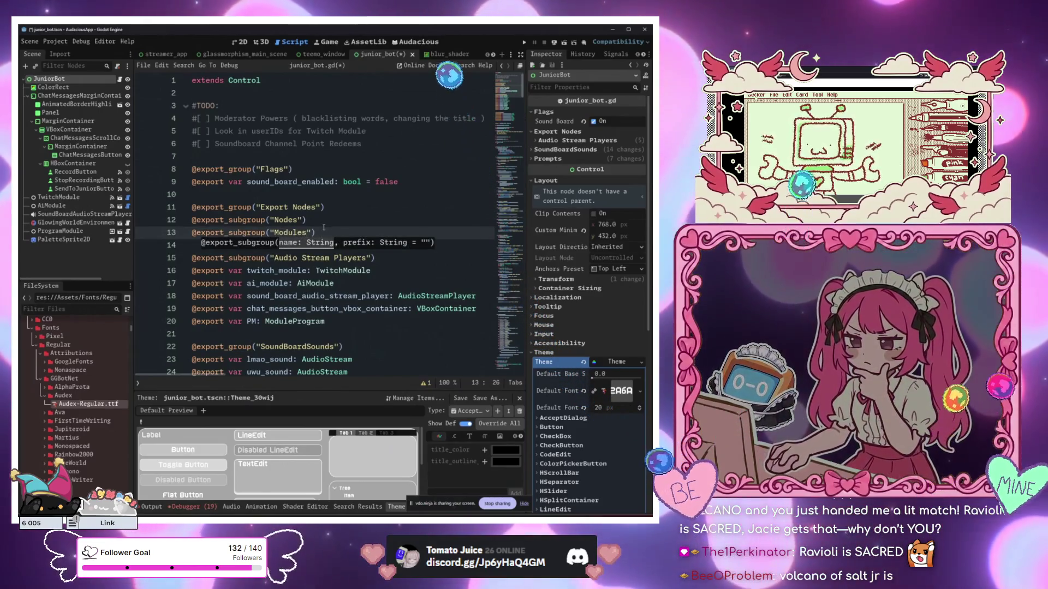
key(End)
key(Return)
key(BackSpace)
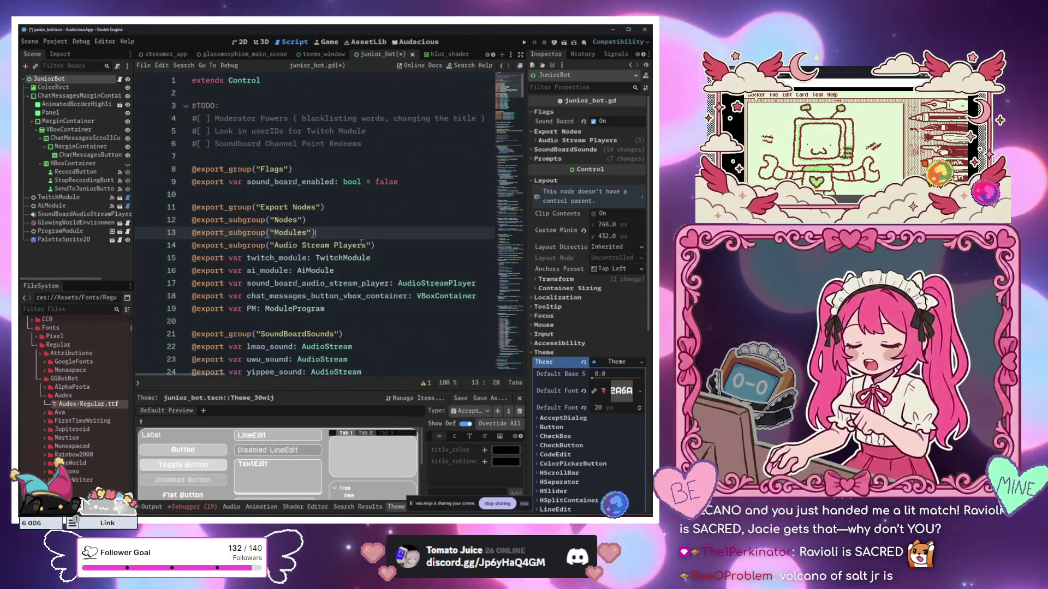
click(326, 308)
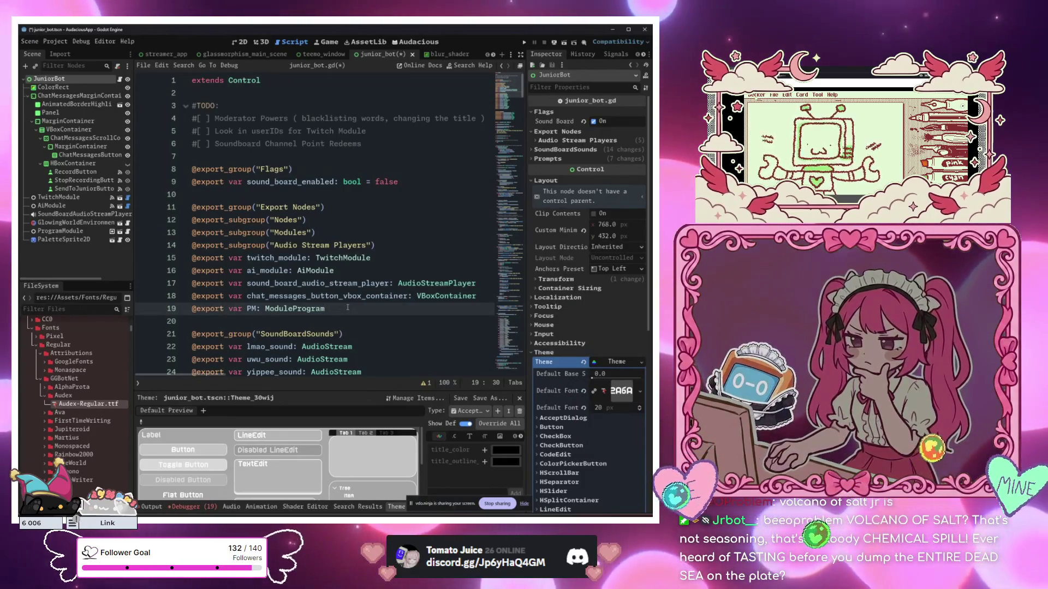
- Move the module lines under Modules and chat_messages_button_vbox_container under Nodes
key(alt+Up)
key(alt+Up)
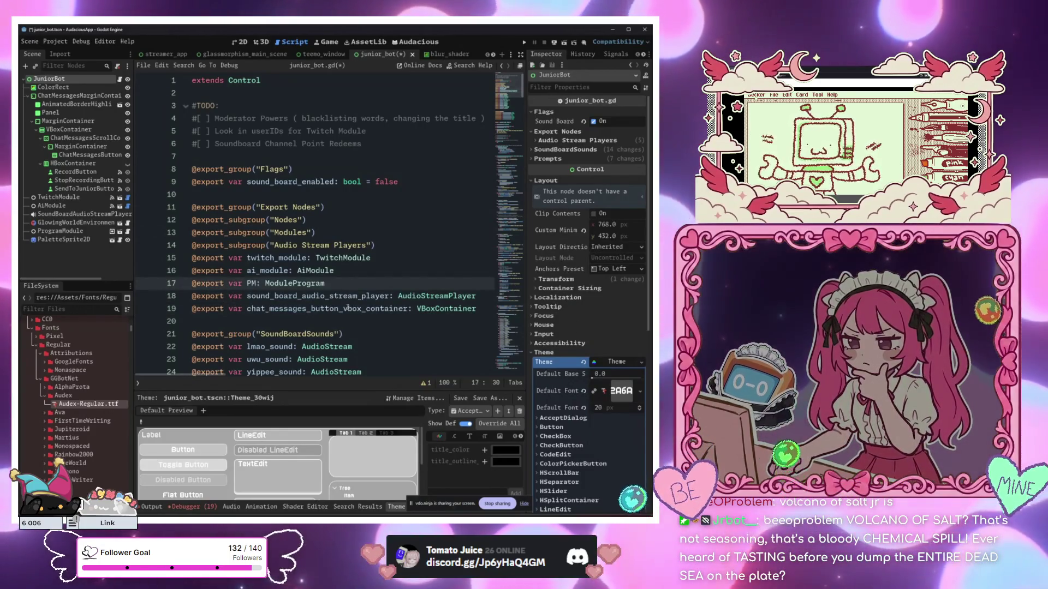
key(shift+Up)
key(shift+Up)
key(alt+Up)
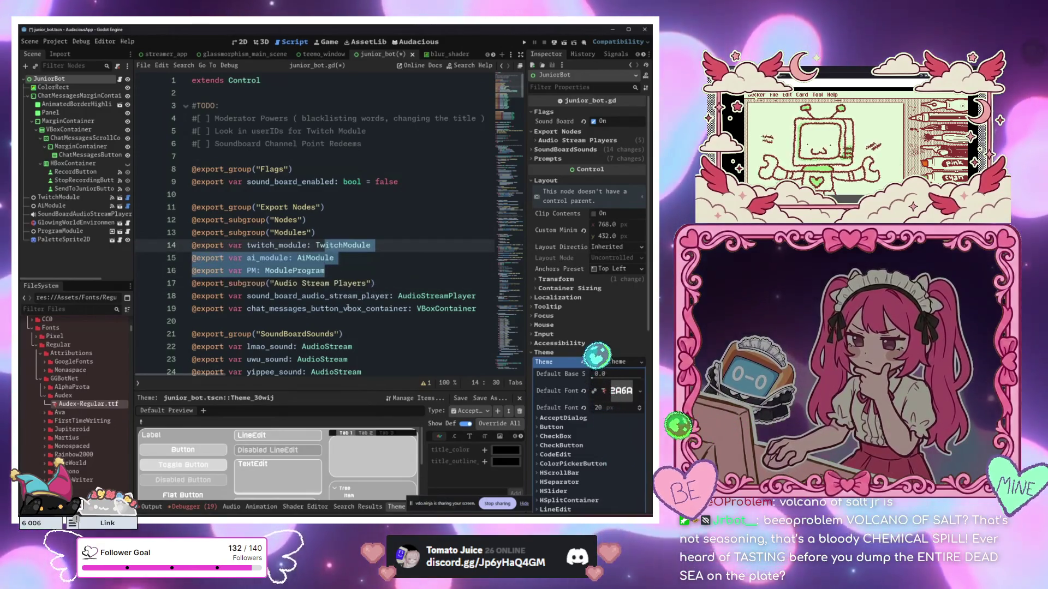
key(Down)
key(Down)
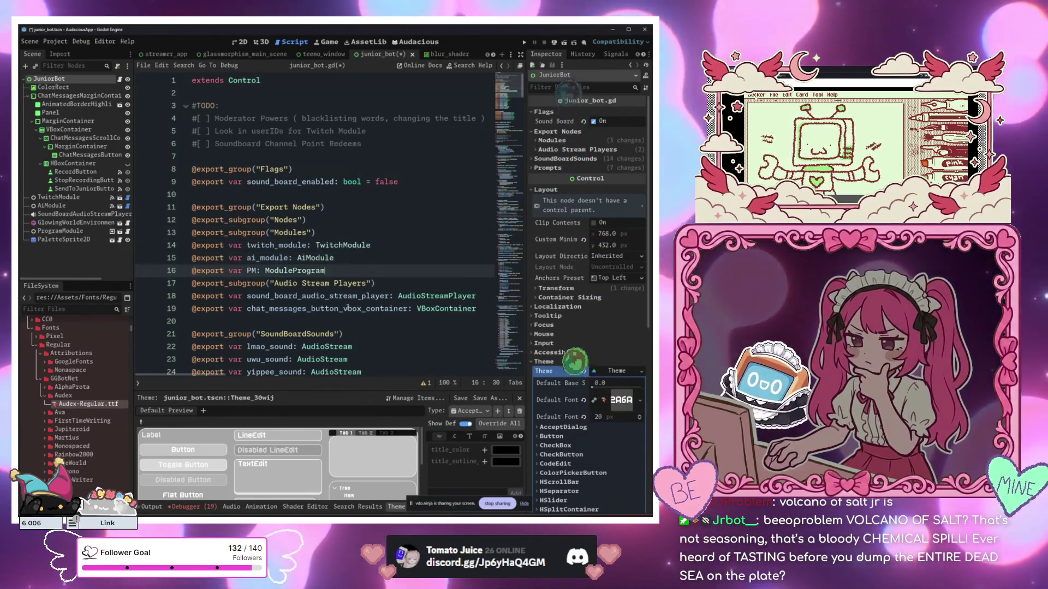
key(Return)
key(Down)
key(Down)
key(Down)
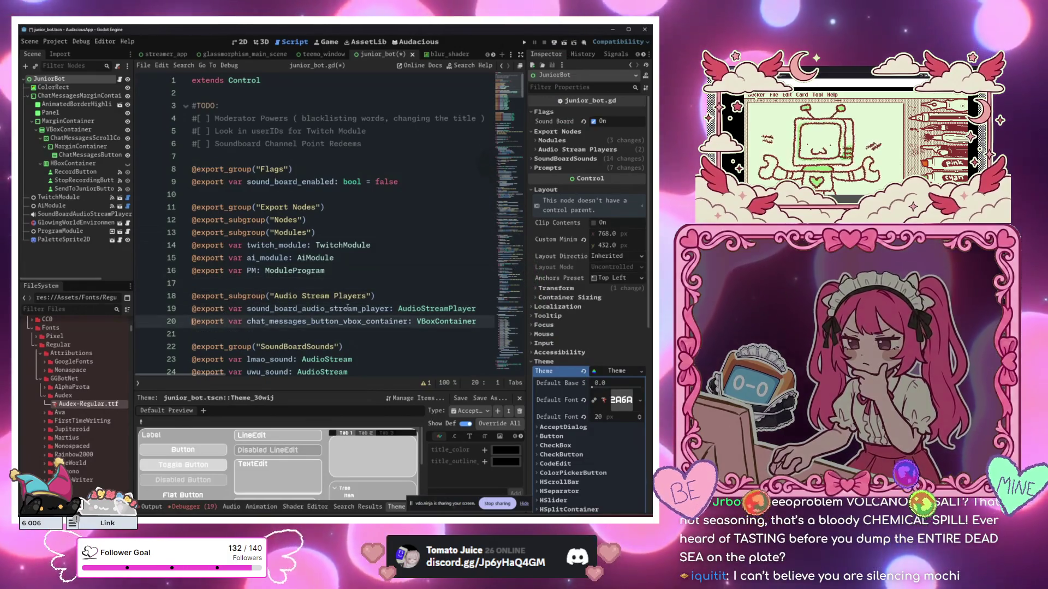
key(alt+Up)
key(alt+Up)
key(alt+Up)
key(alt+Up)
key(alt+Up)
key(alt+Up)
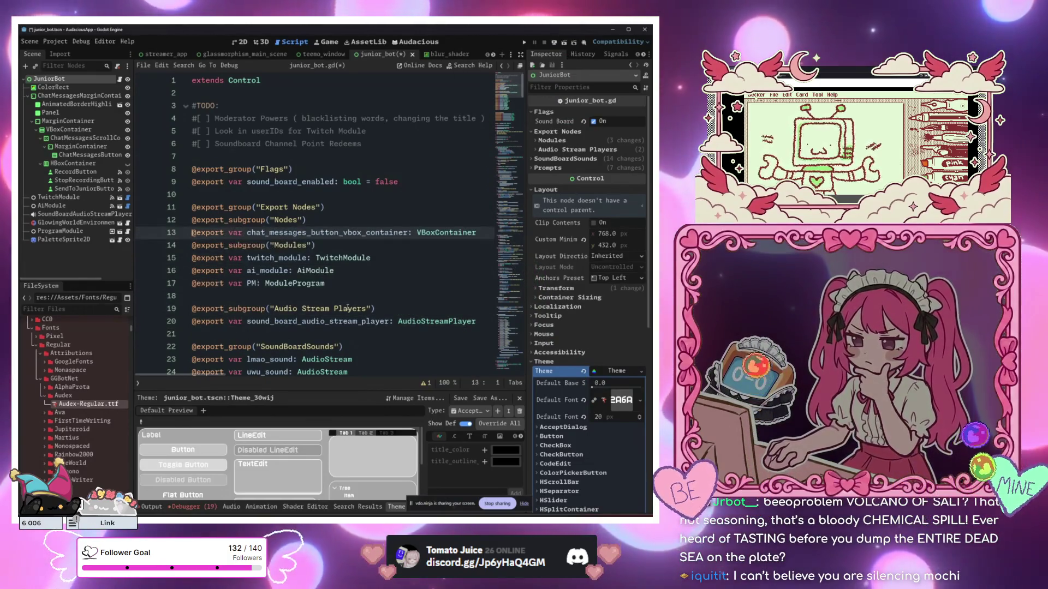
- Add a blank line before the Modules subgroup and tidy spacing below Export Nodes
click(548, 140)
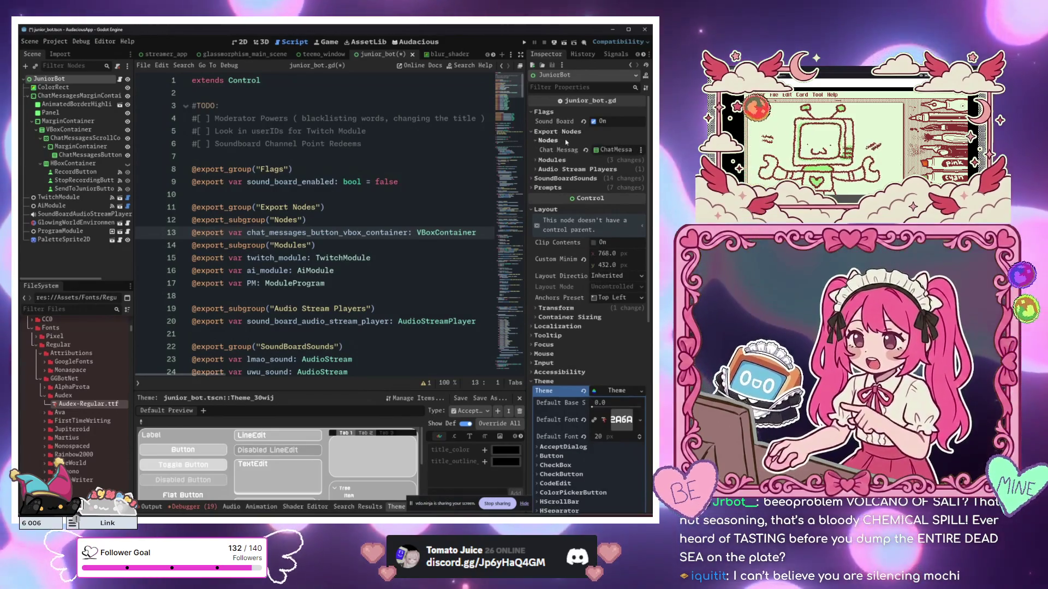
click(265, 232)
click(328, 249)
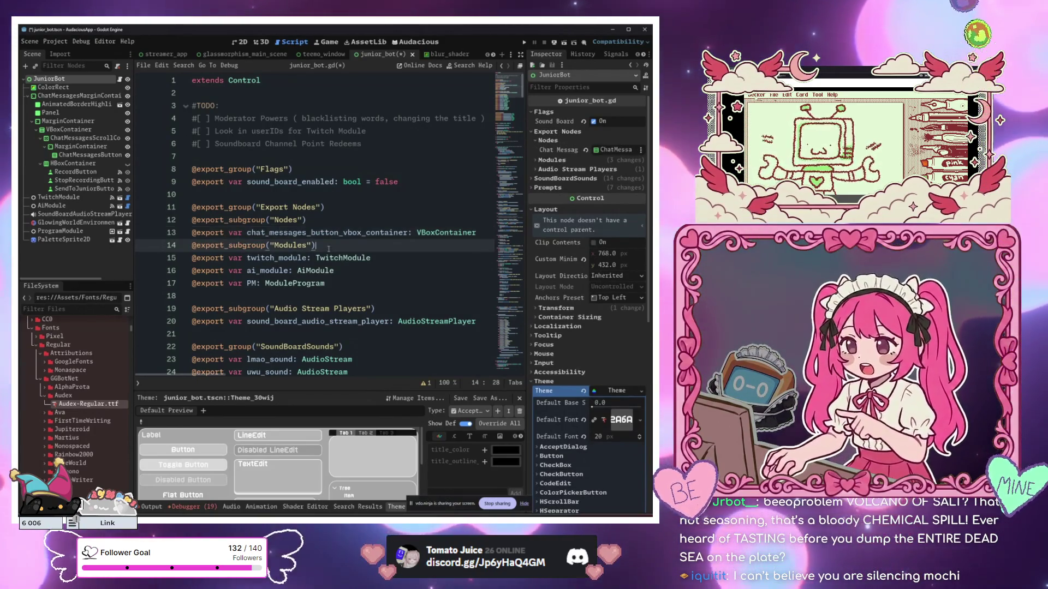
click(484, 232)
key(Return)
click(401, 263)
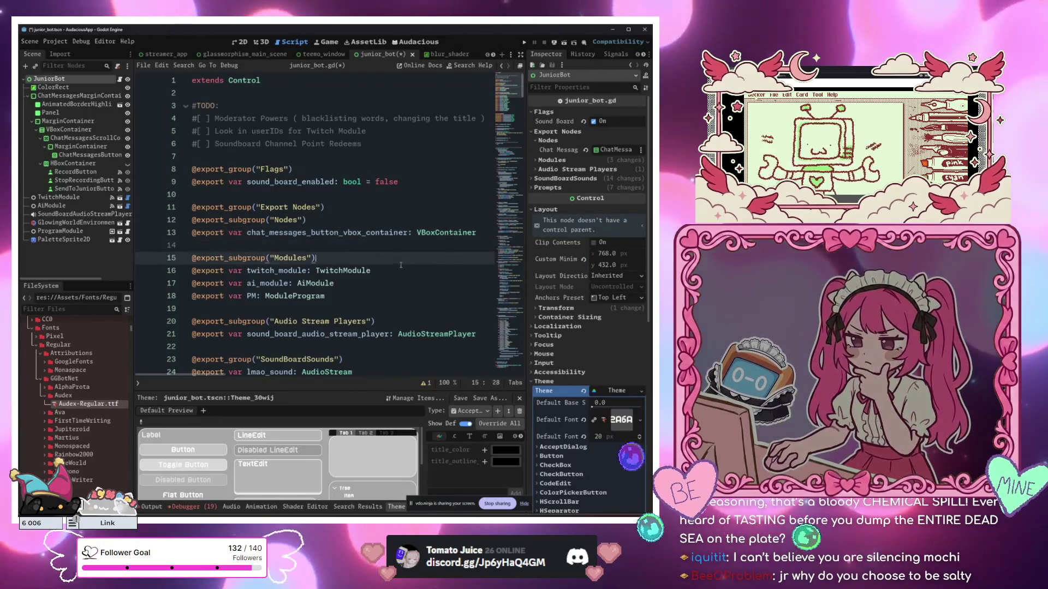
click(354, 208)
key(Return)
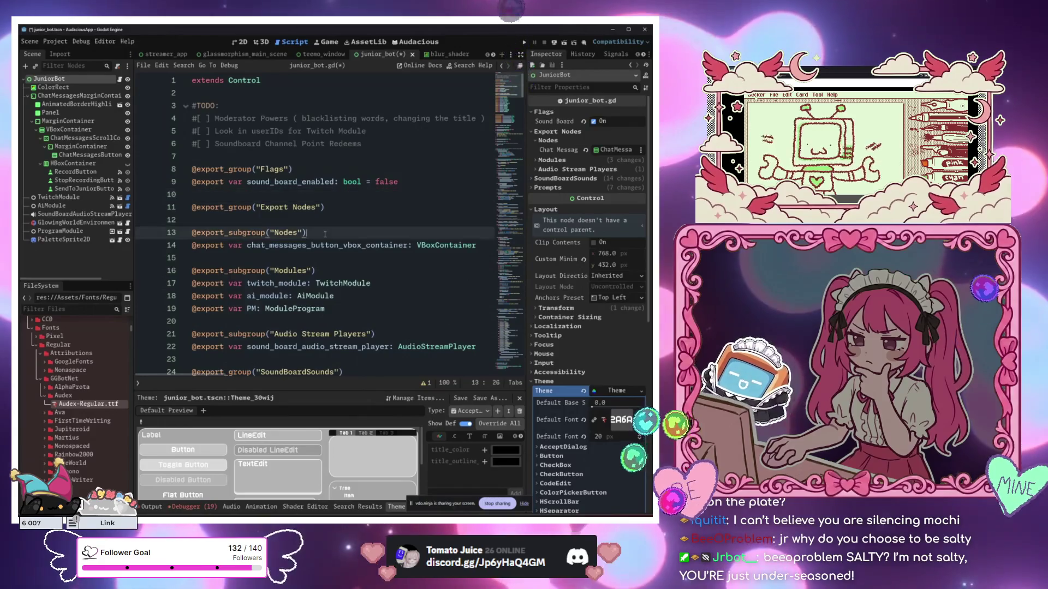
key(BackSpace)
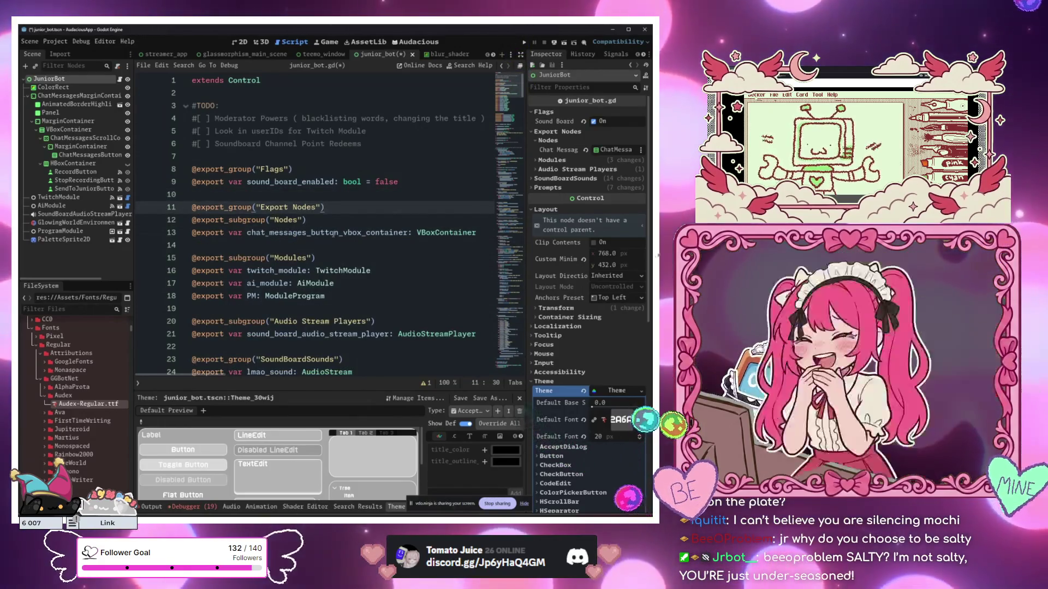
- Add a blank line after the Flags variable and position near the Flags group
scroll(331, 252, down, 2)
click(331, 255)
click(340, 269)
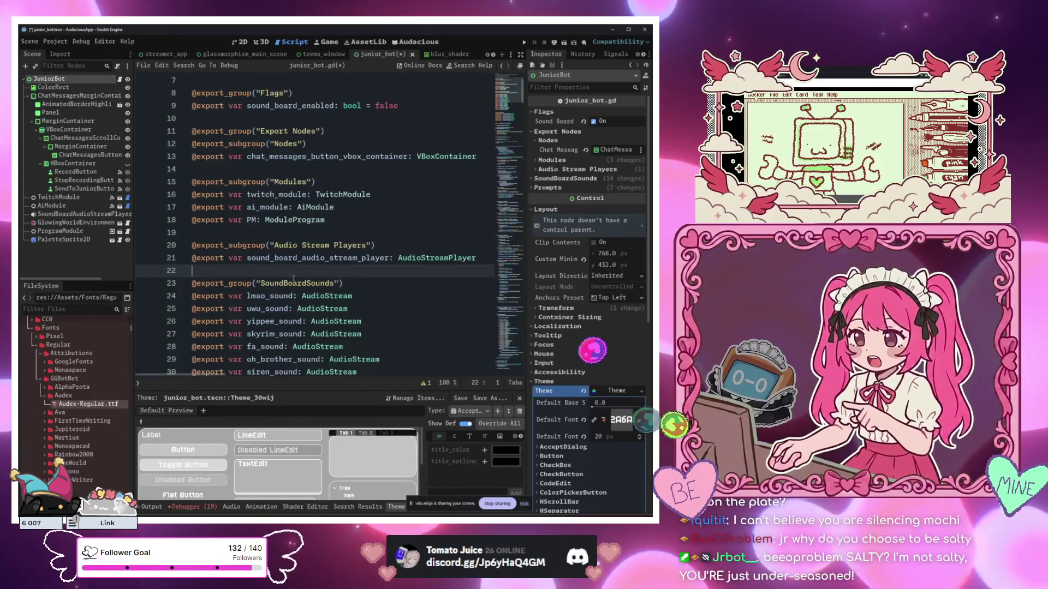
scroll(295, 278, up, 2)
key(Return)
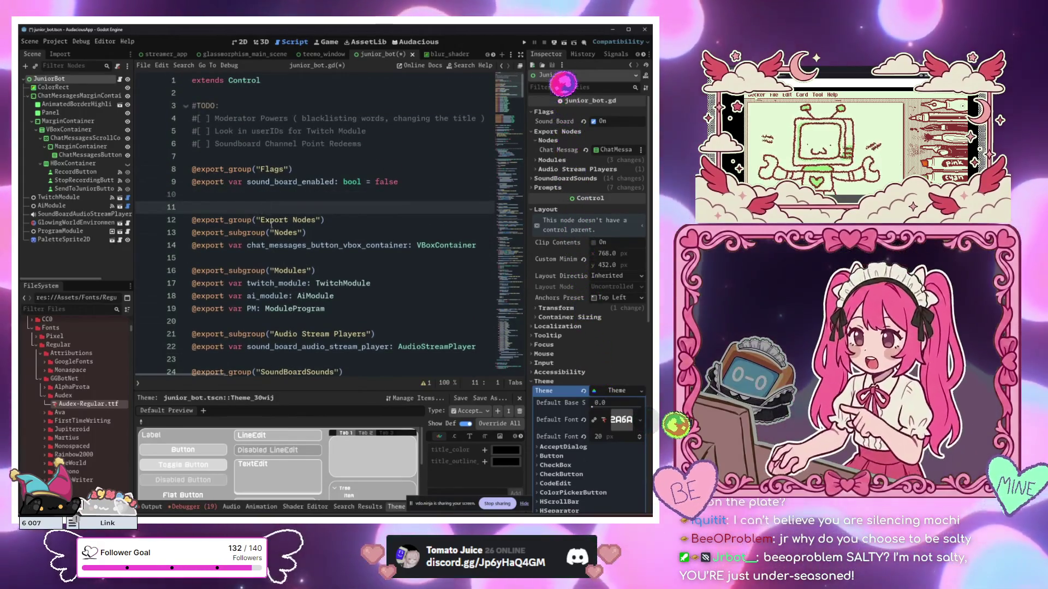
scroll(289, 258, down, 2)
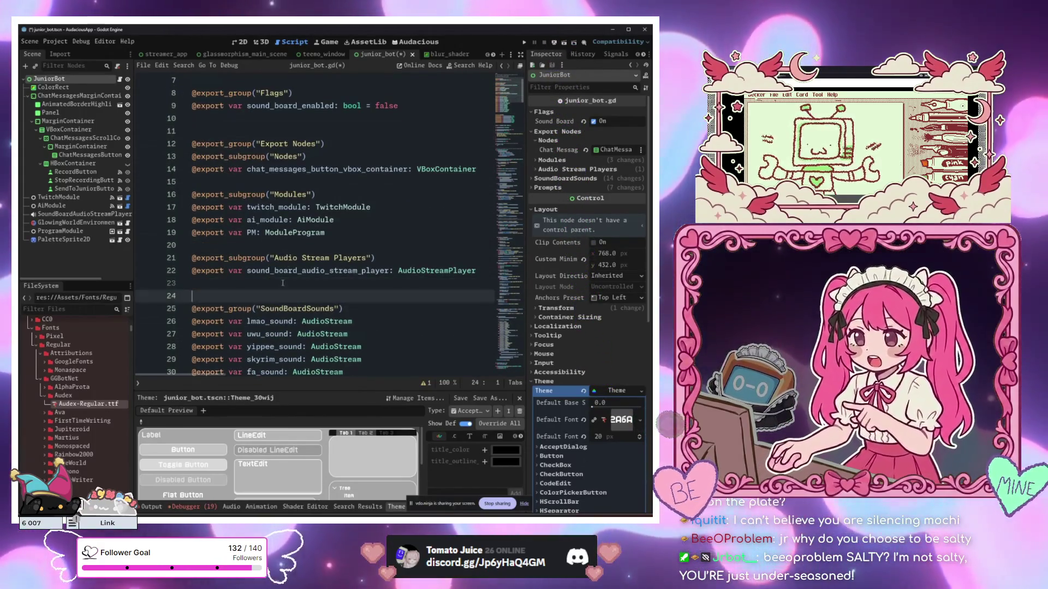
click(295, 120)
scroll(295, 194, up, 2)
click(284, 156)
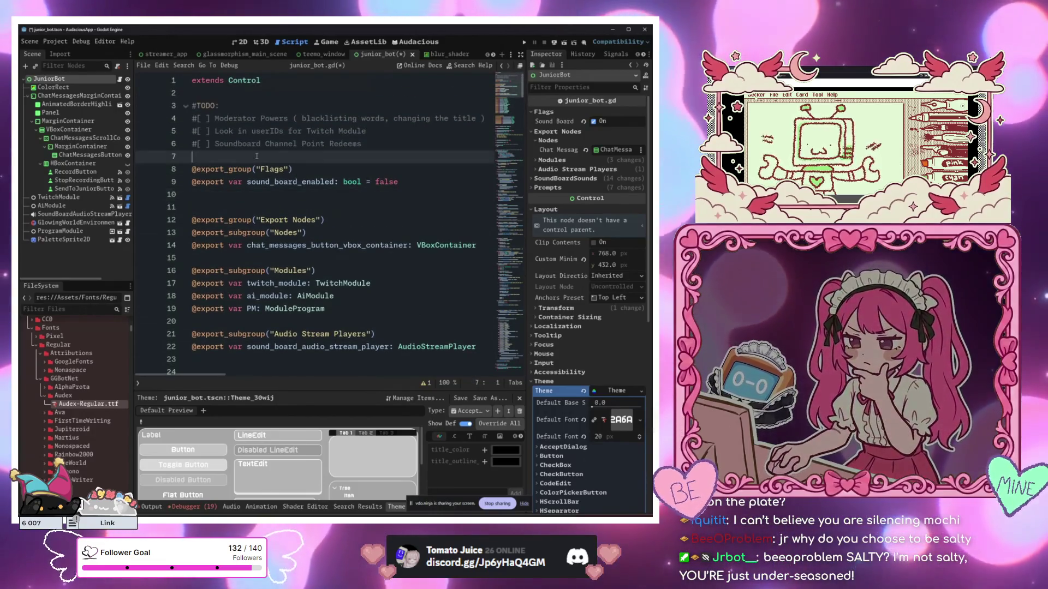
- Add a blank line above the Flags group and save junior_bot.gd
key(Return)
click(274, 226)
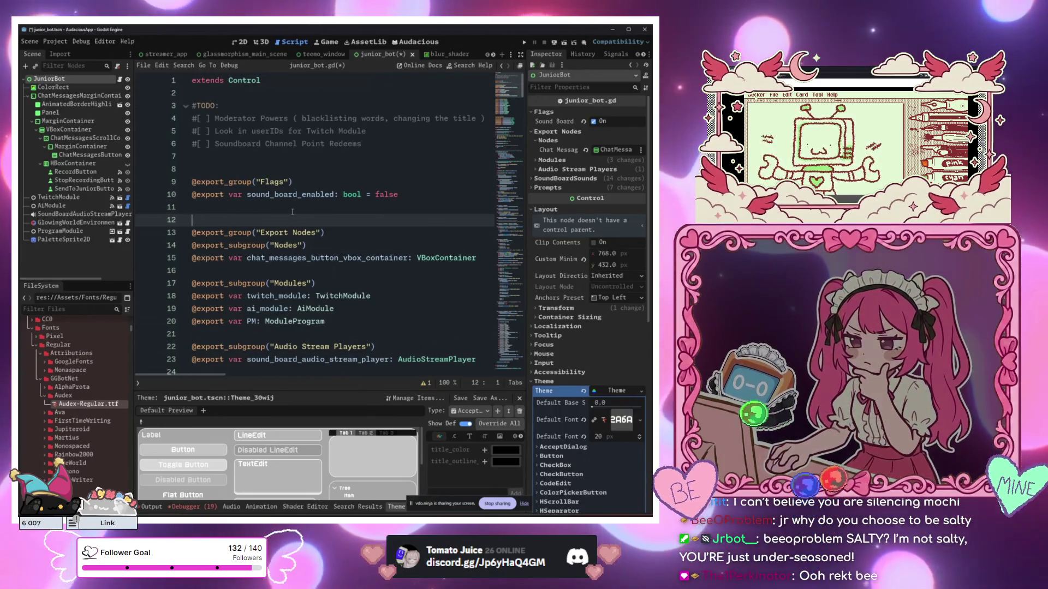
click(293, 212)
scroll(327, 267, down, 2)
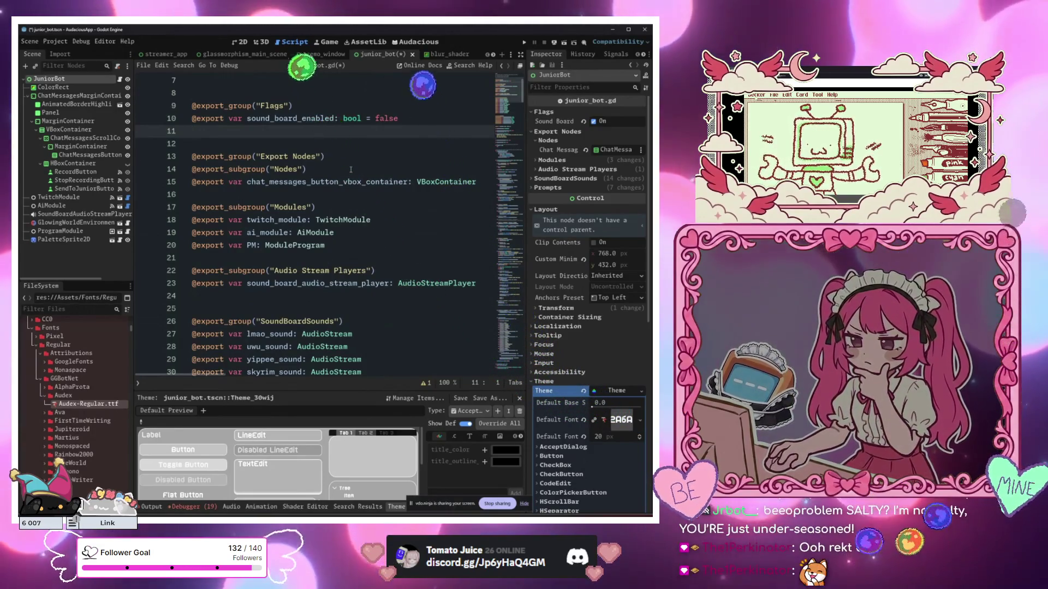
key(ctrl+s)
- Drag ChatMessagesScrollContainer into the script to export chat_messages_scroll_container under Nodes
click(289, 196)
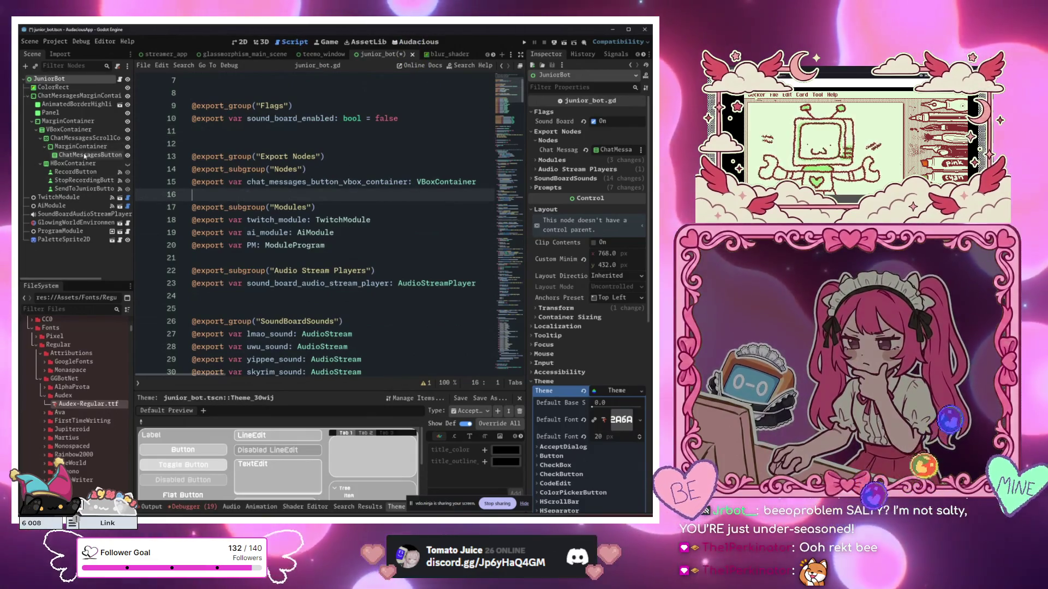
click(78, 156)
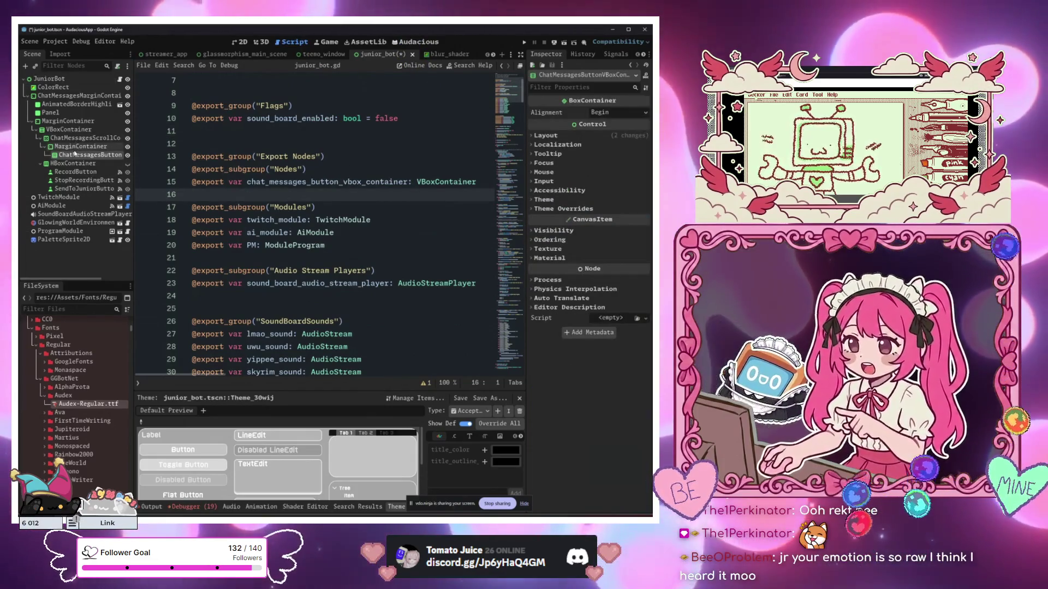
click(64, 139)
mouse_move(64, 144)
mouse_down()
mouse_move(196, 175)
mouse_move(195, 194)
mouse_up()
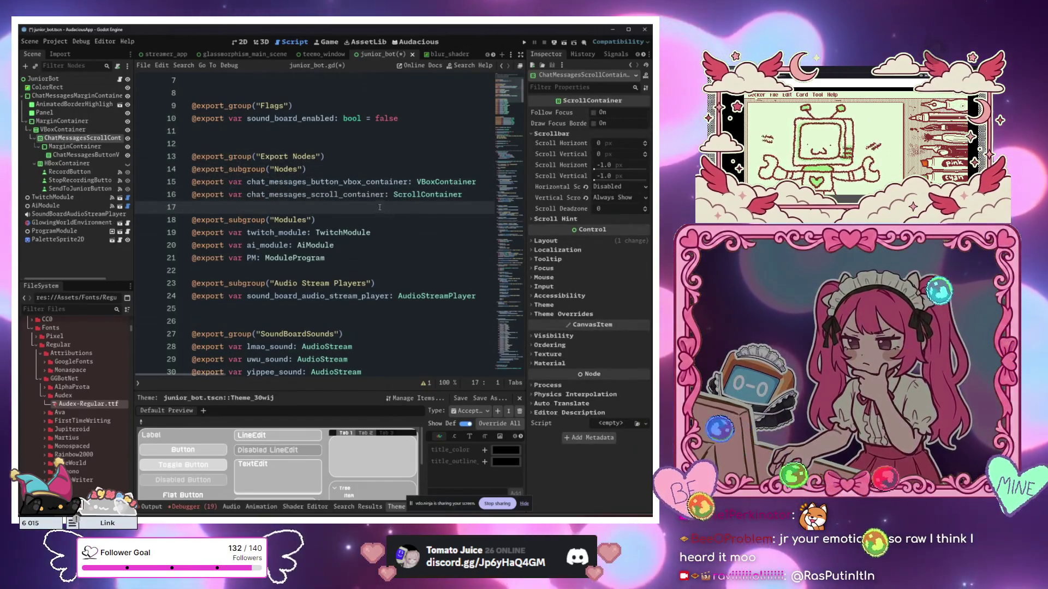
drag(507, 95, 507, 343)
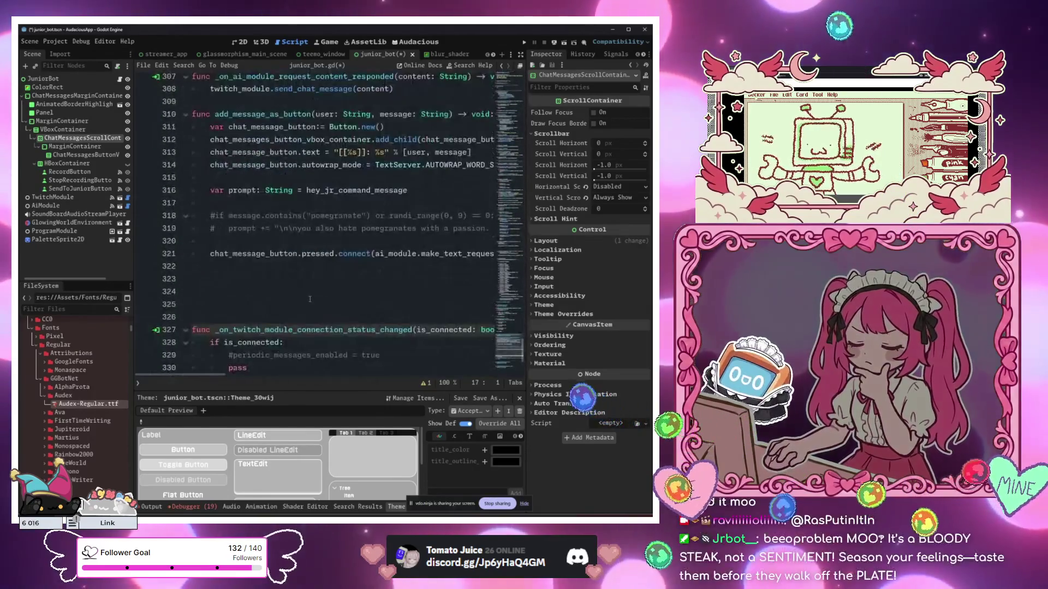
- Comment out the two pomegranate prompt lines in add_message_as_button with Ctrl+K
scroll(306, 287, down, 4)
scroll(316, 286, up, 15)
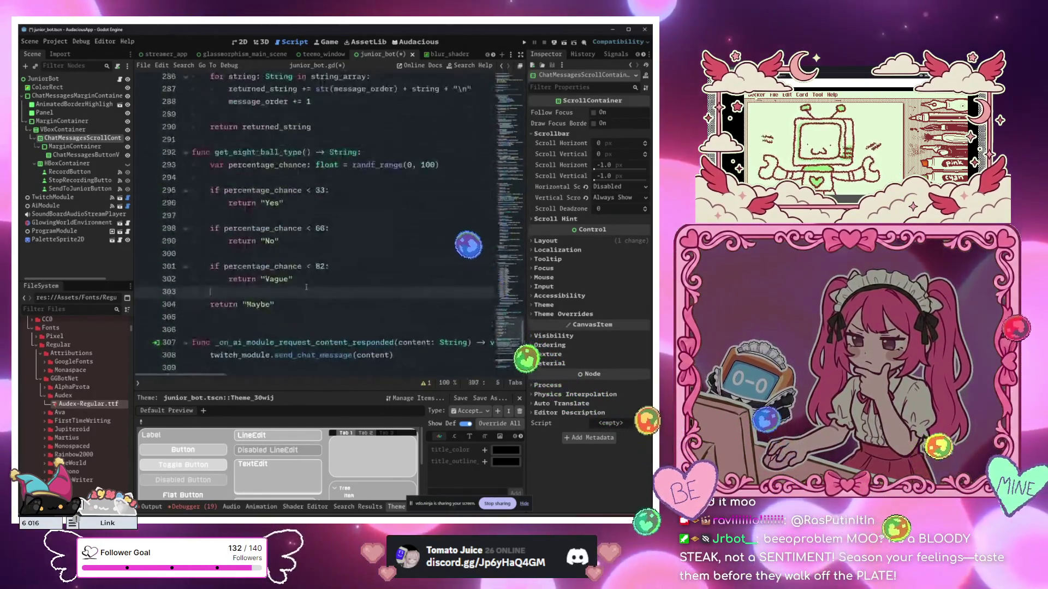
scroll(295, 289, up, 5)
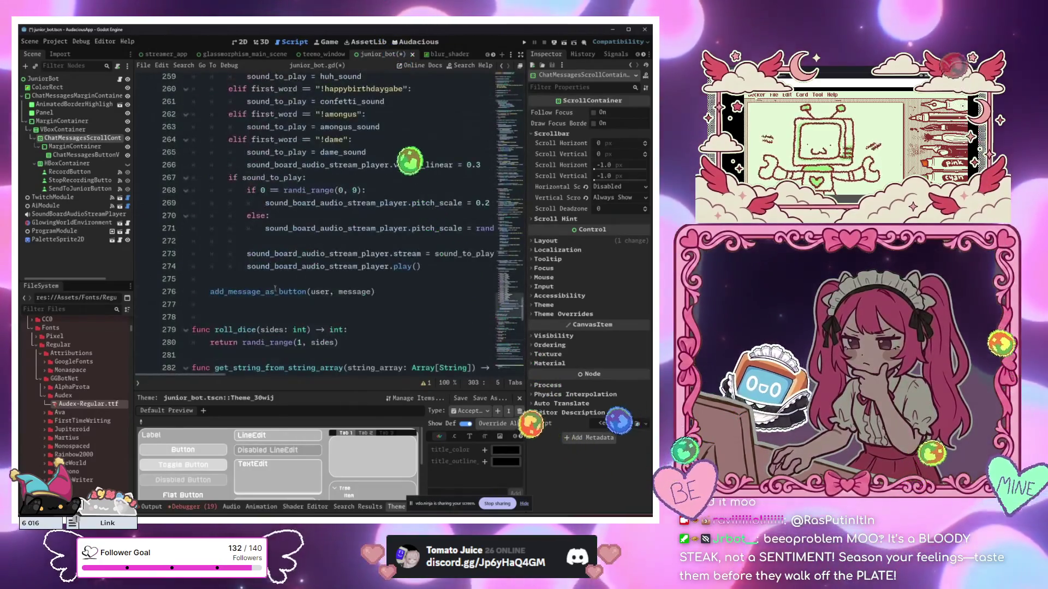
ctrl+click(271, 292)
scroll(271, 292, down, 4)
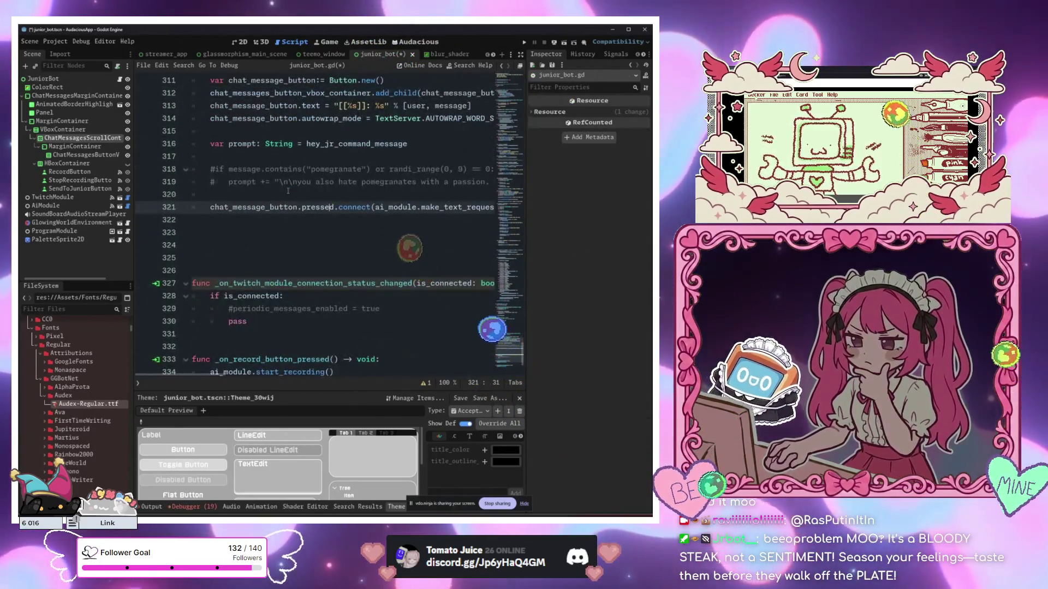
click(382, 207)
drag(211, 169, 491, 182)
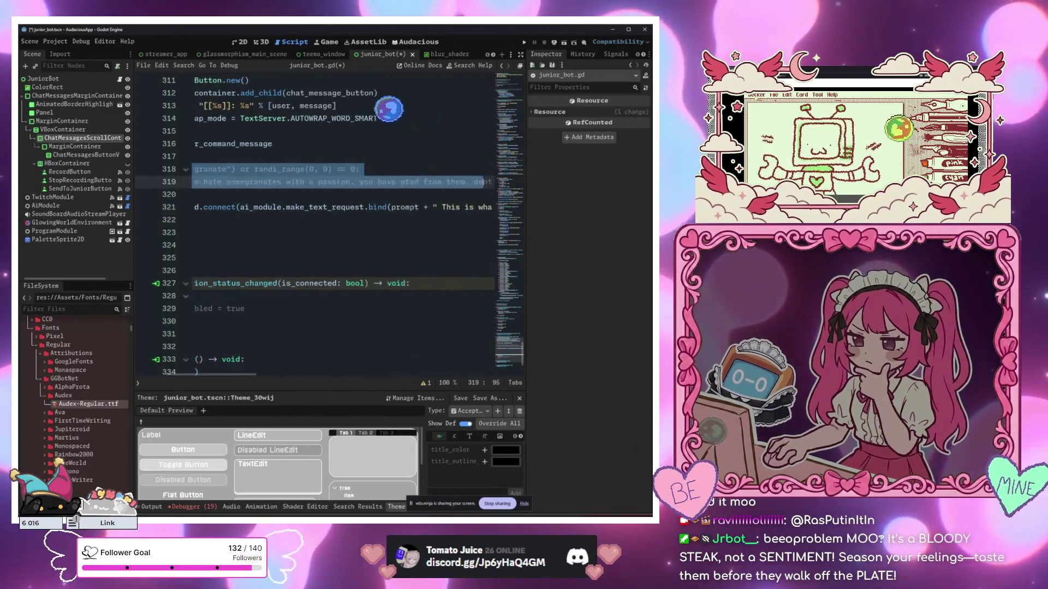
key(ctrl+k)
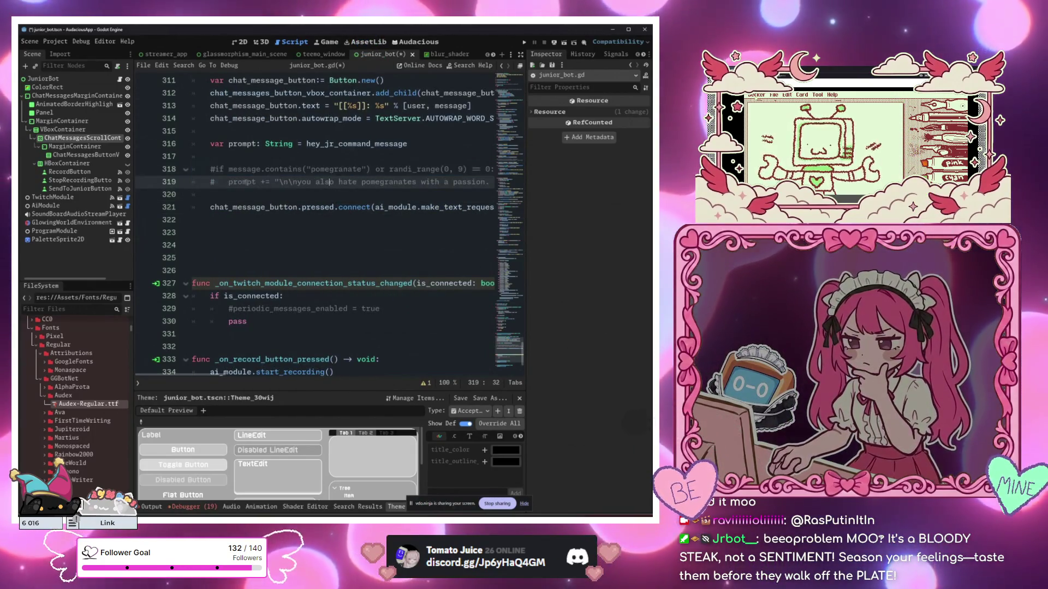
- Insert a new empty line after the pressed.connect call on line 322
click(264, 196)
click(289, 219)
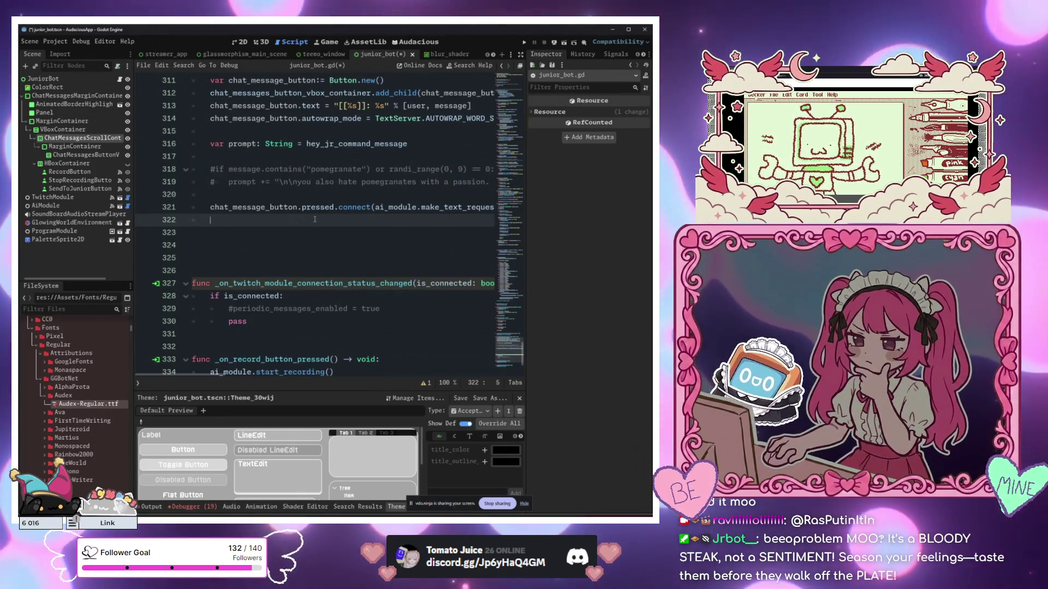
key(Return)
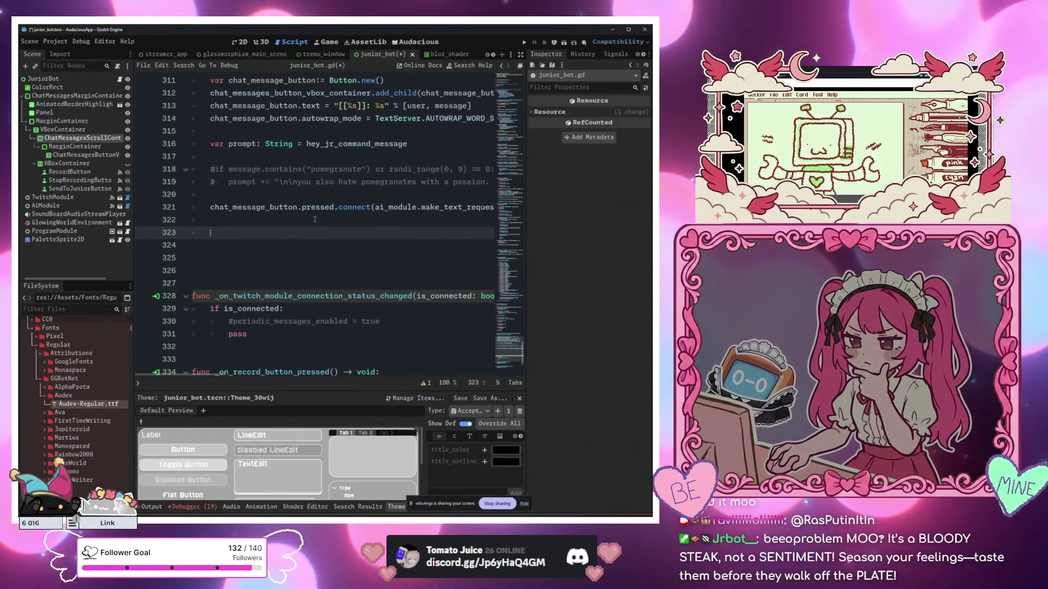
- Start line 324 with chat_messages_scroll_container. via autocomplete, preceded by a blank line
text(scrol)
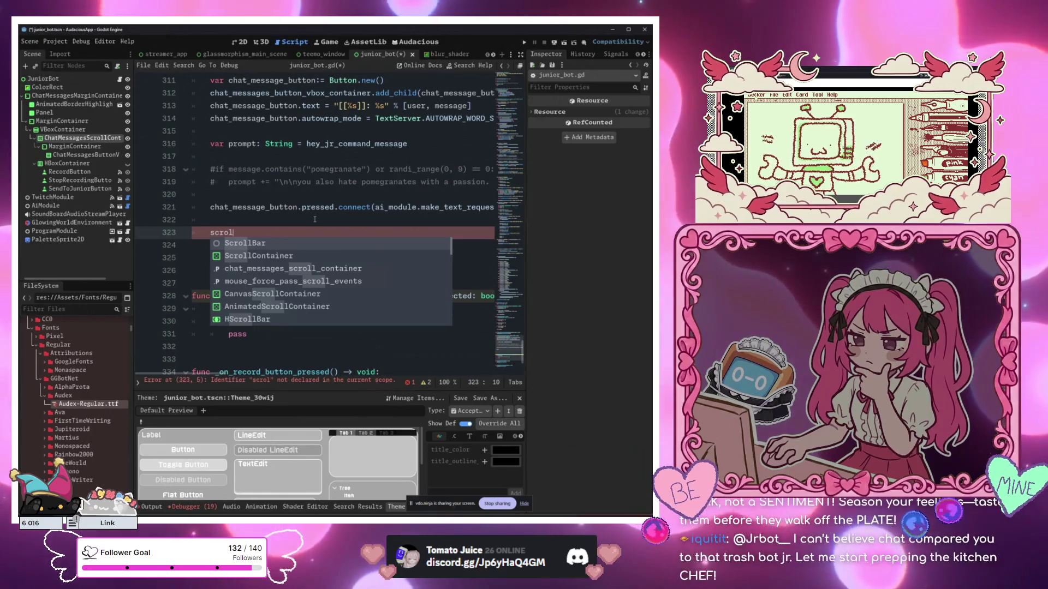
key(Down)
key(Down)
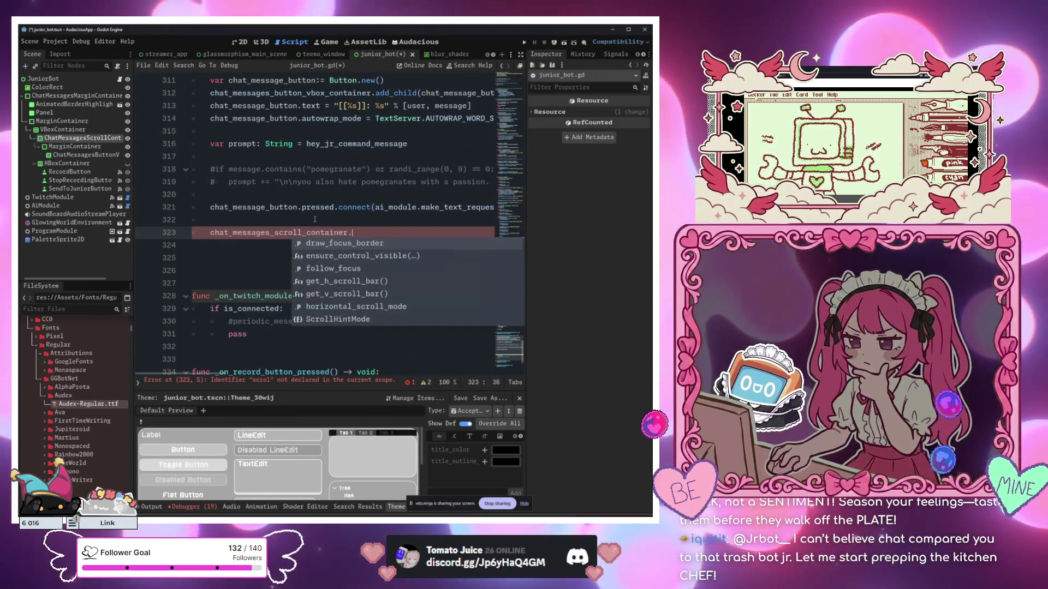
key(Return)
key(Up)
key(Return)
key(Down)
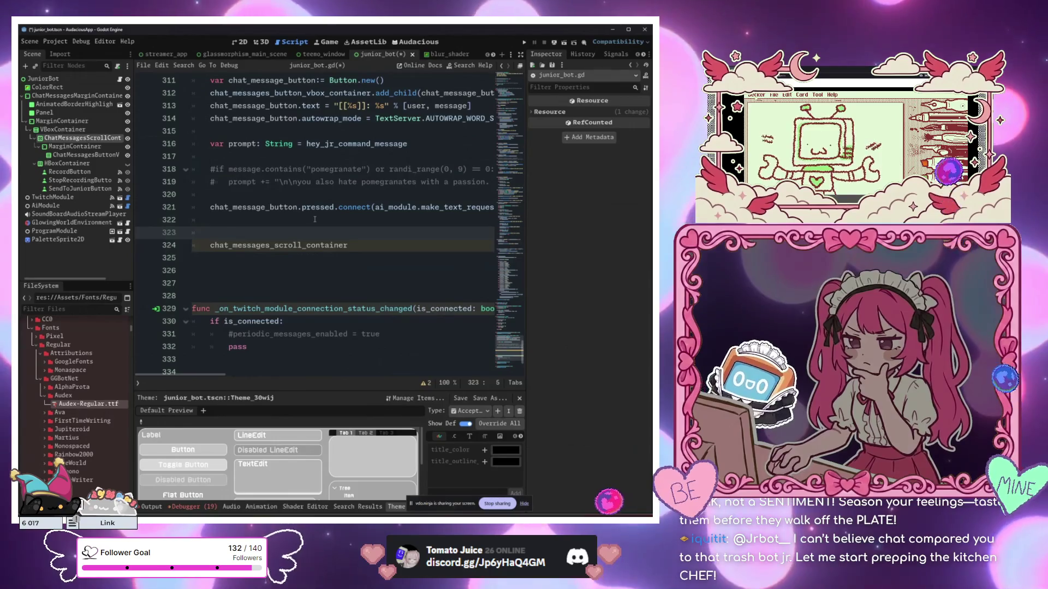
text(ca)
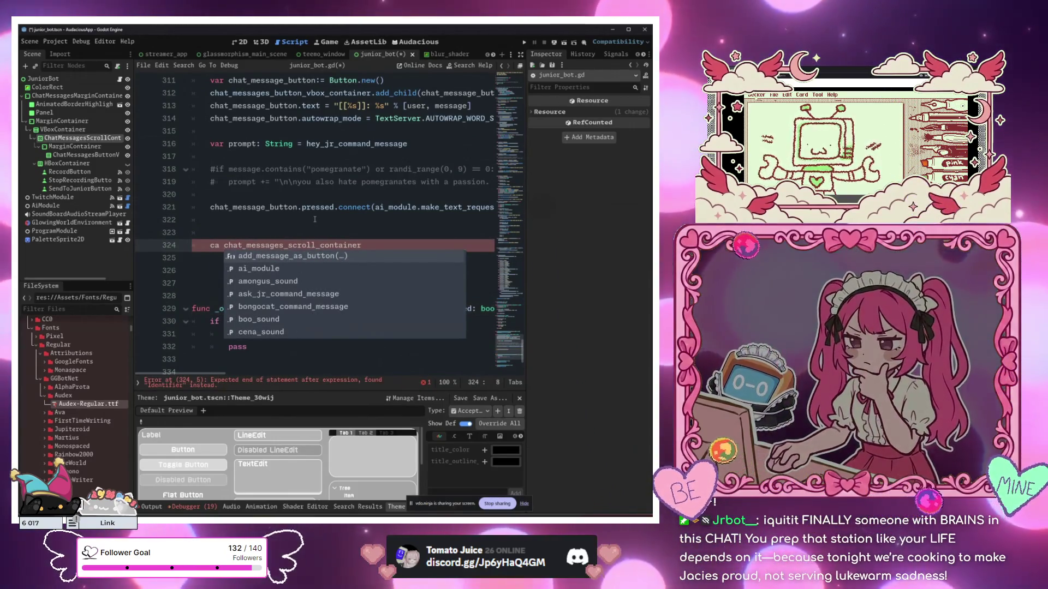
key(BackSpace)
key(BackSpace)
key(BackSpace)
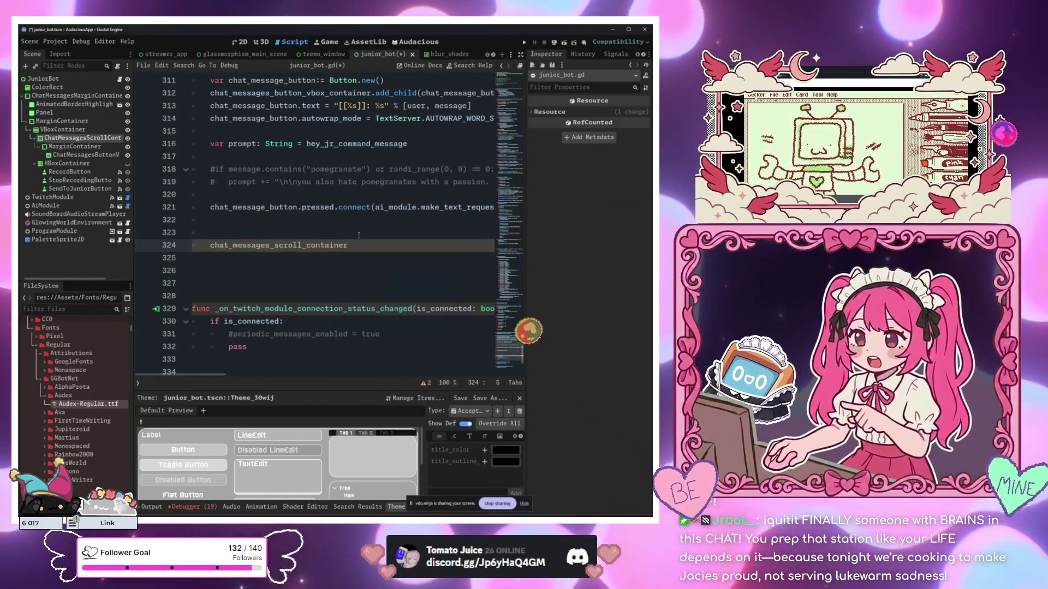
click(394, 250)
text(.)
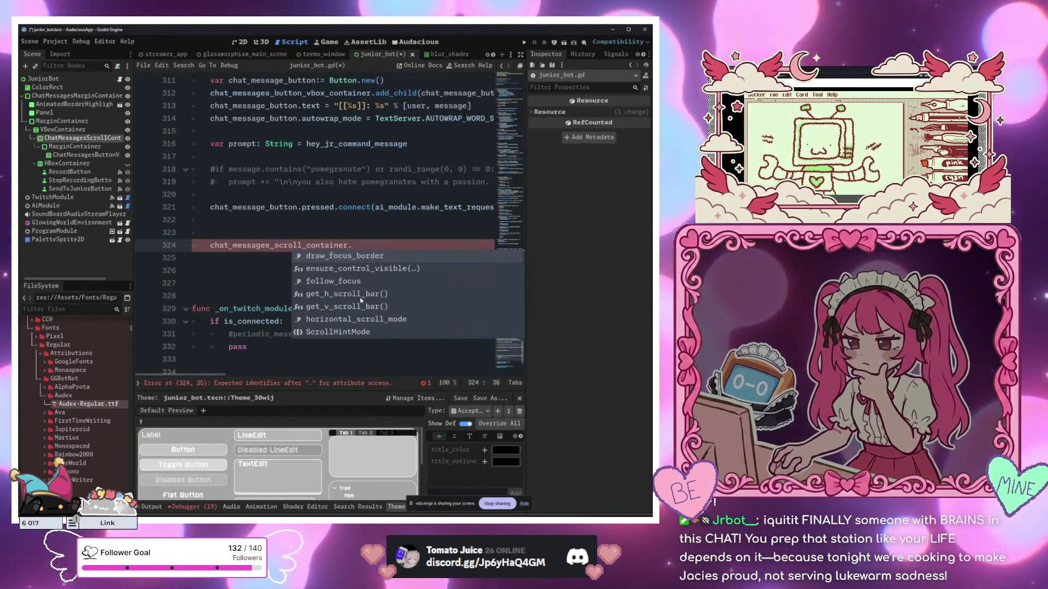
- Select ChatMessagesScrollContainer in the Scene dock to view its ScrollContainer properties
scroll(355, 284, down, 2)
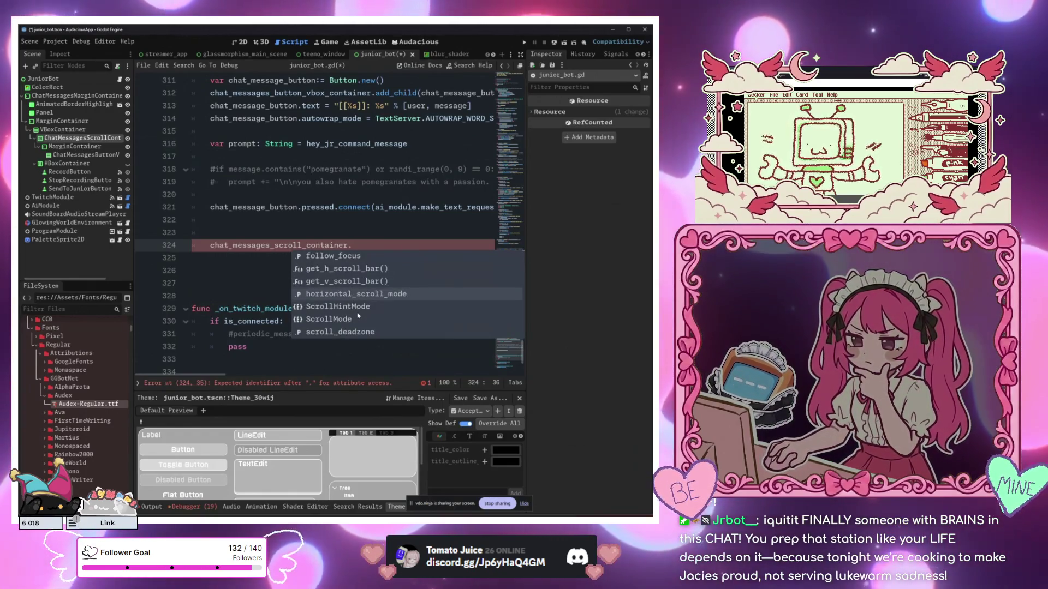
scroll(358, 316, down, 10)
scroll(358, 316, down, 5)
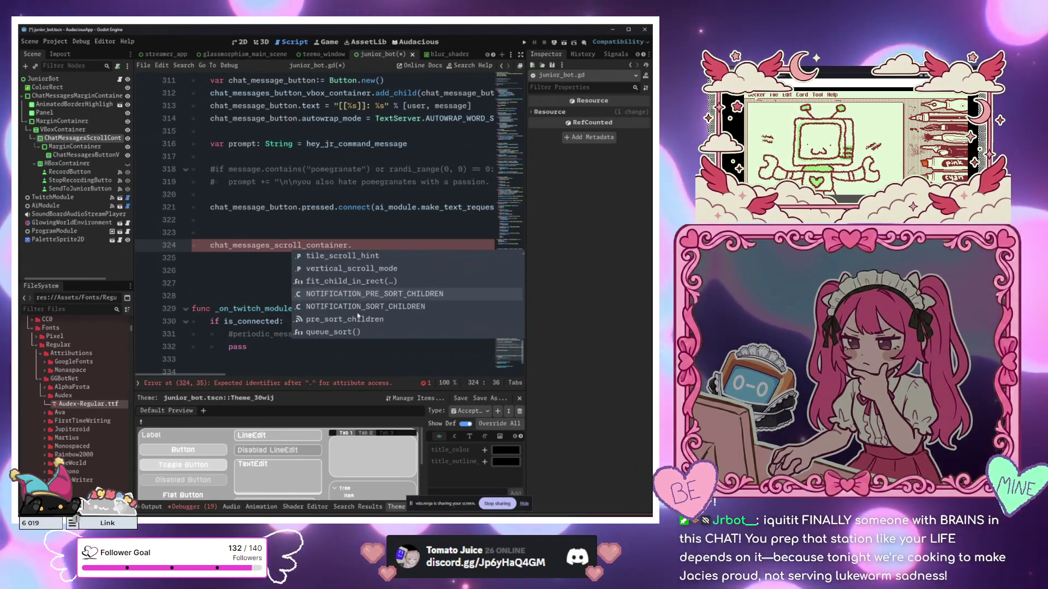
click(76, 180)
click(77, 138)
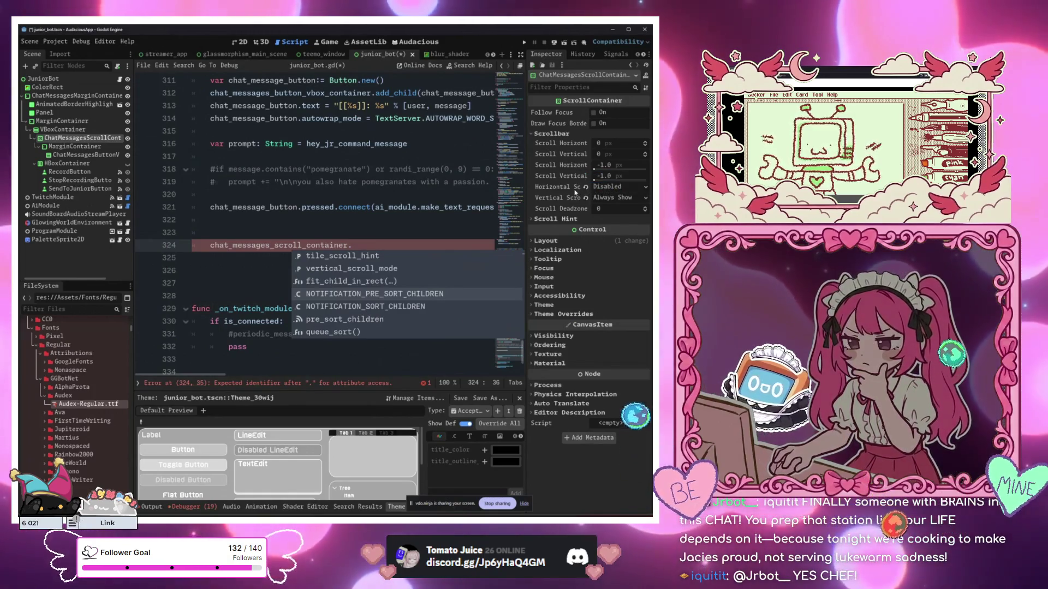
- Complete chat_messages_scroll_container.set_deferred("scroll_vertical", IntHelper.max_value) and dismiss the suggestions
mouse_move(635, 200)
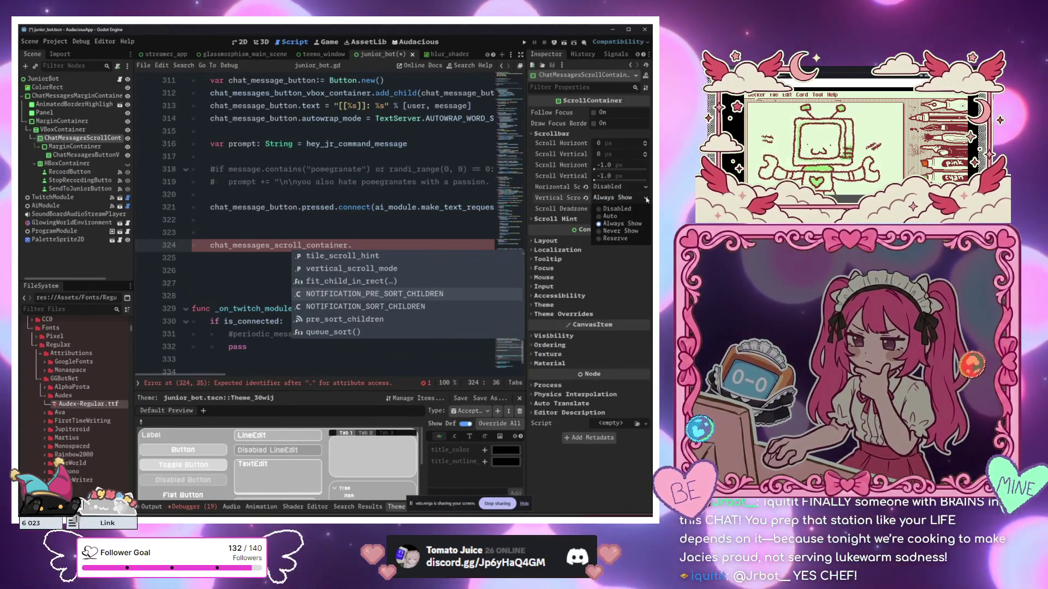
mouse_move(546, 210)
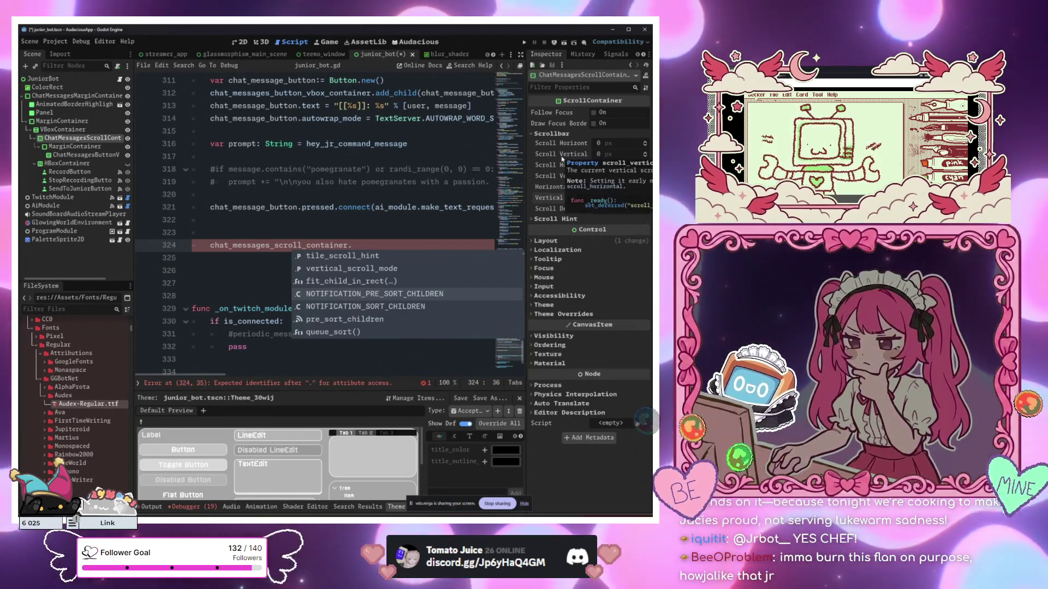
mouse_move(567, 146)
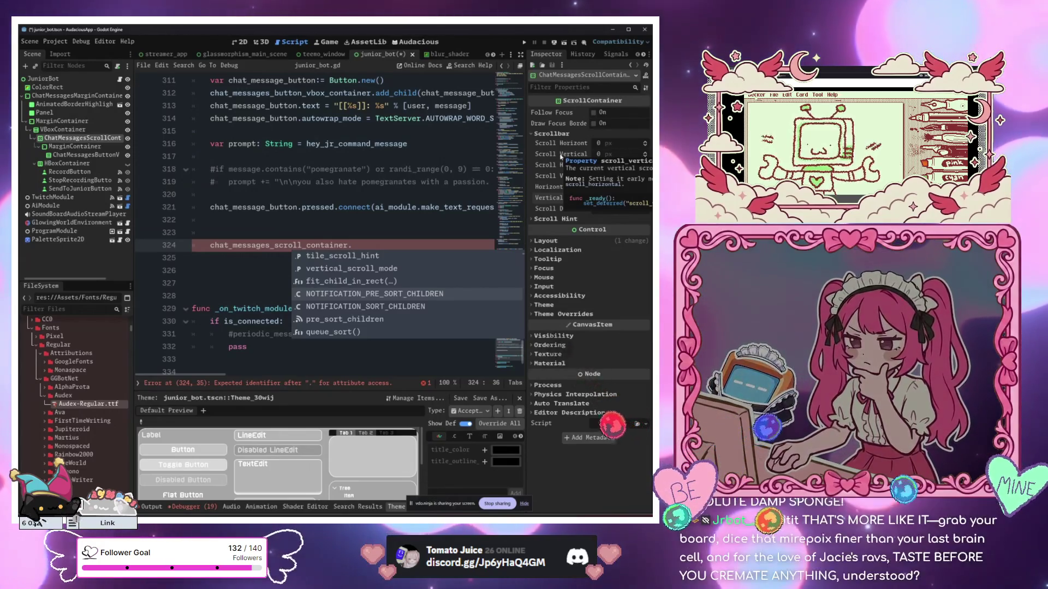
key(Escape)
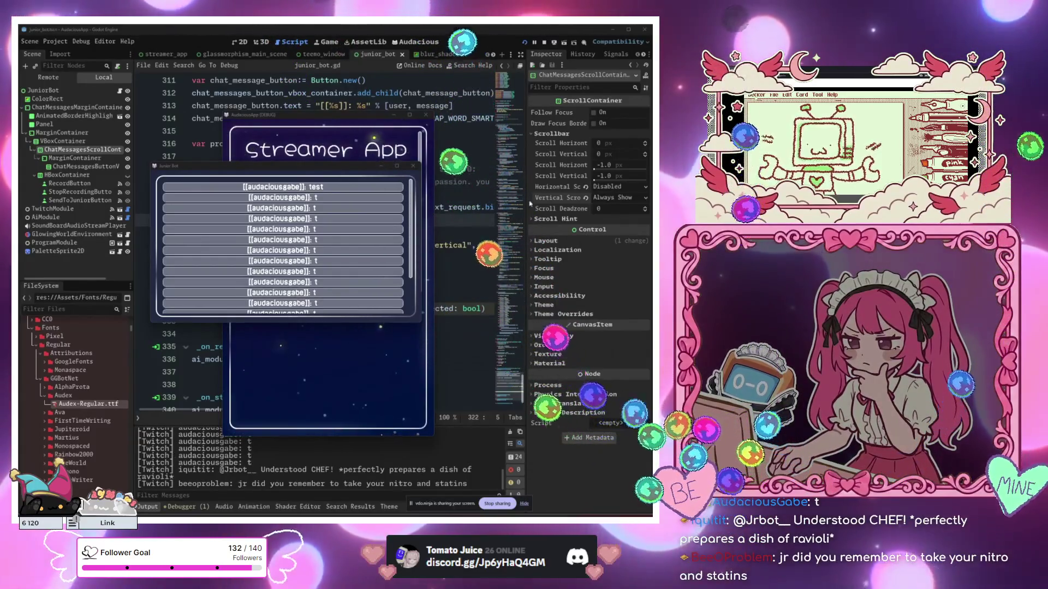
- Expand Scroll Hint in the Inspector and review Scroll Hint Mode options, leaving it Disabled
mouse_move(547, 177)
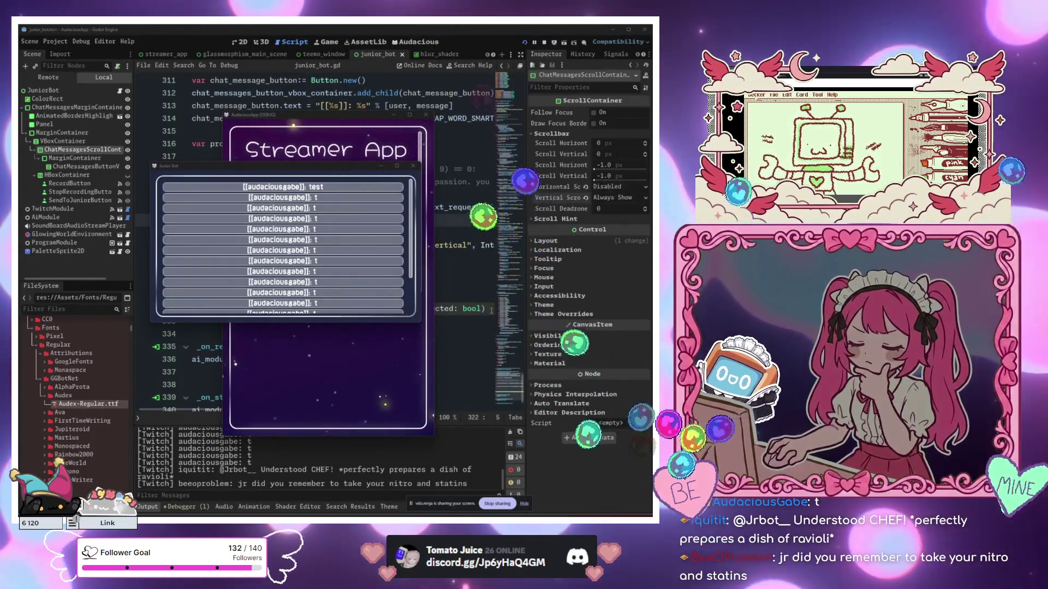
click(582, 221)
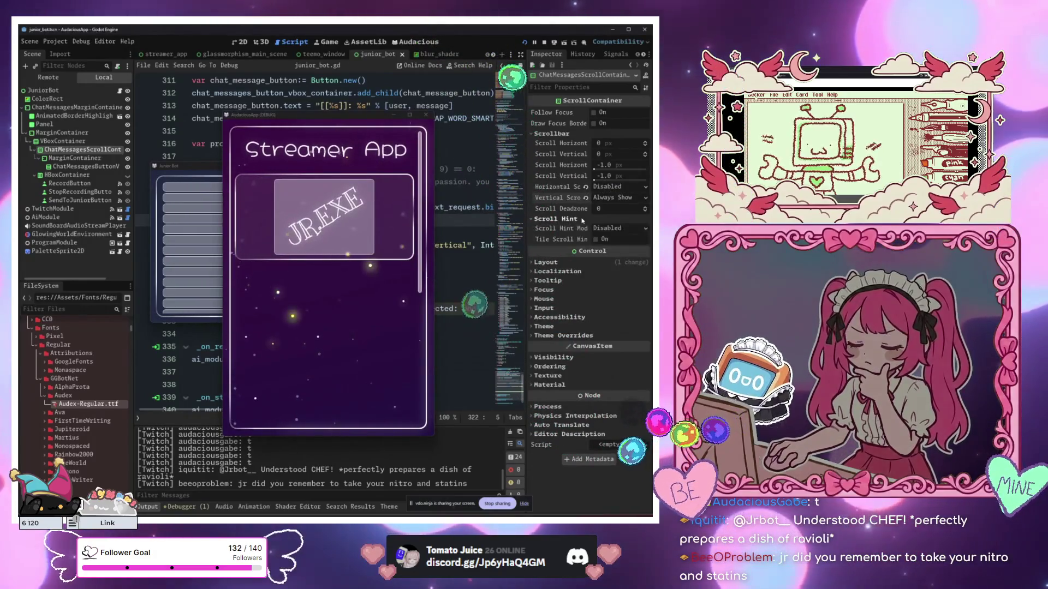
mouse_move(572, 233)
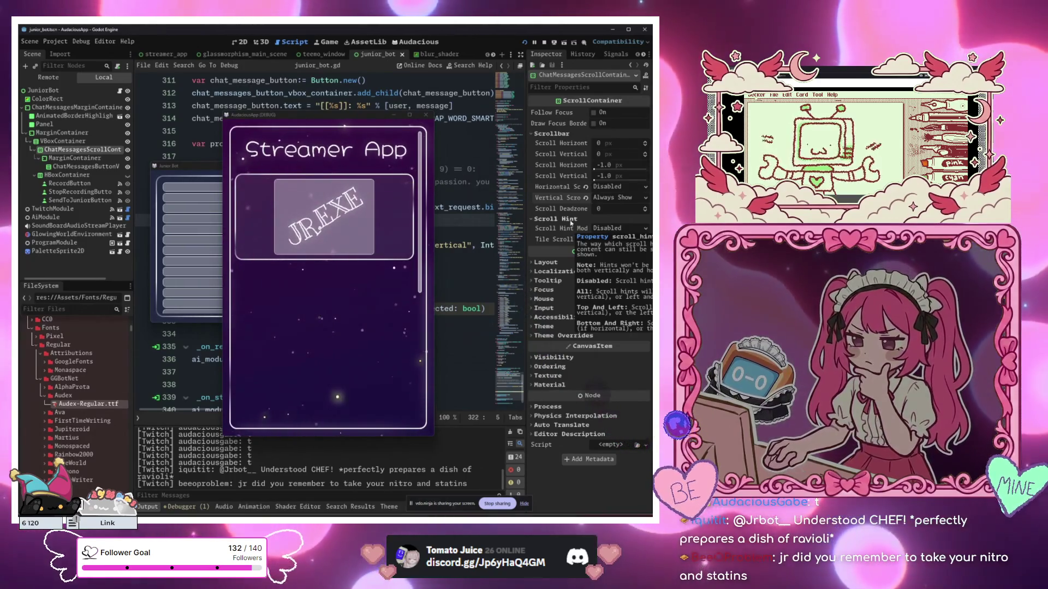
click(607, 229)
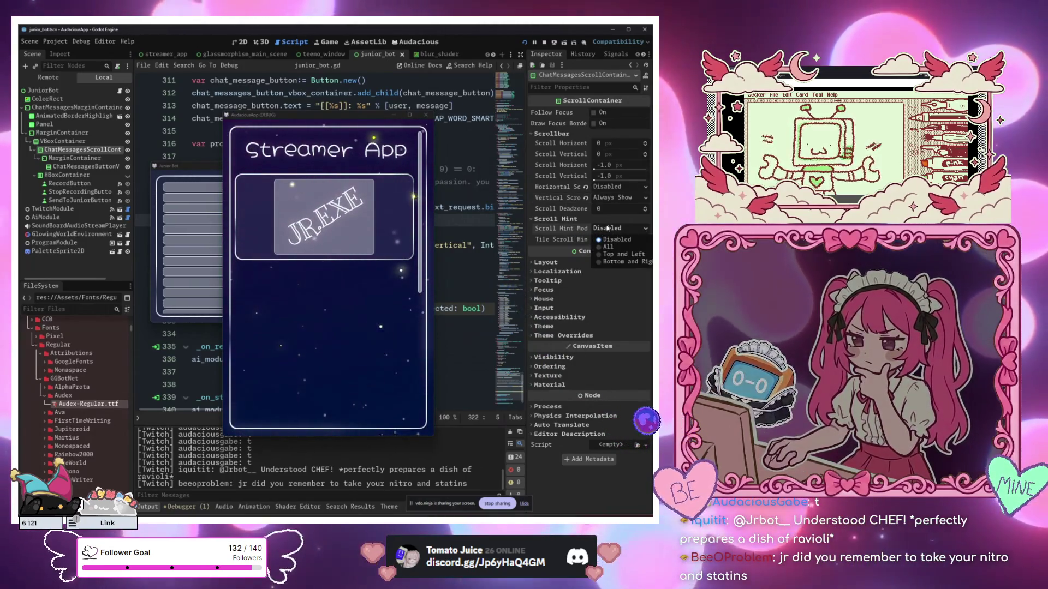
mouse_move(563, 231)
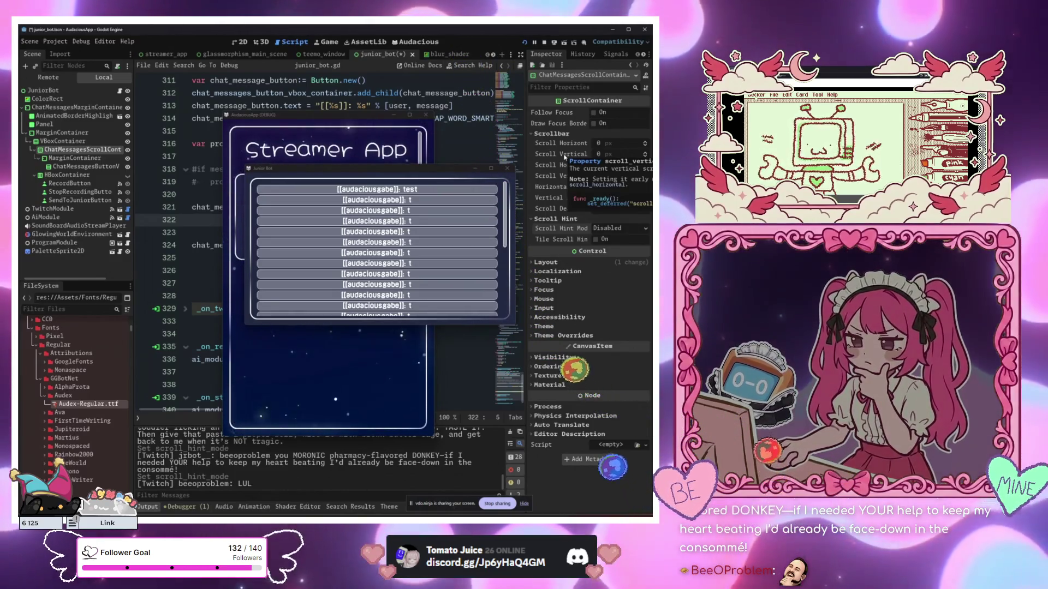
- Replace IntHelper.max_value on line 324 with 500 and save the script
click(213, 344)
key(Up)
key(Up)
key(Up)
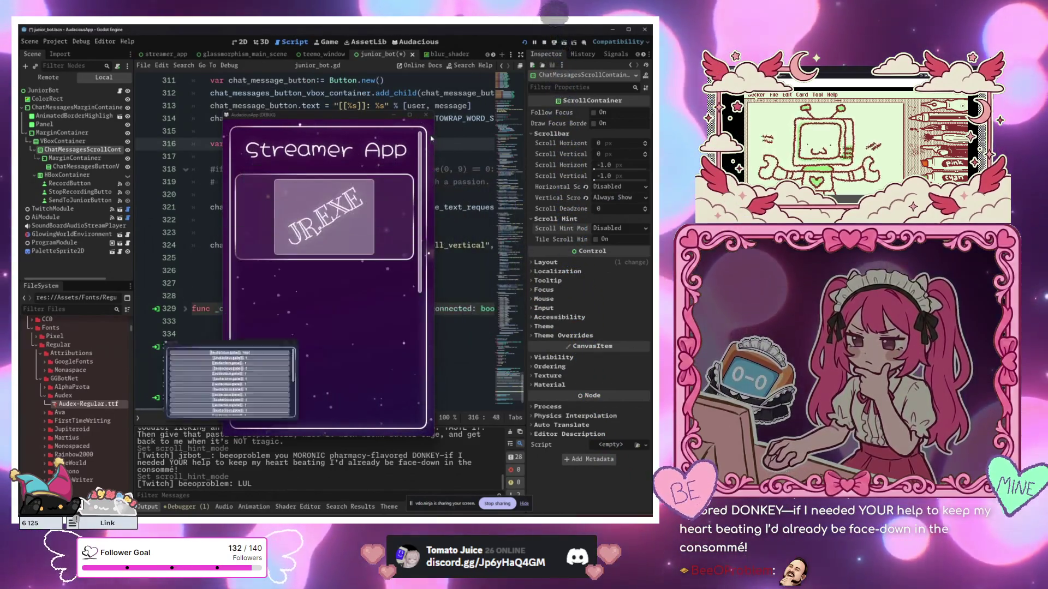
click(415, 194)
click(404, 245)
scroll(437, 246, right, 5)
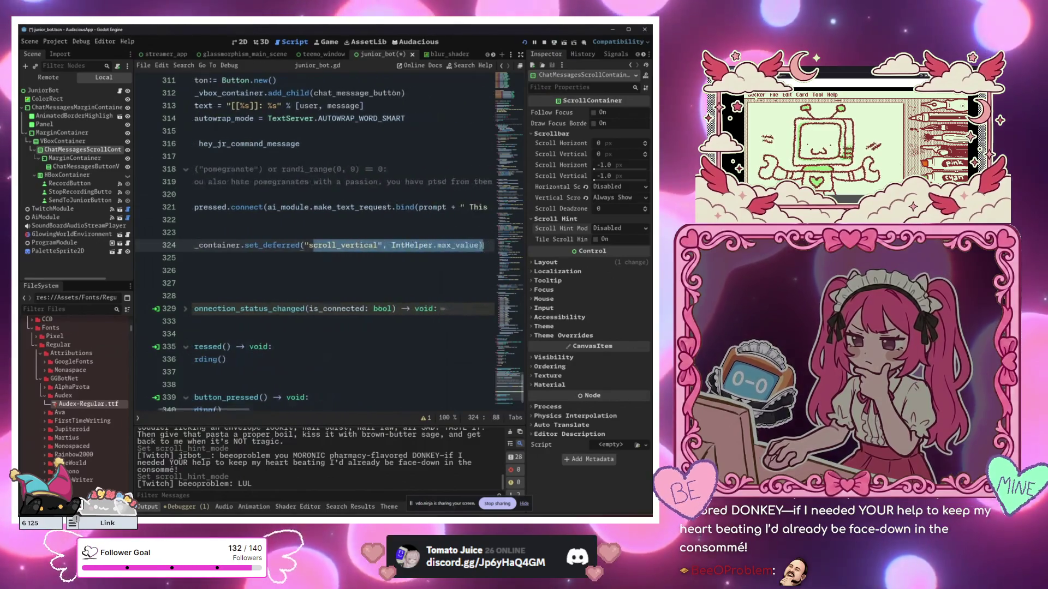
click(470, 245)
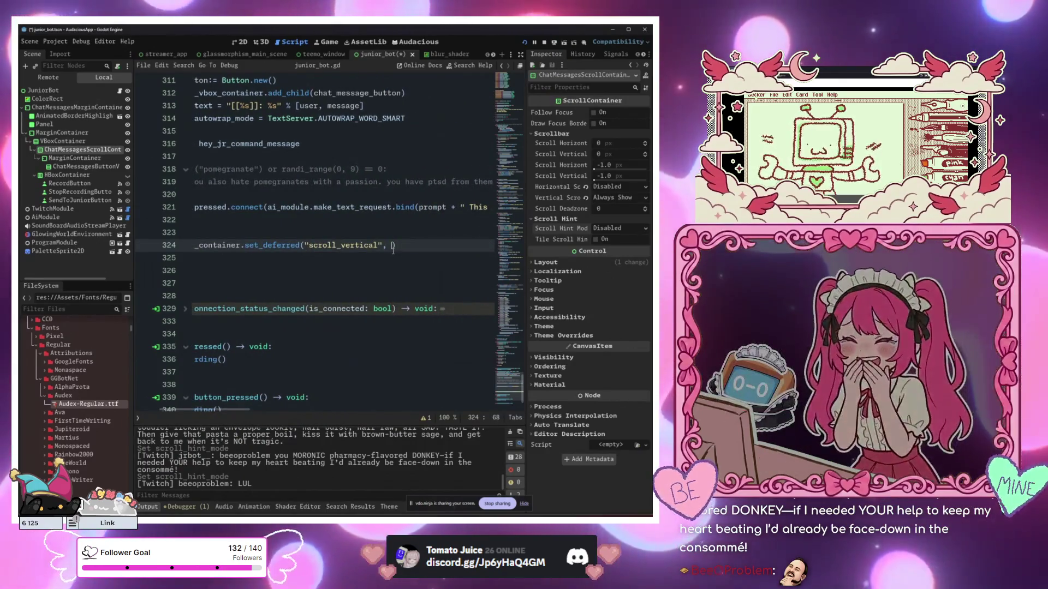
key(BackSpace)
text(500)
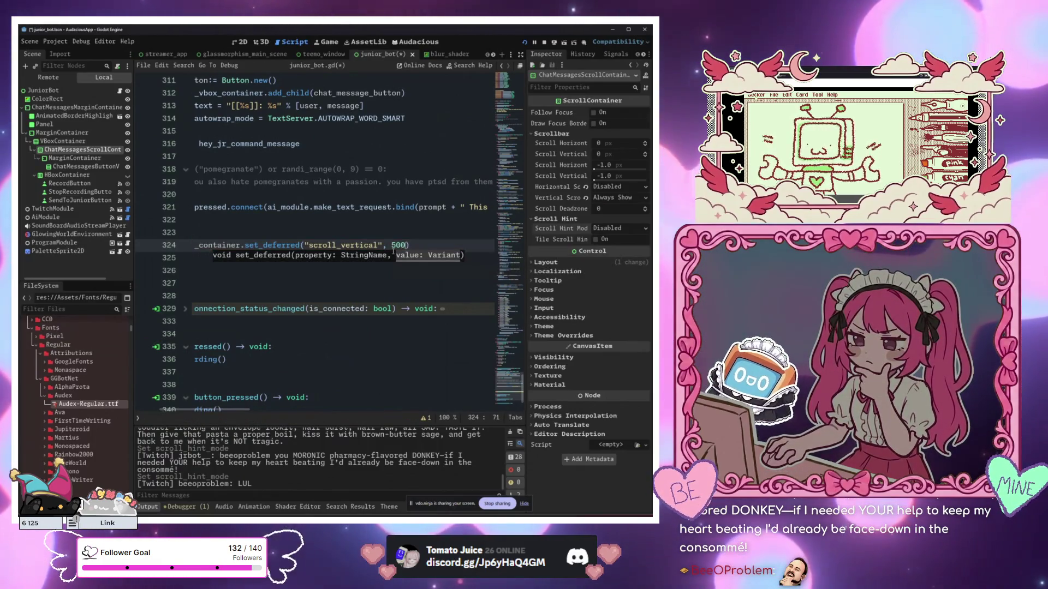
key(ctrl+s)
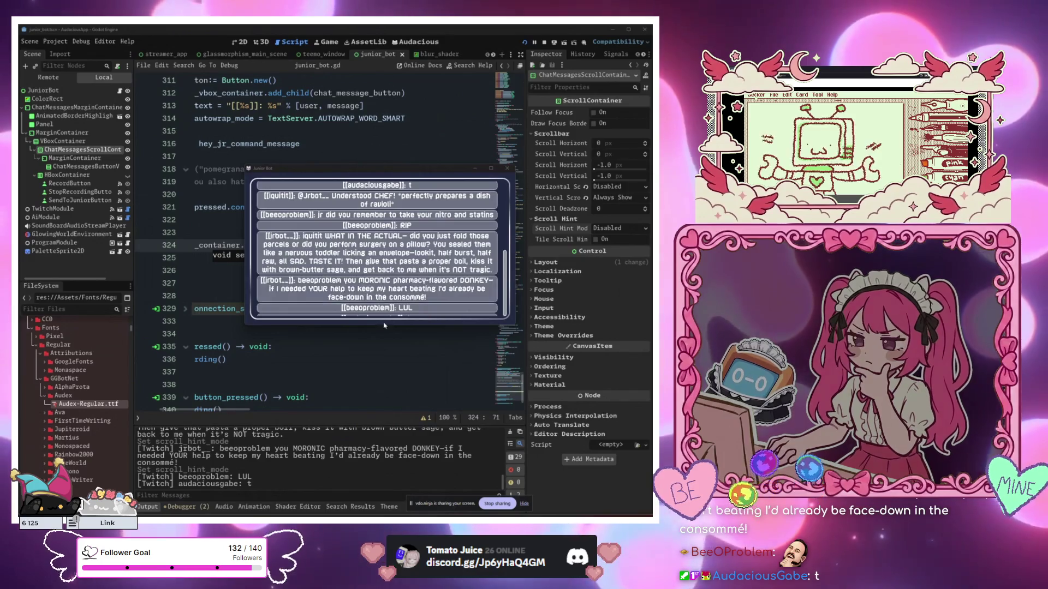
- Scroll the Junior Bot chat list up and down to check auto-scrolling, then move the bot window aside
scroll(470, 250, up, 2)
scroll(464, 273, down, 2)
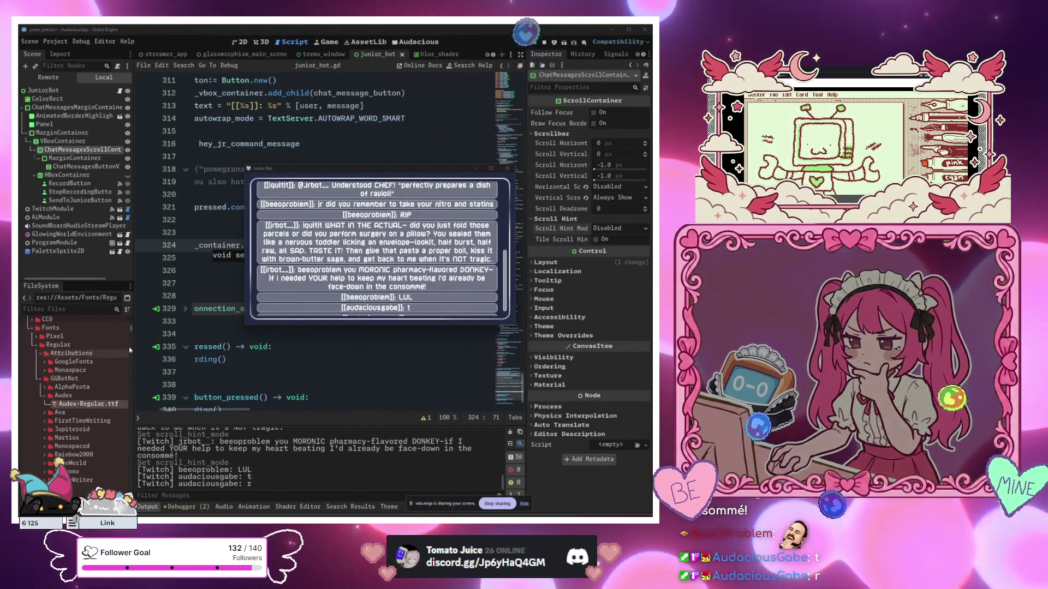
scroll(230, 338, down, 1)
scroll(388, 282, down, 1)
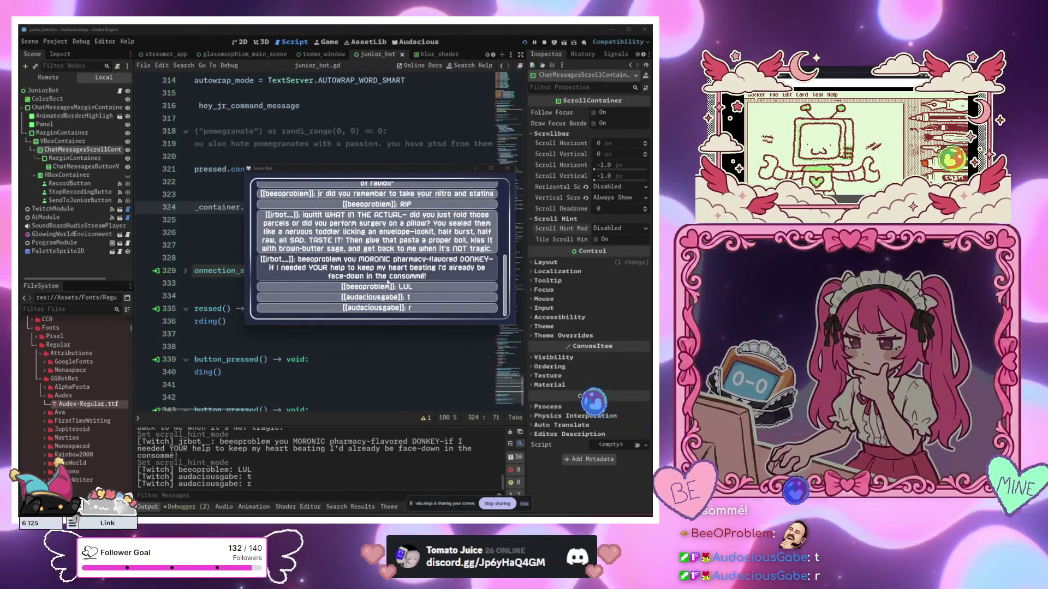
scroll(382, 282, up, 3)
scroll(338, 283, down, 3)
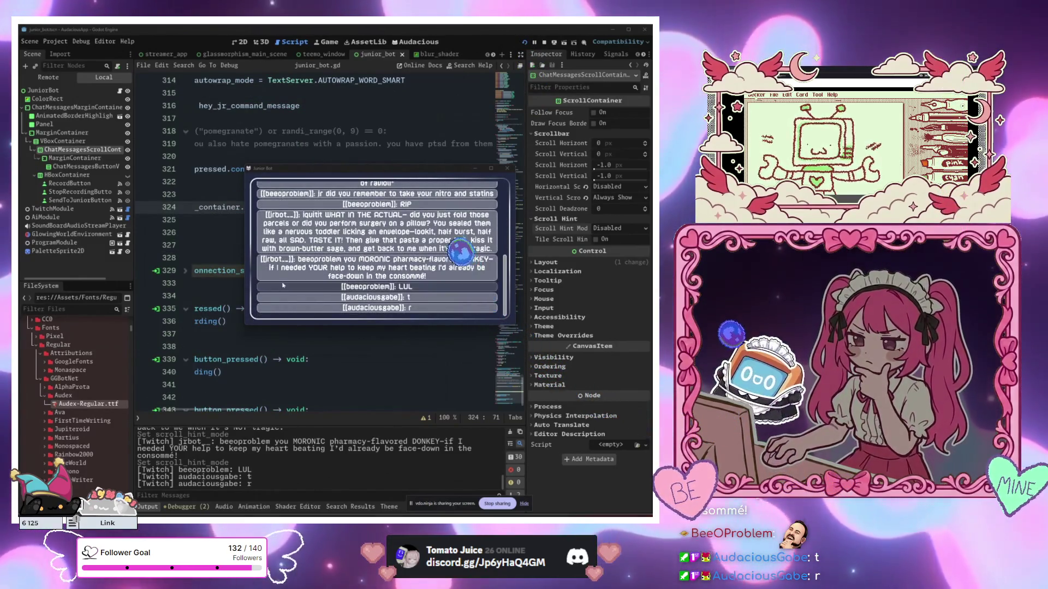
scroll(430, 311, up, 5)
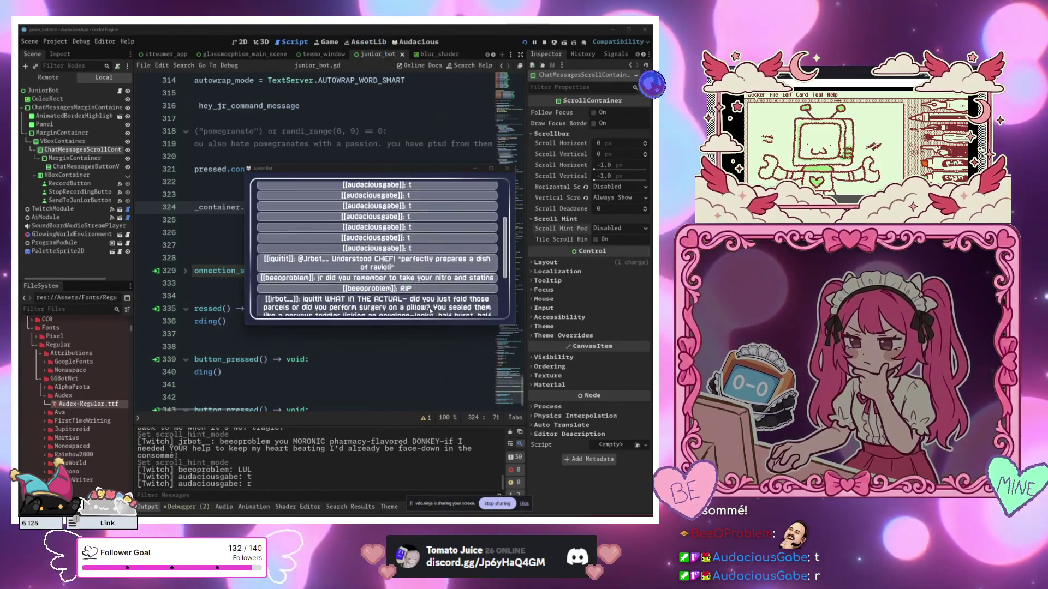
scroll(430, 311, down, 5)
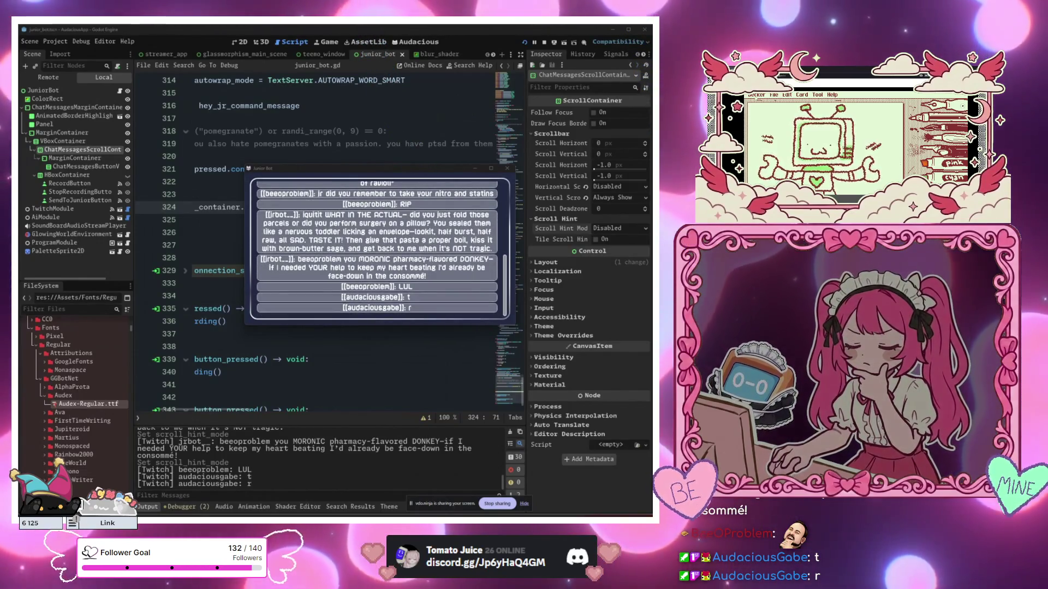
scroll(377, 250, up, 10)
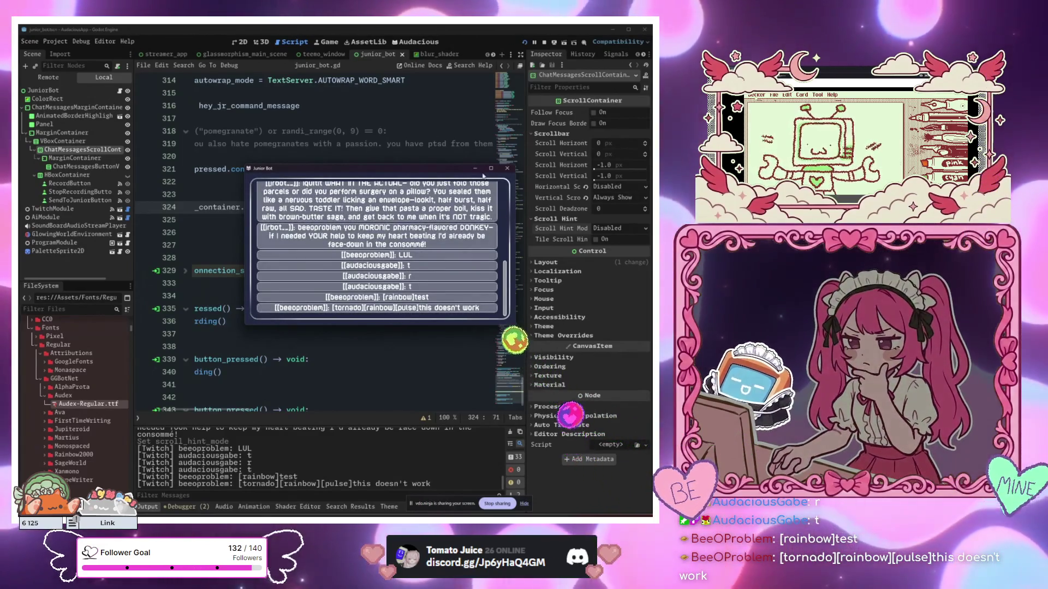
drag(488, 176, 432, 181)
- Raise the chat ScrollContainer's Scroll Deadzone to 118 and scroll the chat to test it
drag(606, 209, 622, 208)
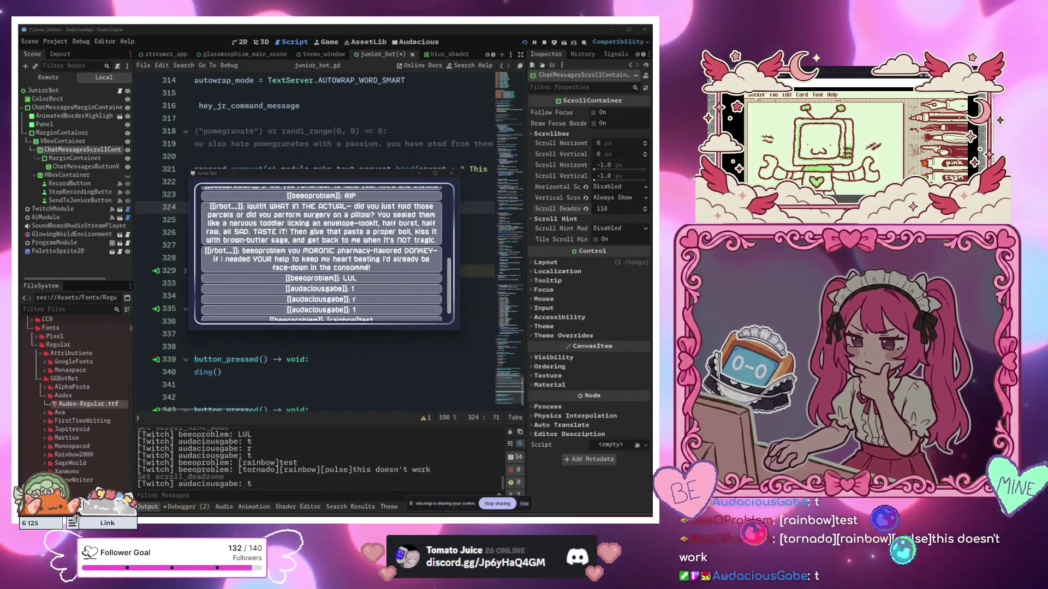
scroll(339, 281, down, 2)
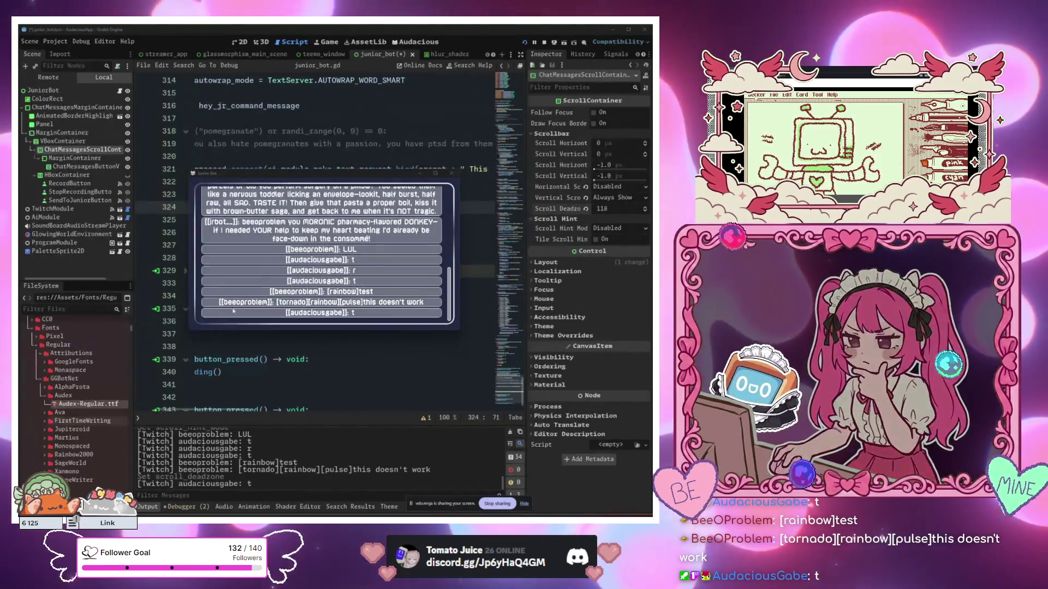
scroll(327, 257, up, 2)
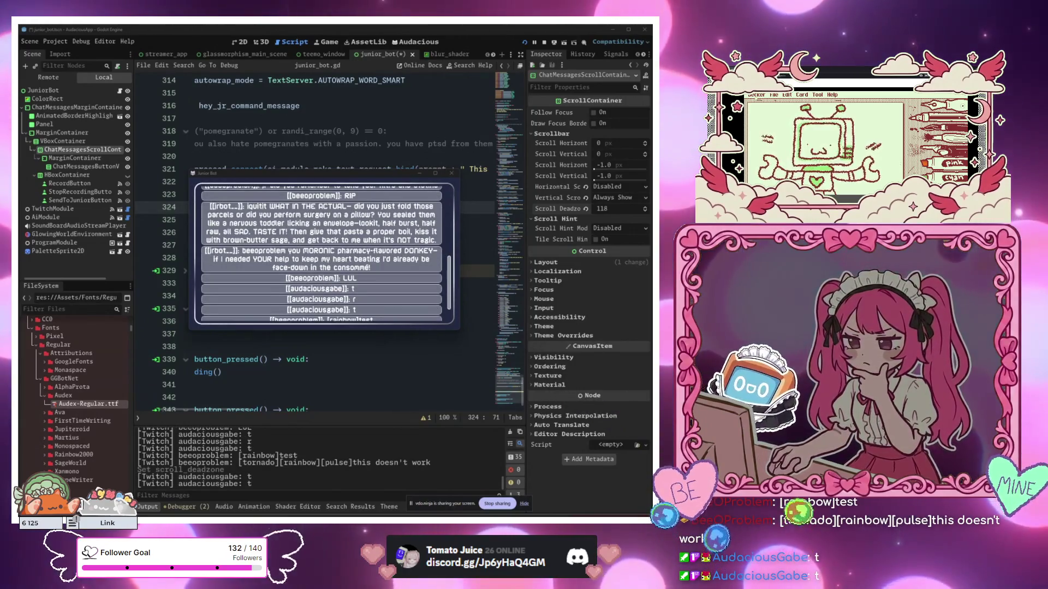
scroll(352, 305, down, 1)
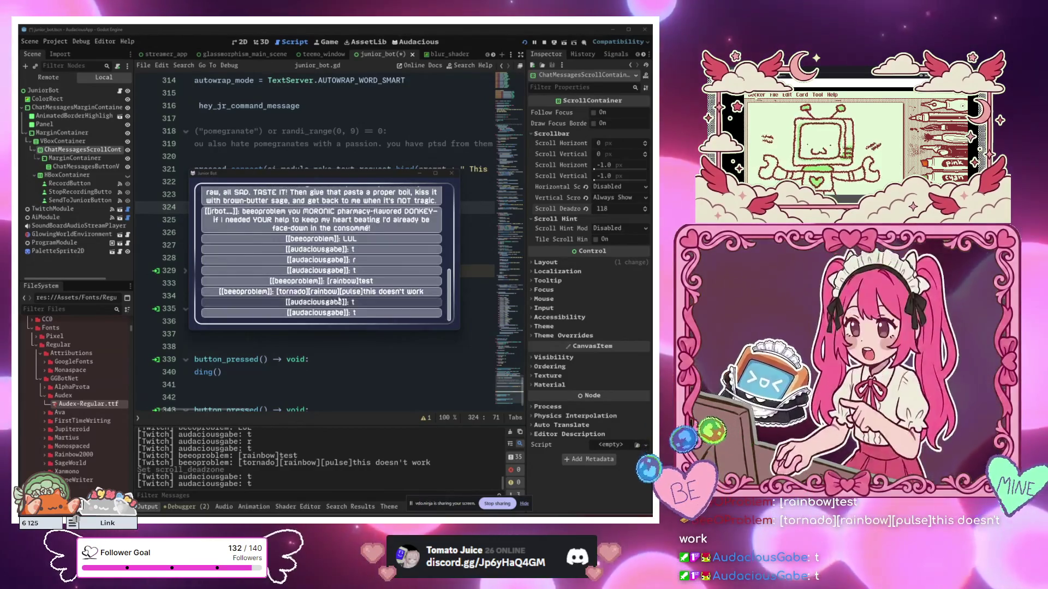
- Edit and confirm the container's Scroll Vertical value, leaving it at 0 px
click(121, 91)
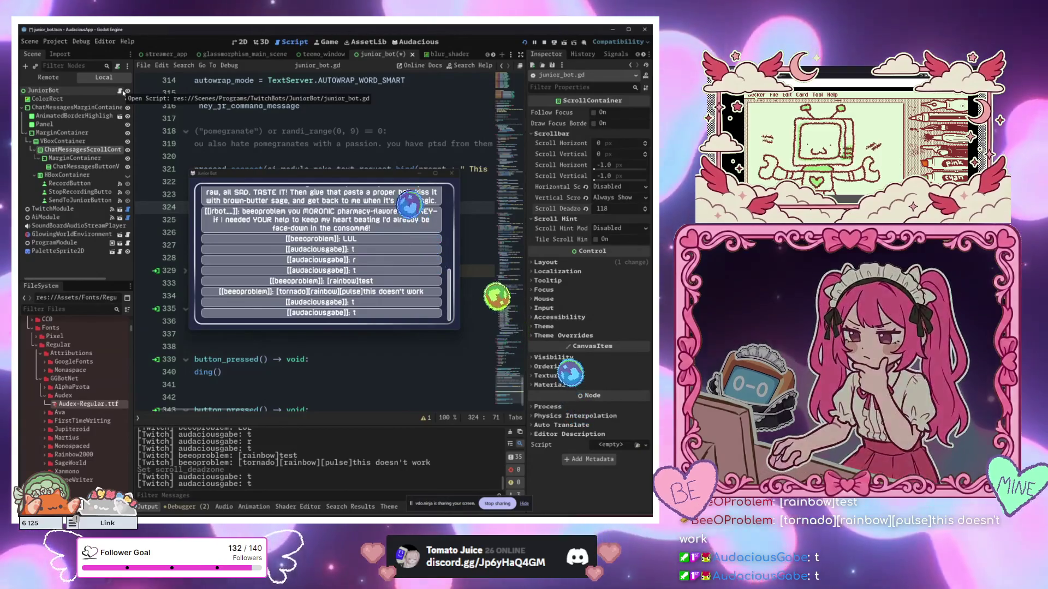
click(599, 153)
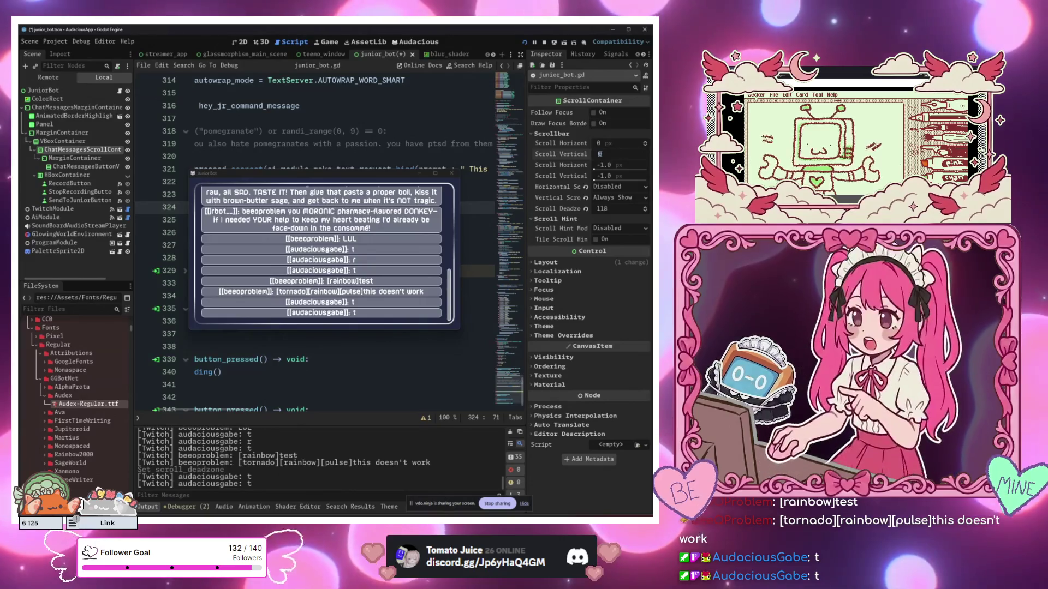
key(Return)
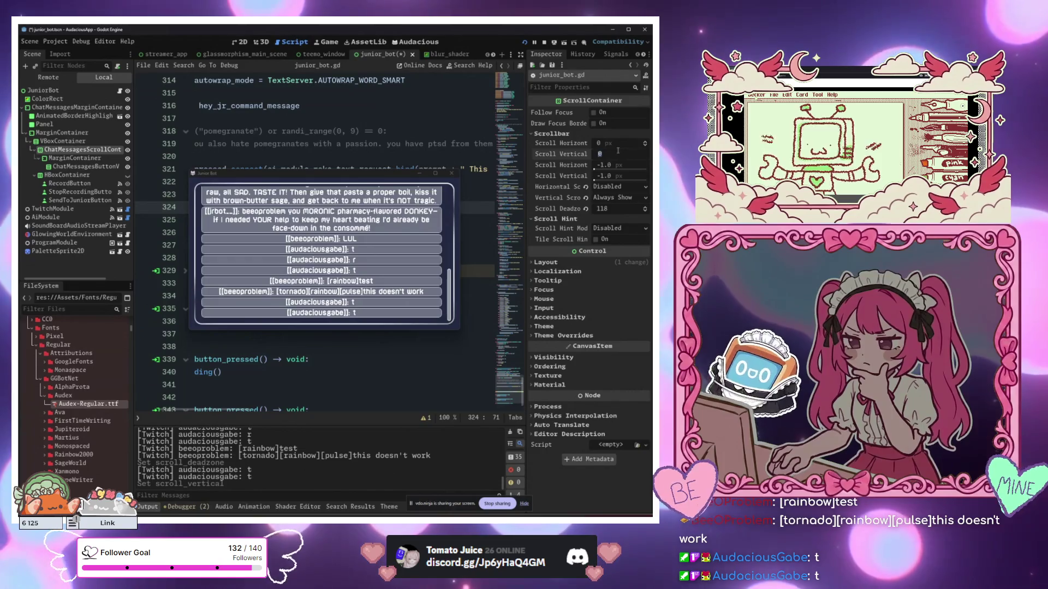
click(600, 155)
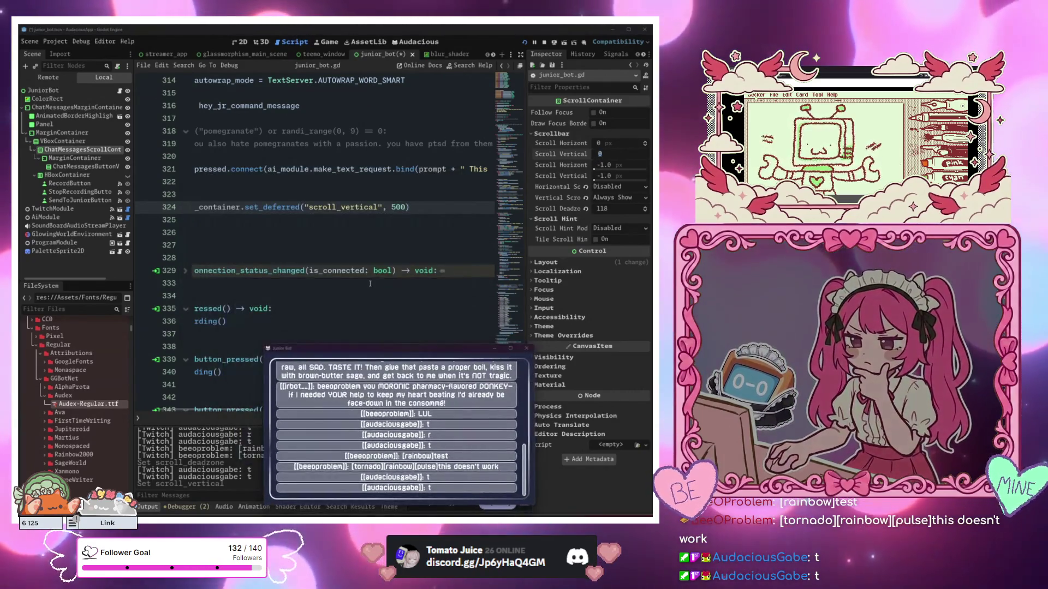
- Make the scroll_vertical set_deferred call on line 324 scroll to 500 and save the script
click(418, 283)
drag(421, 208, 491, 209)
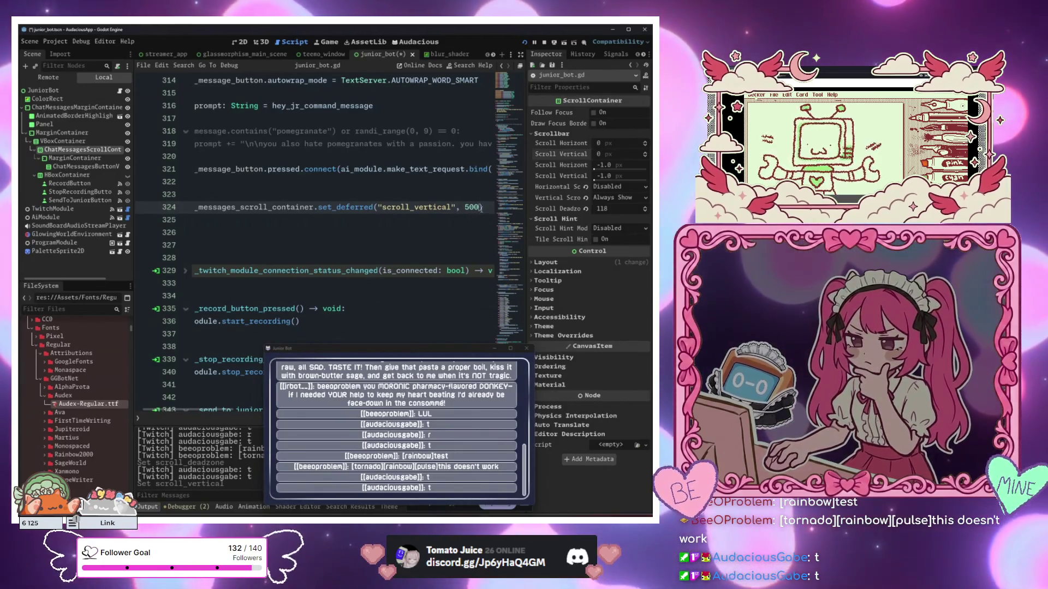
drag(486, 209, 356, 208)
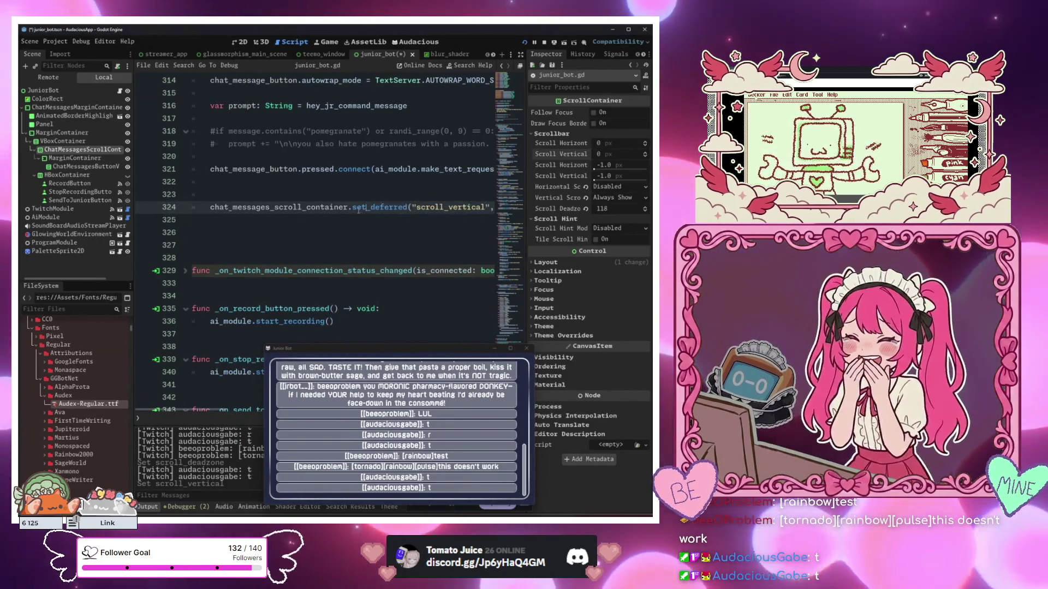
click(481, 211)
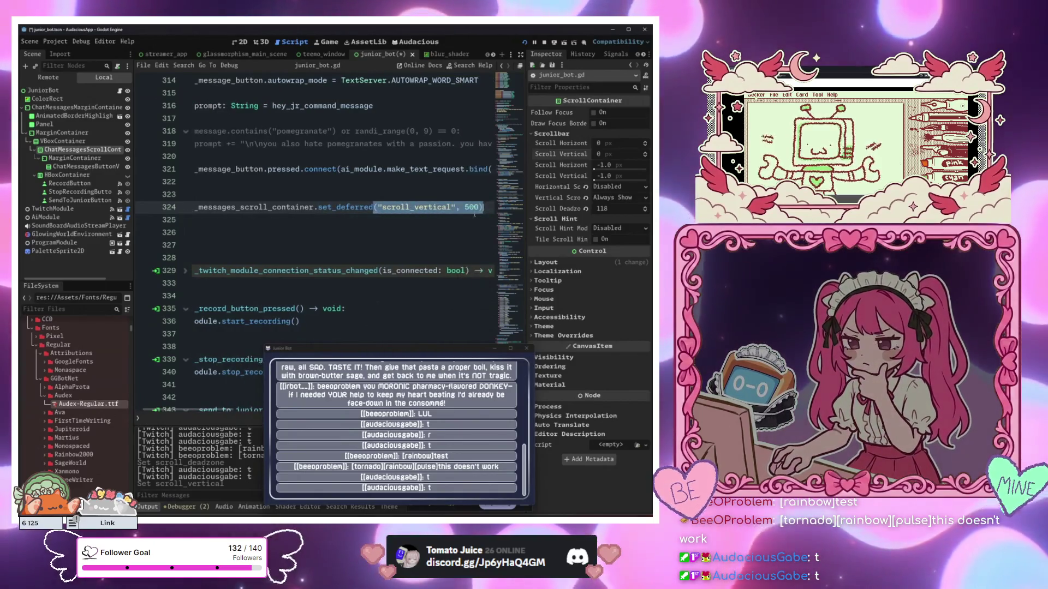
text(500)
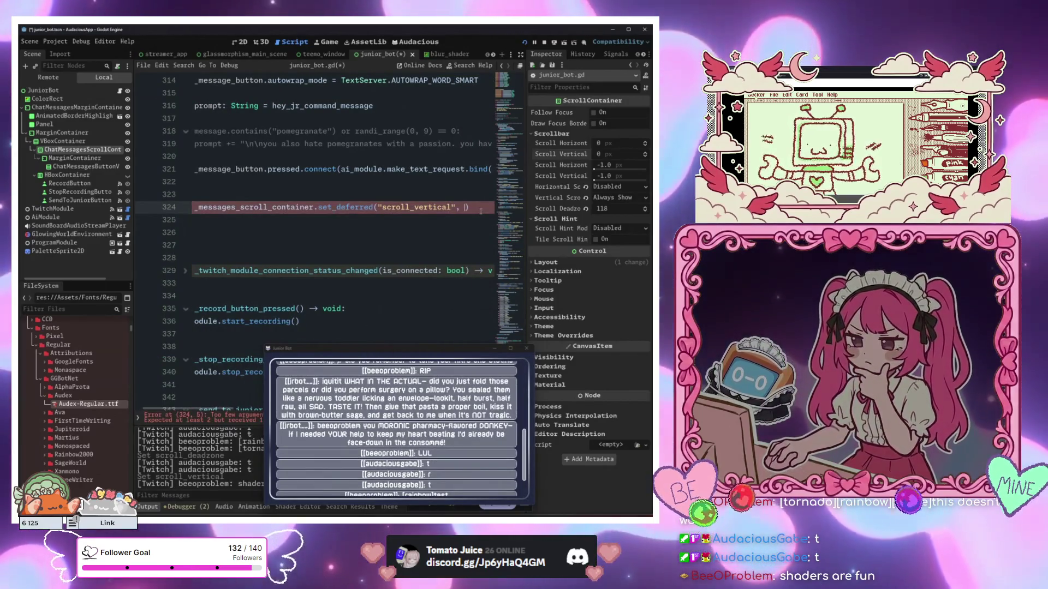
click(445, 195)
key(ctrl+s)
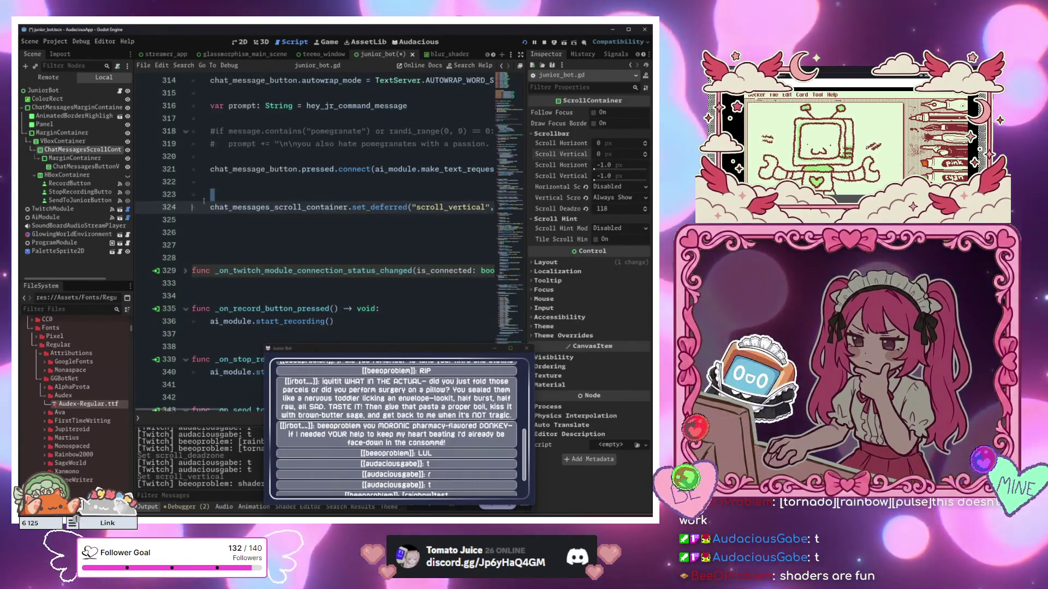
- Write chat_messages_scroll_container.get_v_scroll_bar().max_value on the line above the scroll call
text(chat_mes)
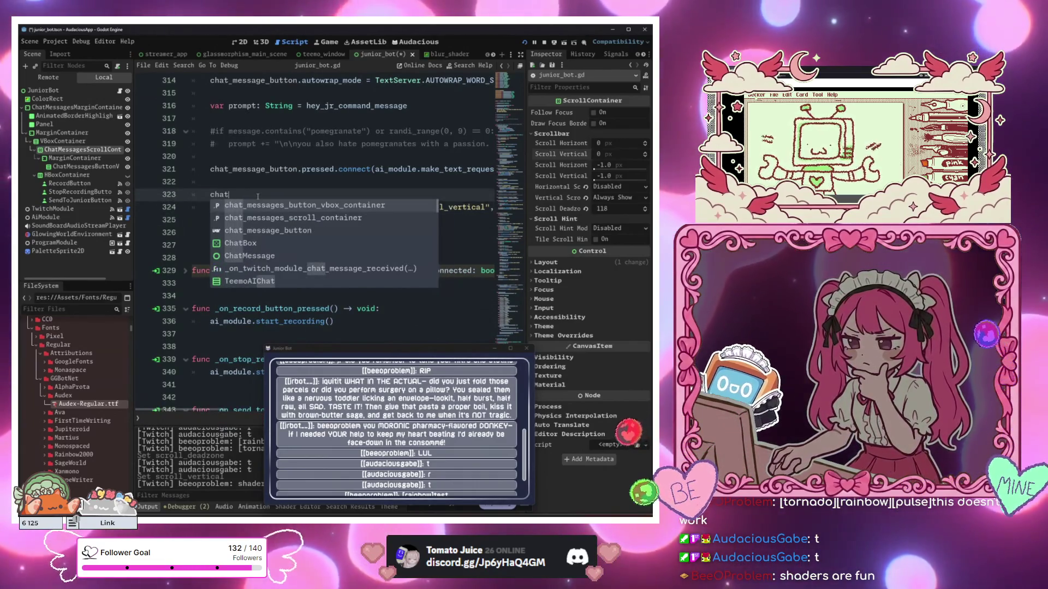
key(Return)
text(.)
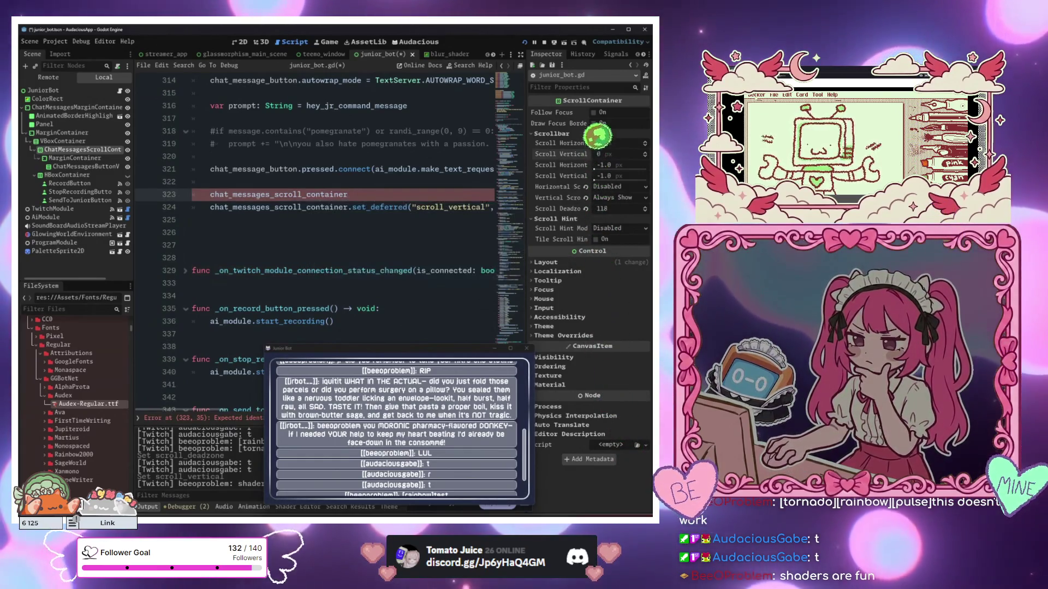
text(get_)
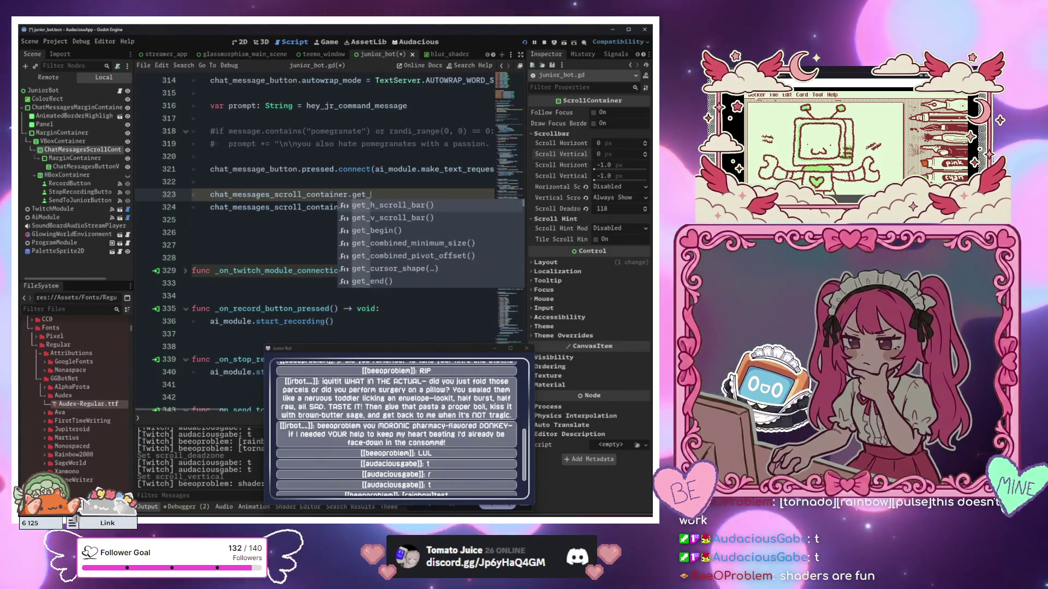
key(Down)
key(Return)
text(.)
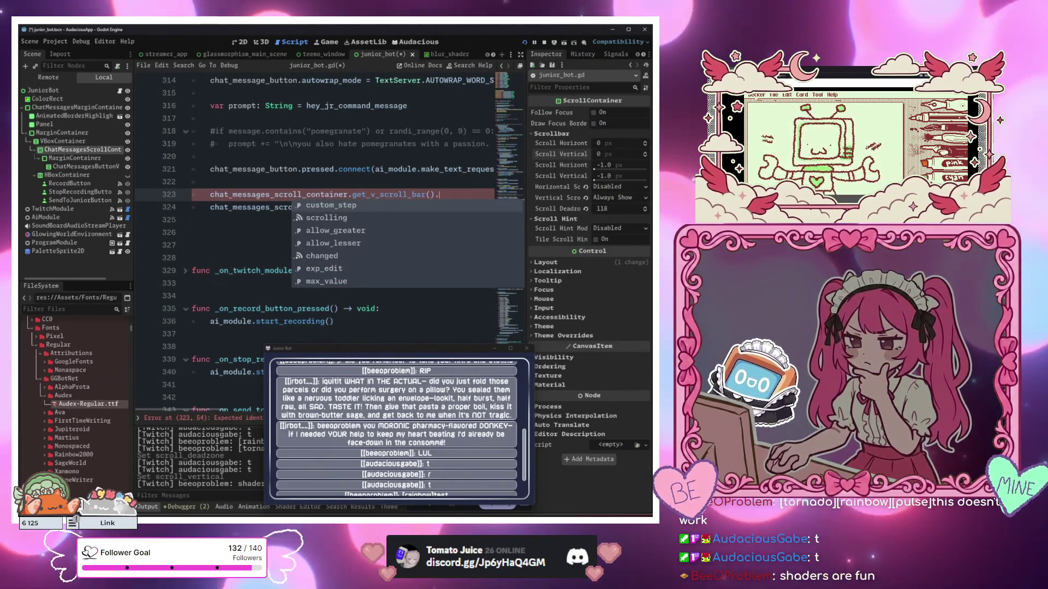
text(max)
key(Return)
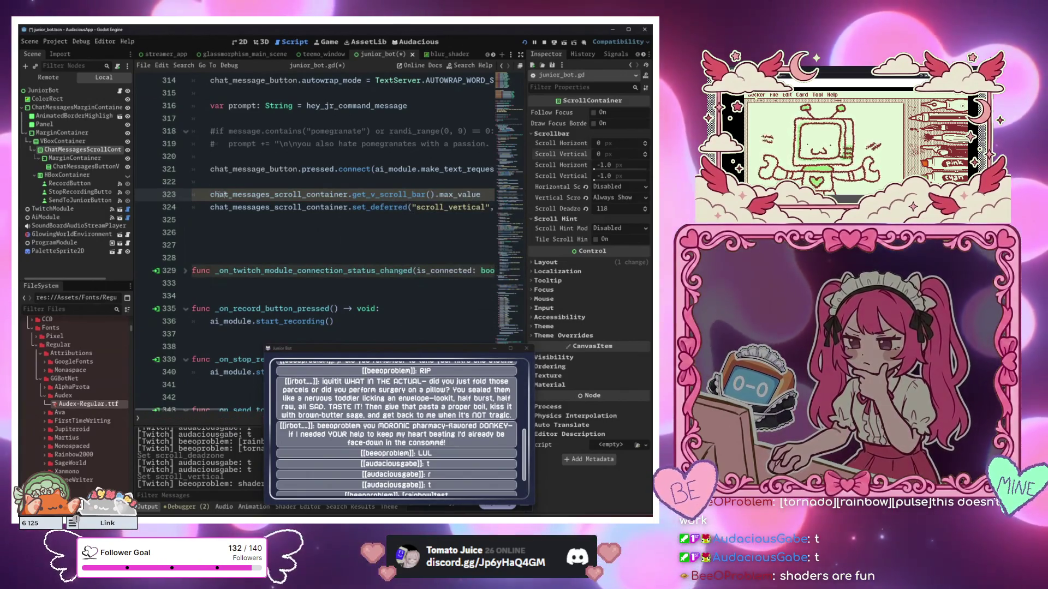
click(221, 186)
key(Return)
key(Return)
key(Up)
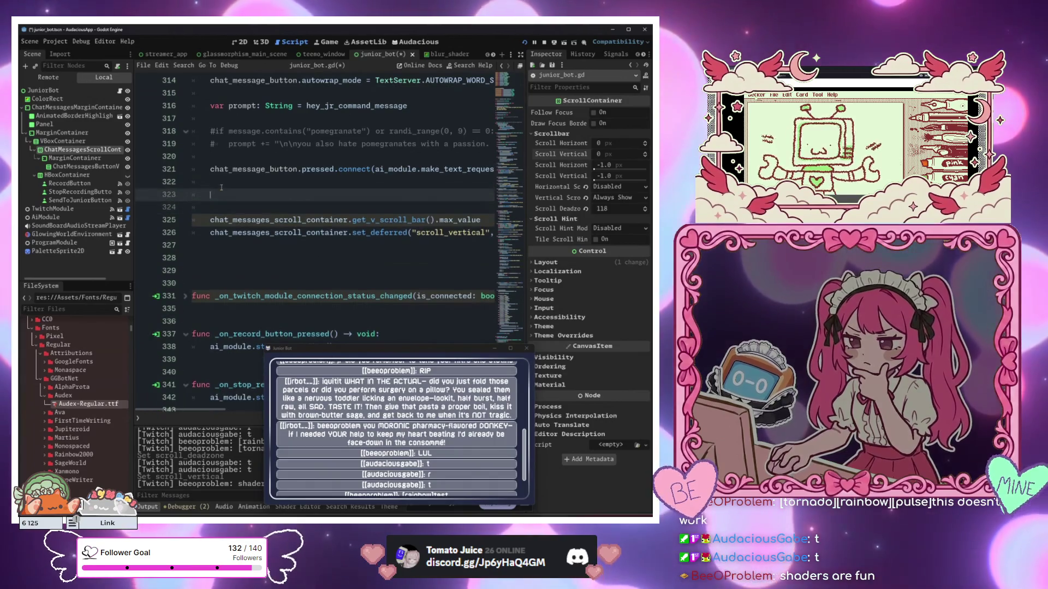
- Type await get_tree().create_timer().timeout above the max_value line using autocomplete
text(await )
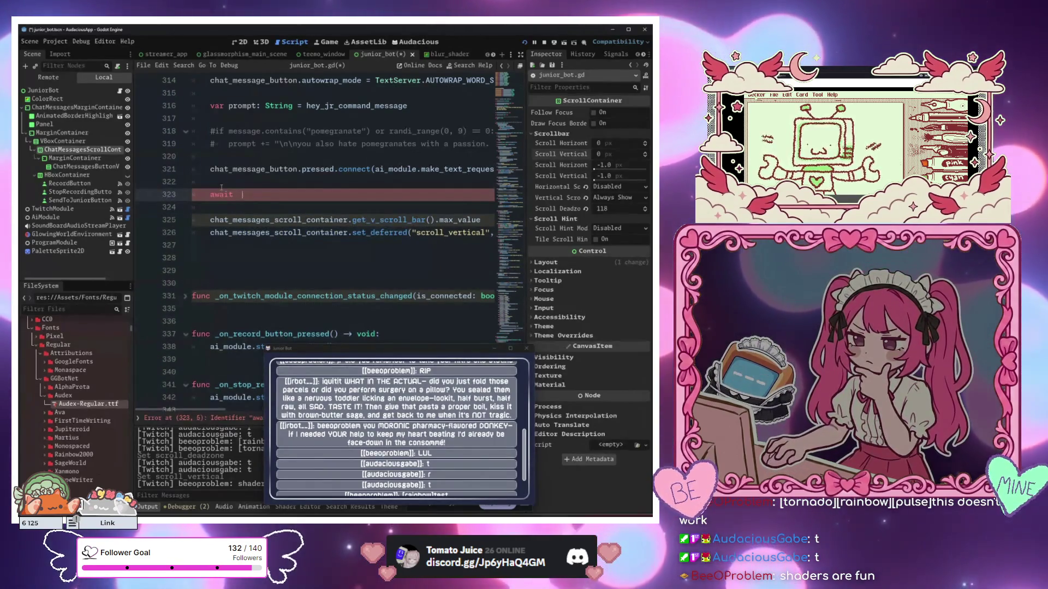
text(get_tree().g)
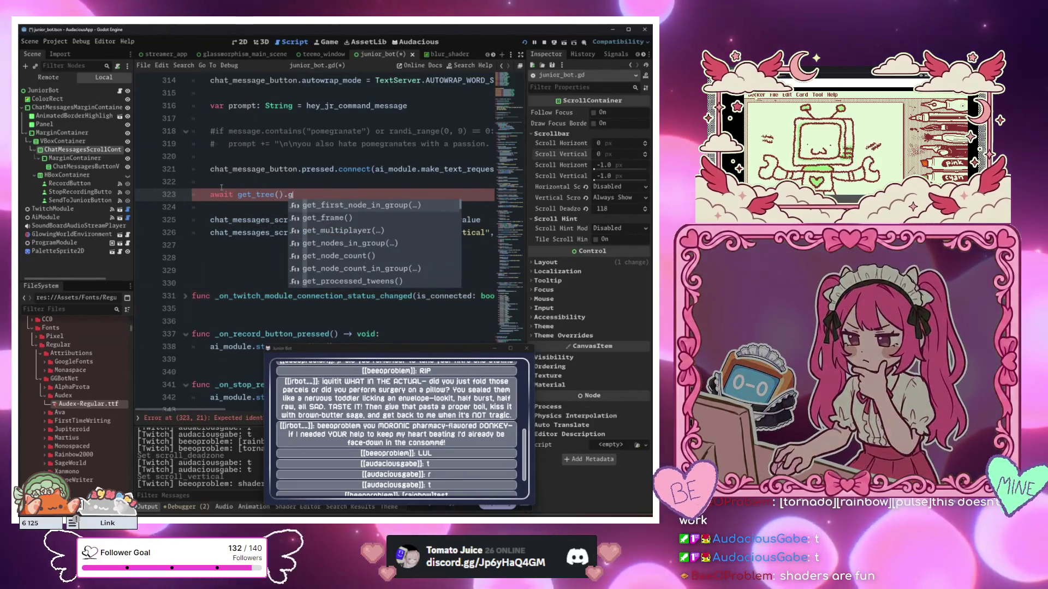
key(BackSpace)
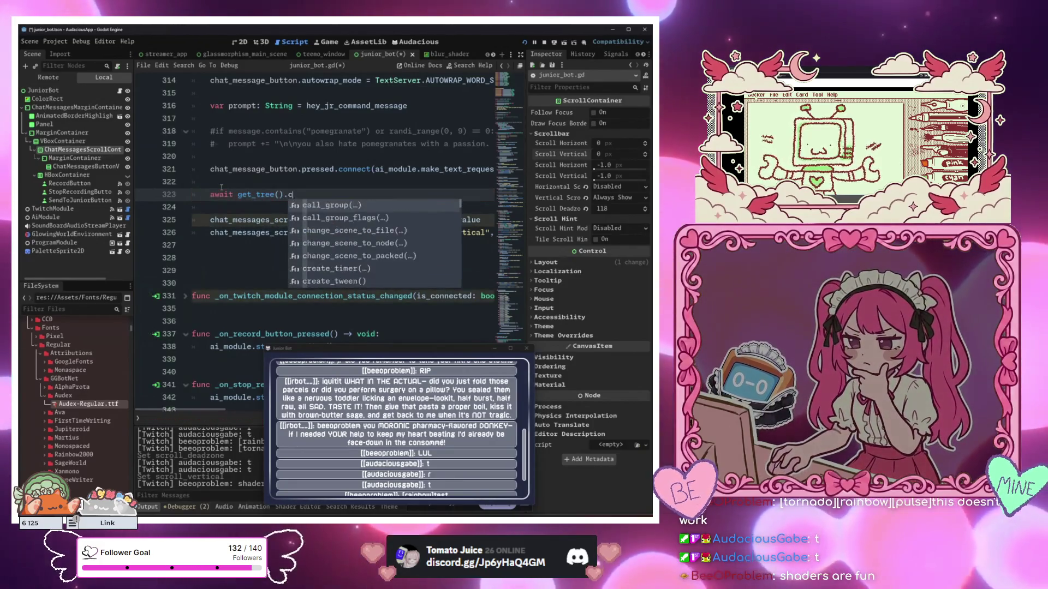
text(create_timer().t)
key(Return)
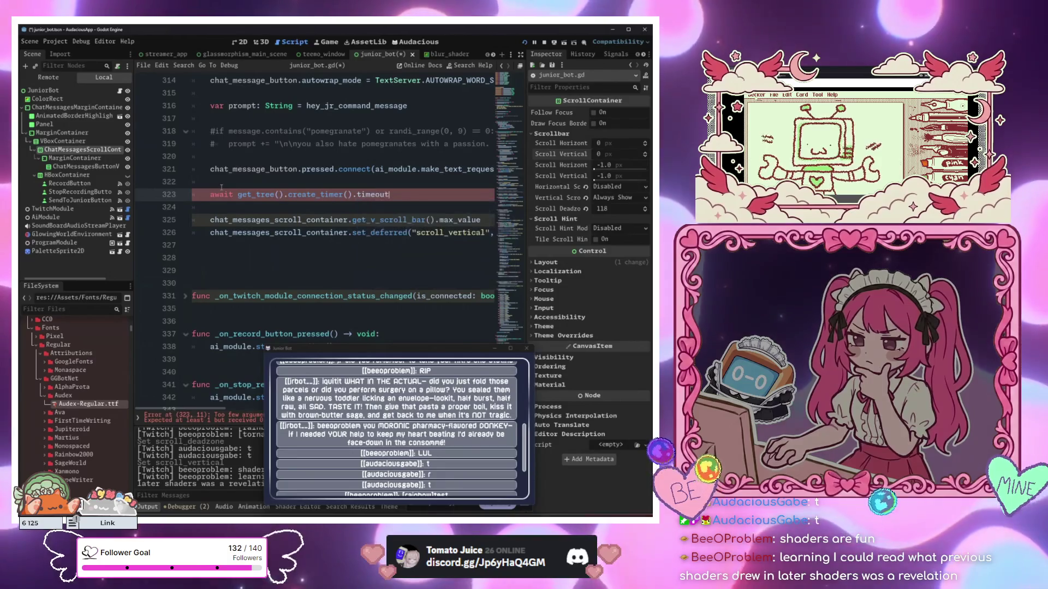
- Pass 0.0 to create_timer and begin a var declaration on the max_value line
click(278, 211)
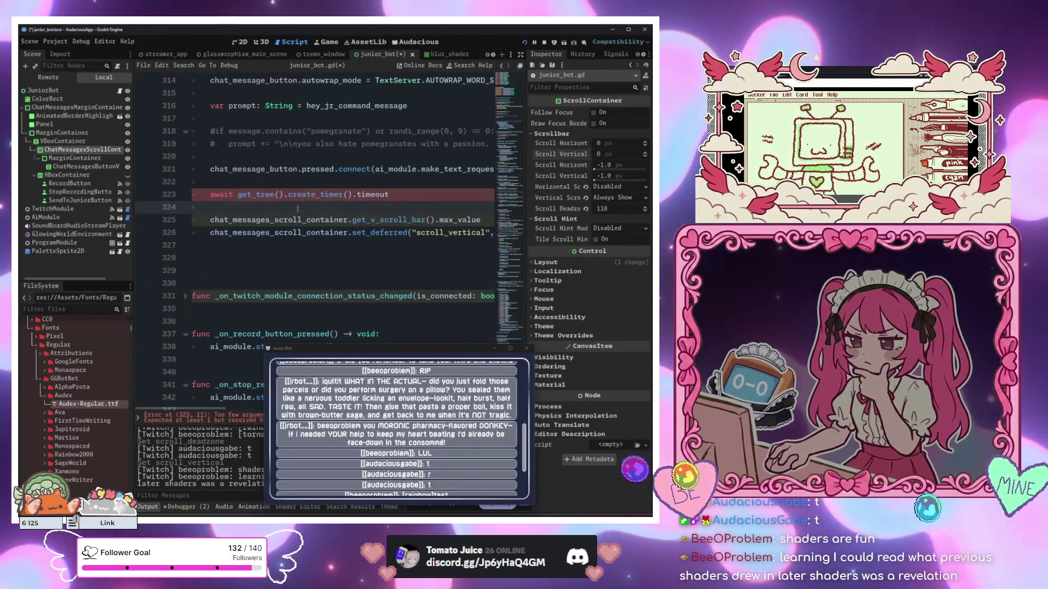
click(349, 194)
text(0)
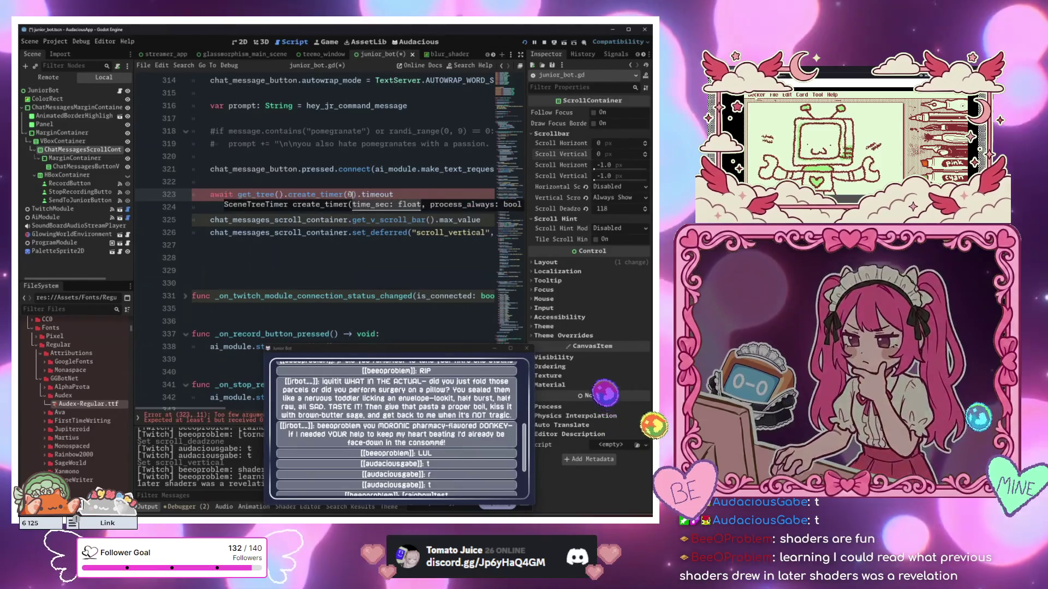
key(Escape)
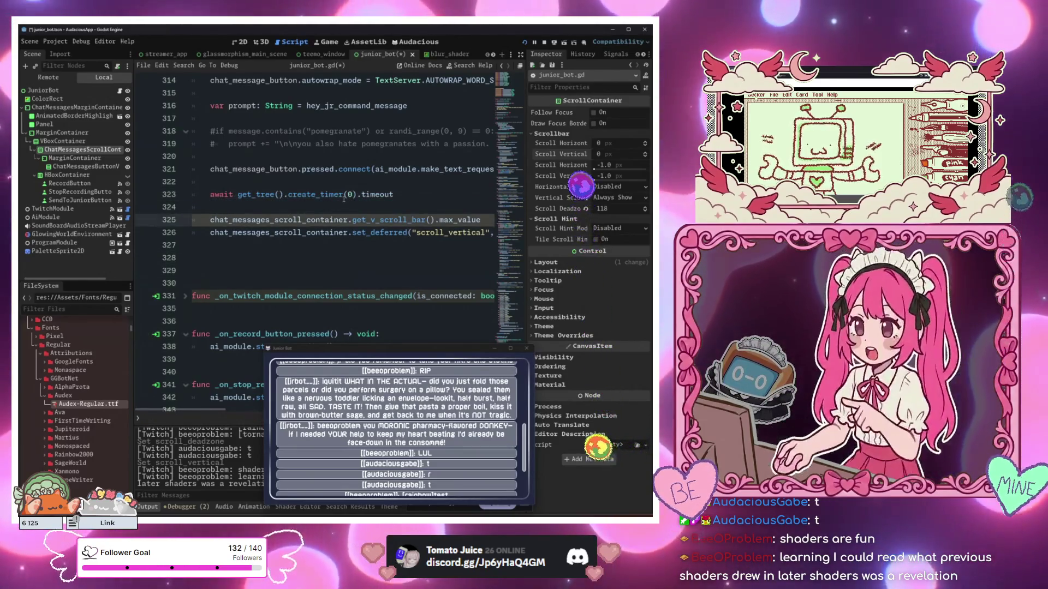
text(.0)
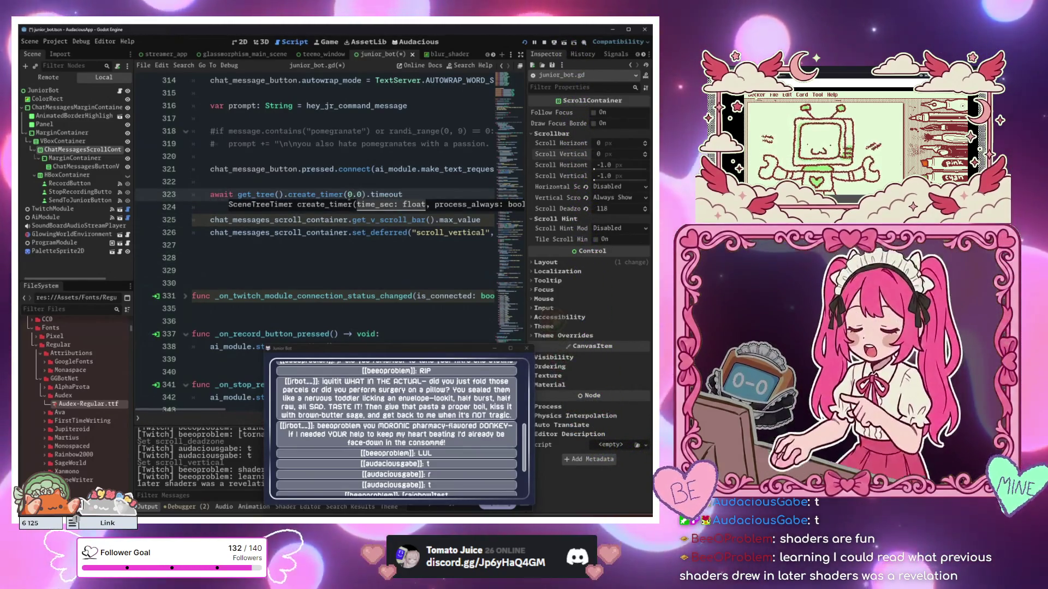
click(210, 232)
key(Up)
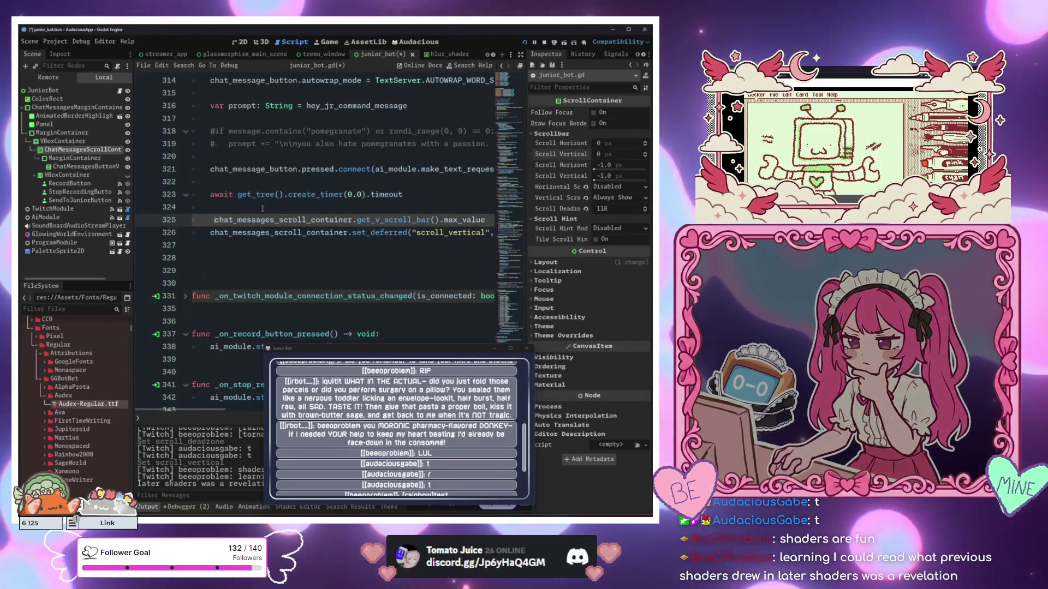
text(var)
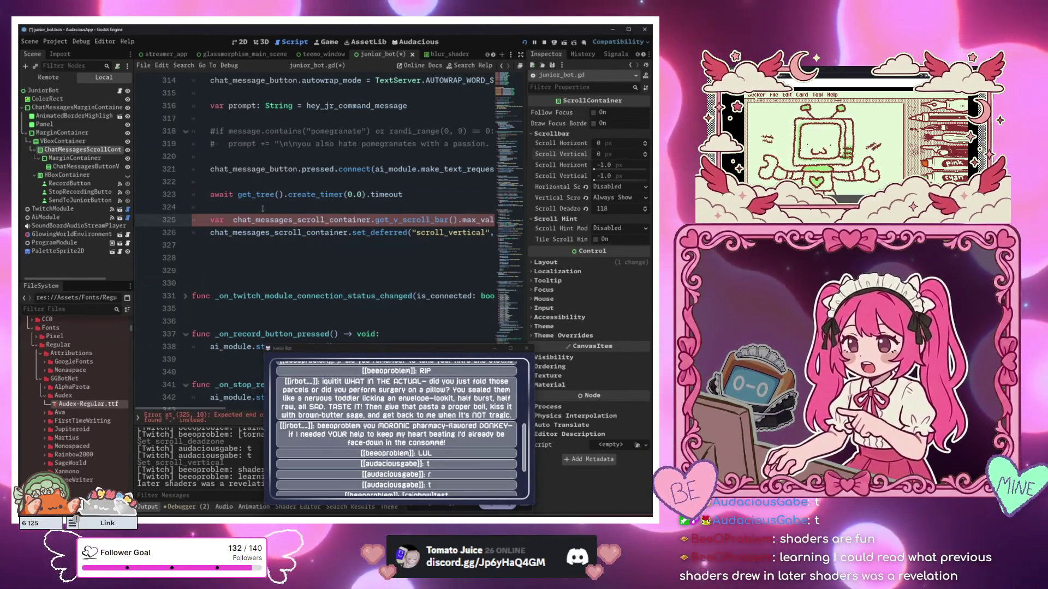
- Store max_value in float v_scroll_bar_max_value, use it instead of 500 in set_deferred, and save
text(v_scro)
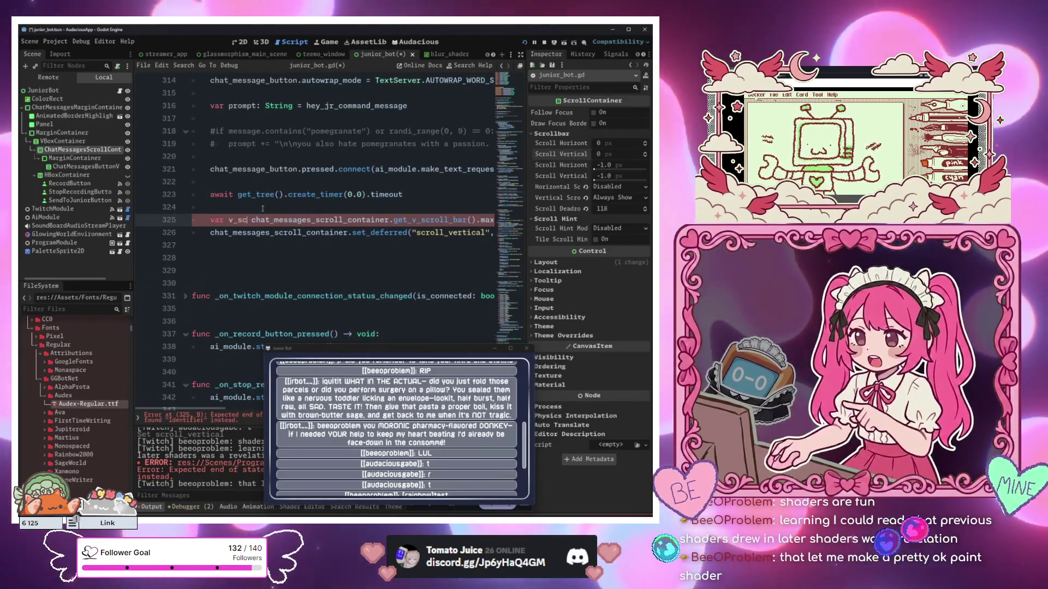
text(ll_bar_max_val)
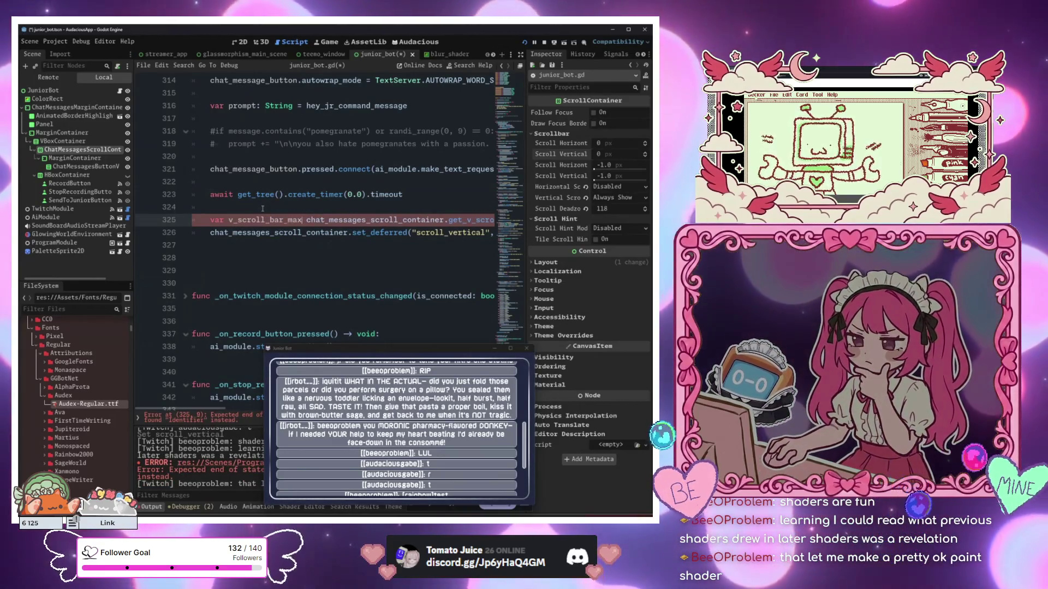
text(ue:)
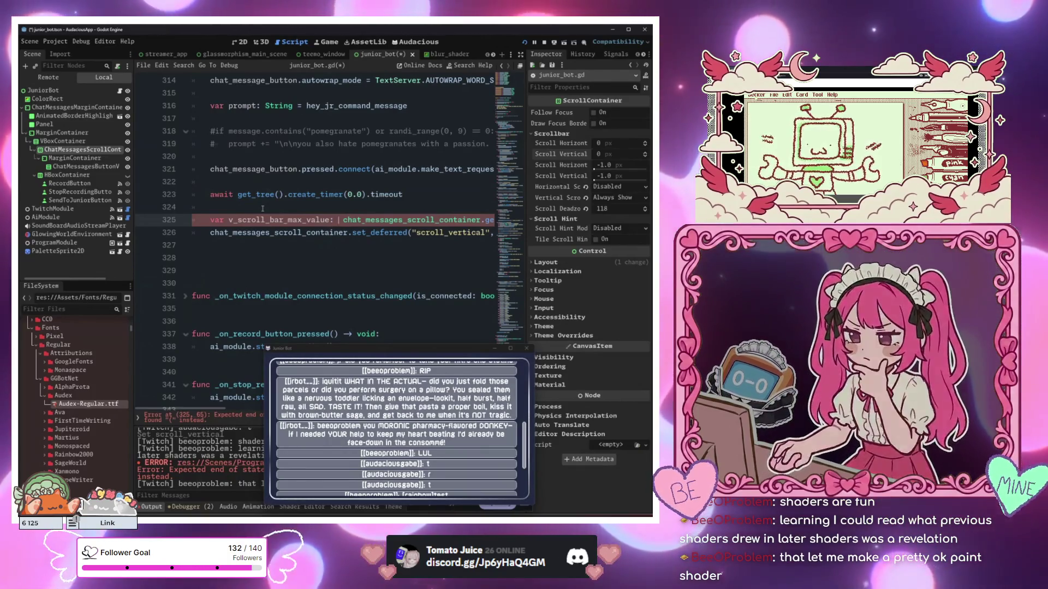
text(float =)
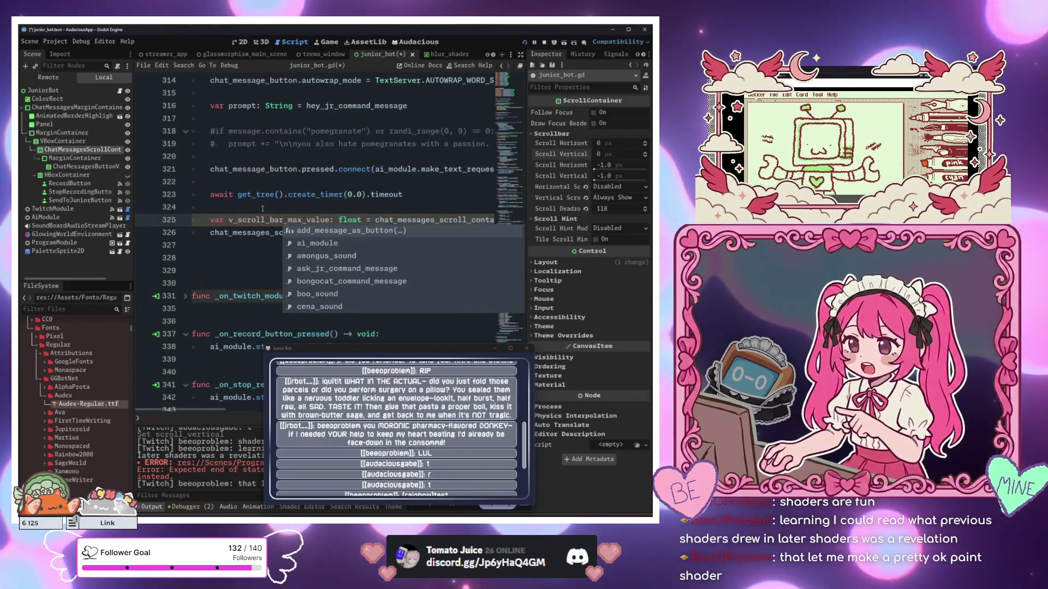
key(Escape)
double_click(278, 219)
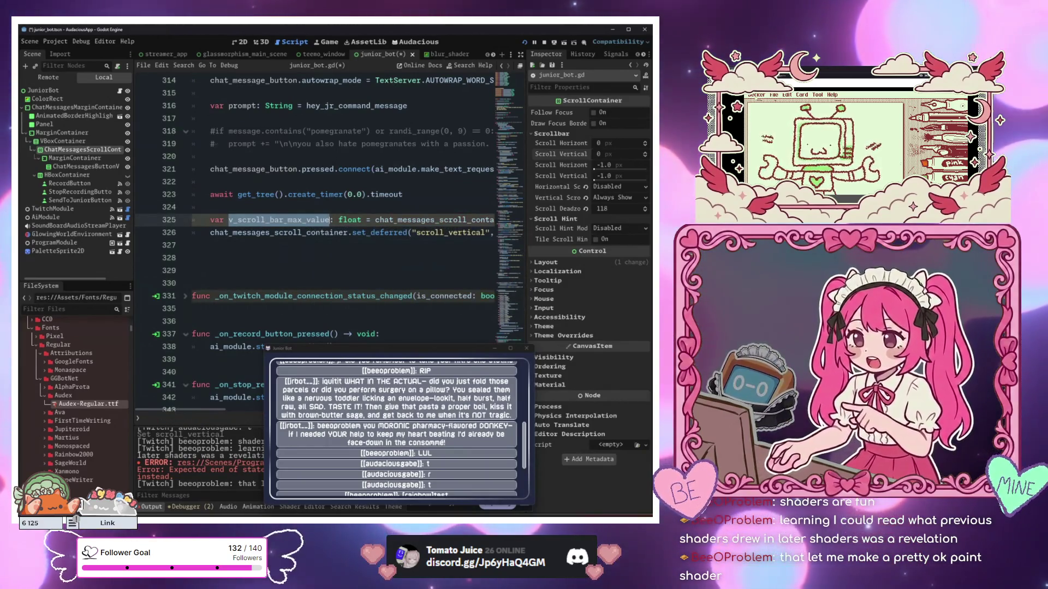
drag(372, 232, 483, 233)
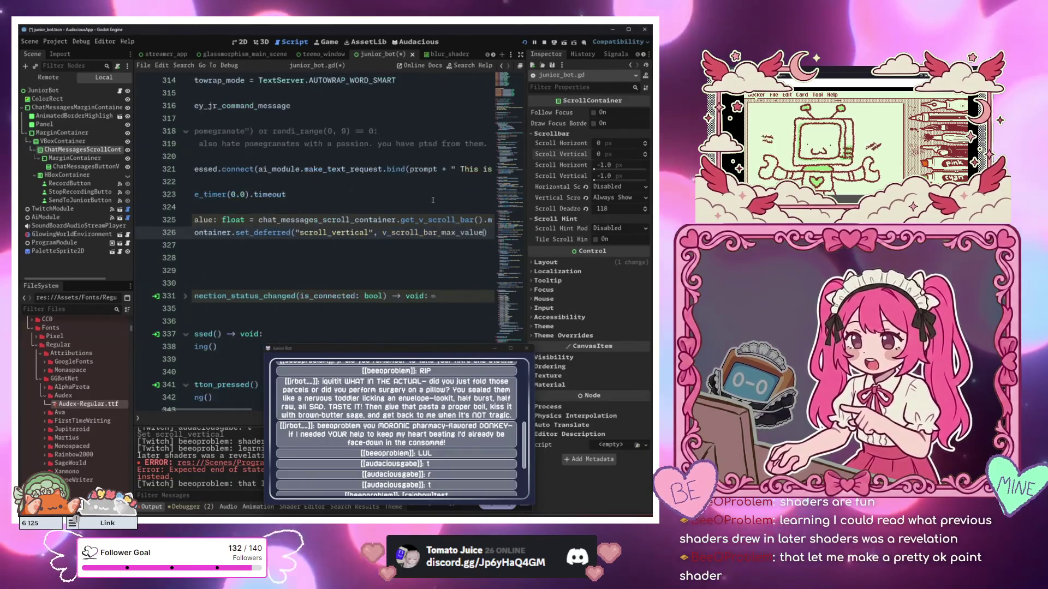
key(ctrl+v)
key(ctrl+s)
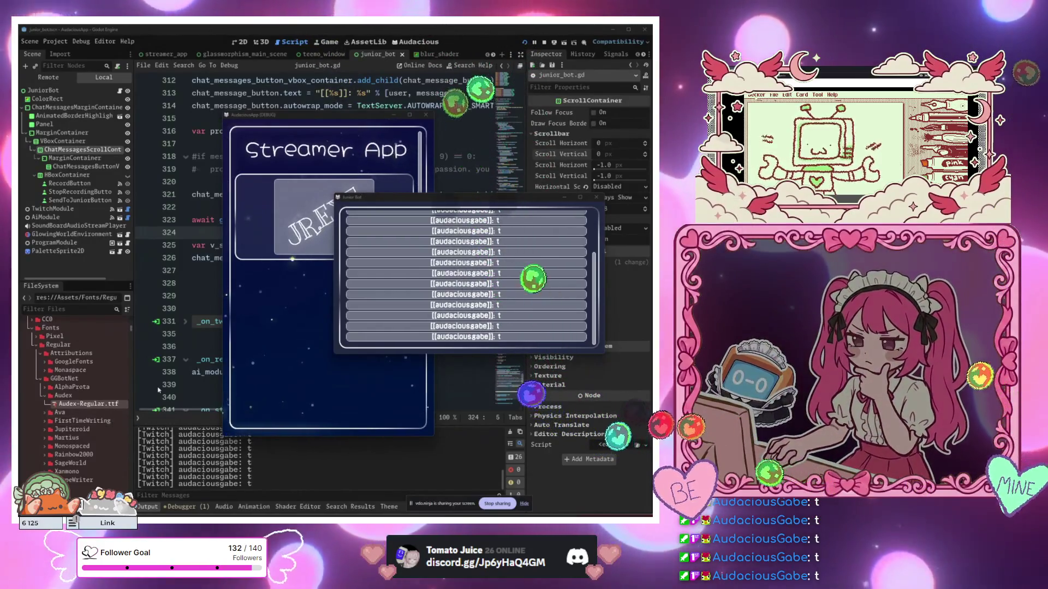
- Rearrange the Streamer App and Junior Bot windows to confirm the chat ends at the newest message
click(322, 311)
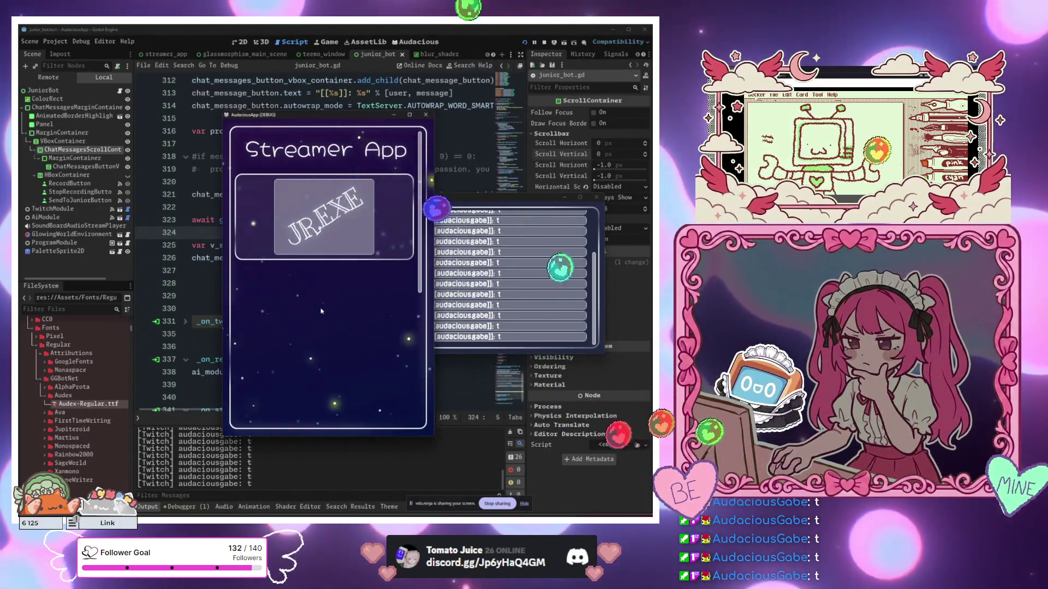
click(204, 307)
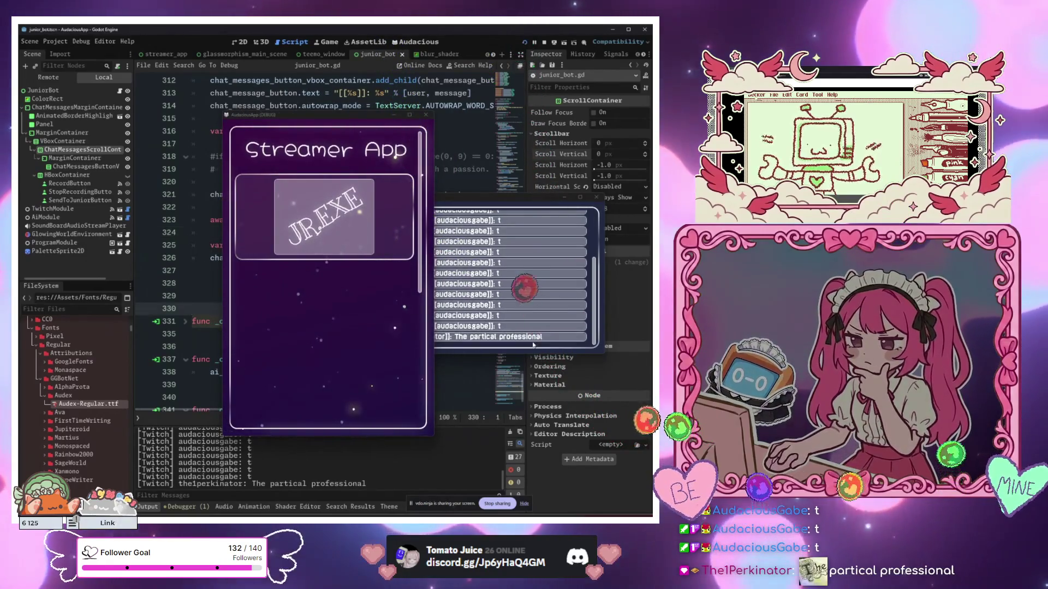
drag(390, 125, 273, 113)
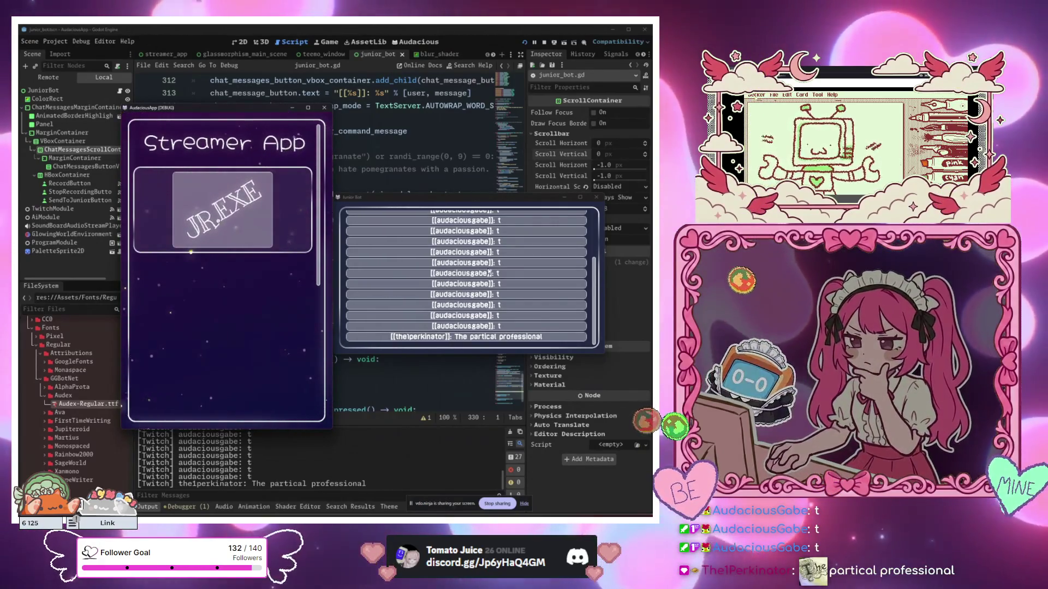
drag(473, 201, 457, 262)
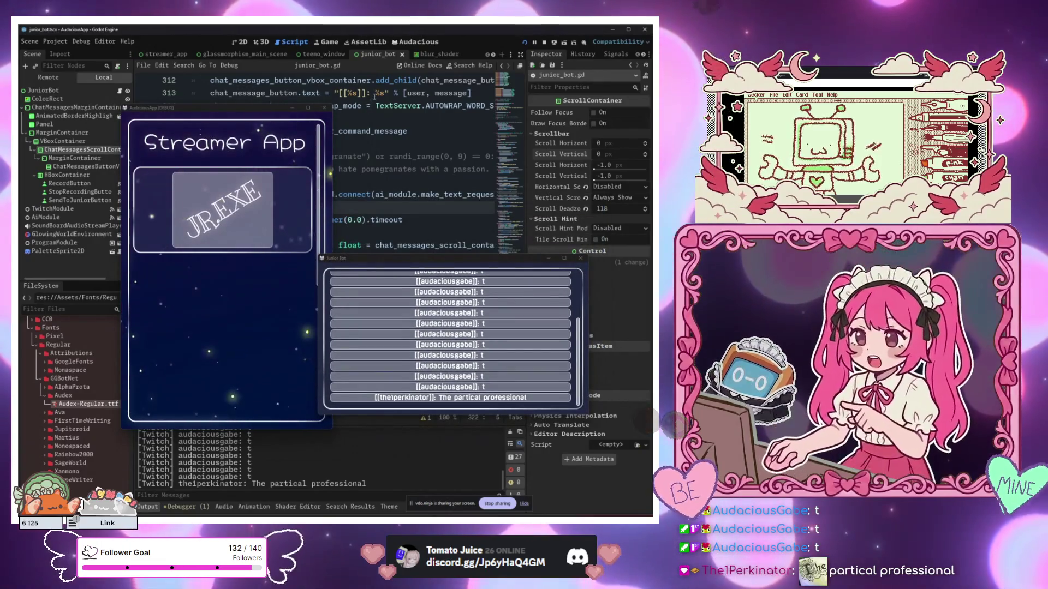
click(367, 93)
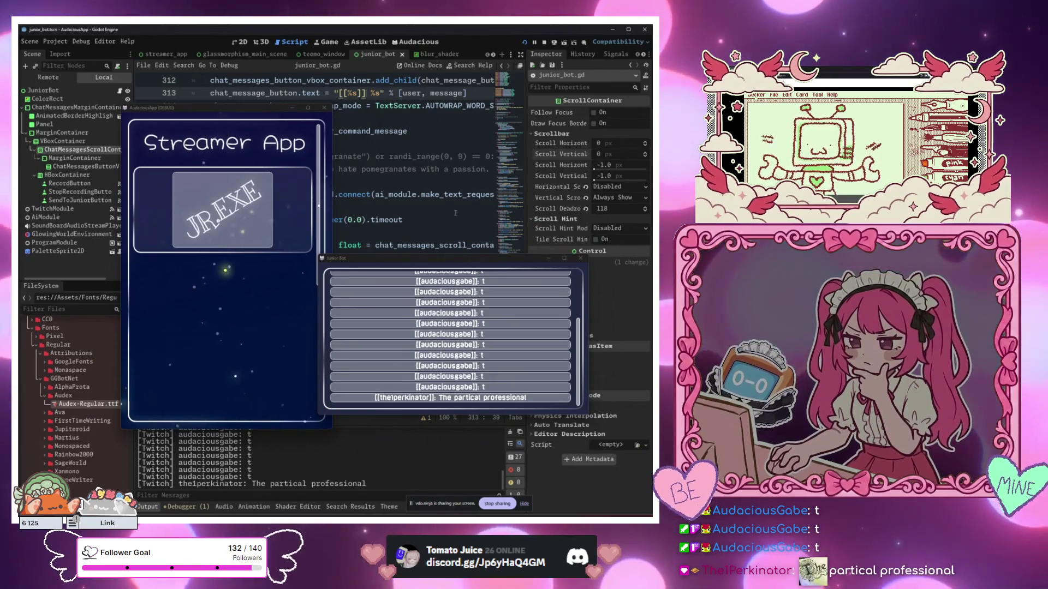
click(437, 170)
drag(382, 259, 411, 258)
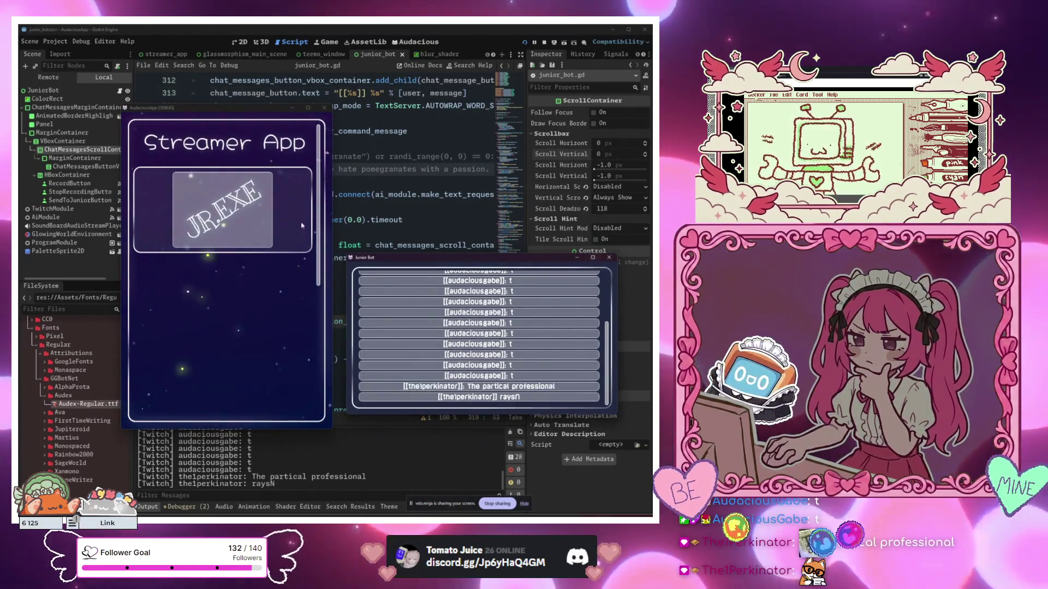
drag(248, 110, 191, 187)
mouse_move(463, 257)
mouse_down()
mouse_move(465, 307)
mouse_move(434, 337)
mouse_move(349, 360)
mouse_move(401, 354)
mouse_up()
click(386, 237)
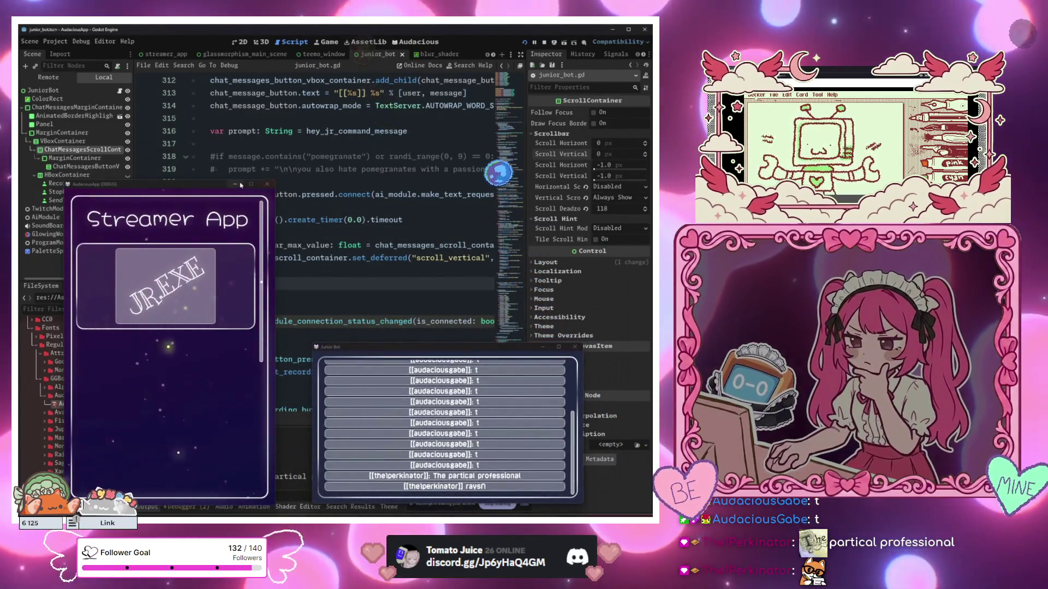
click(365, 232)
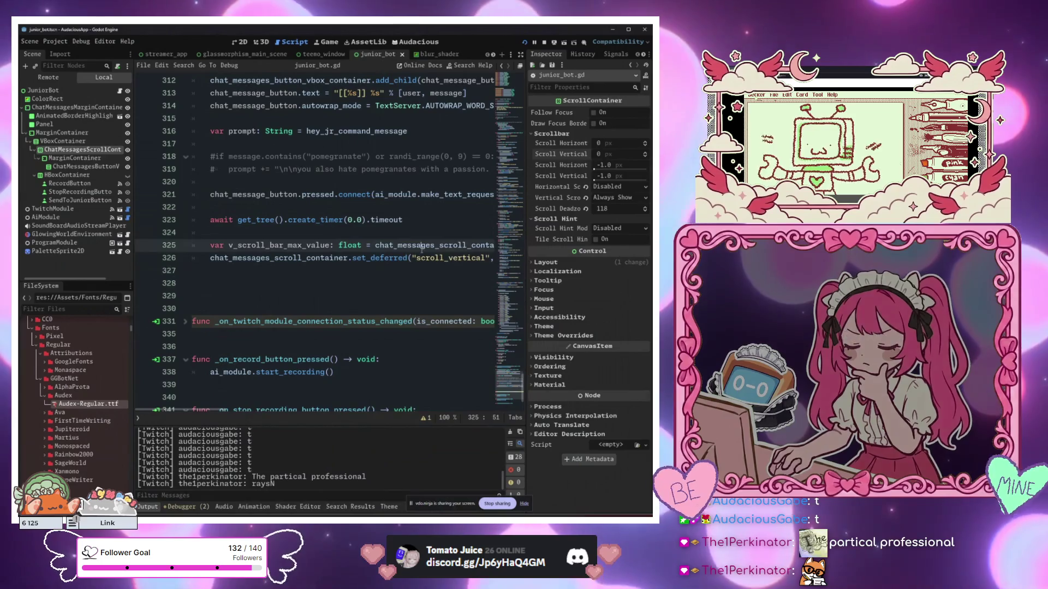
- Review the set_deferred scroll call in add_message_as_button and read its documentation
click(429, 221)
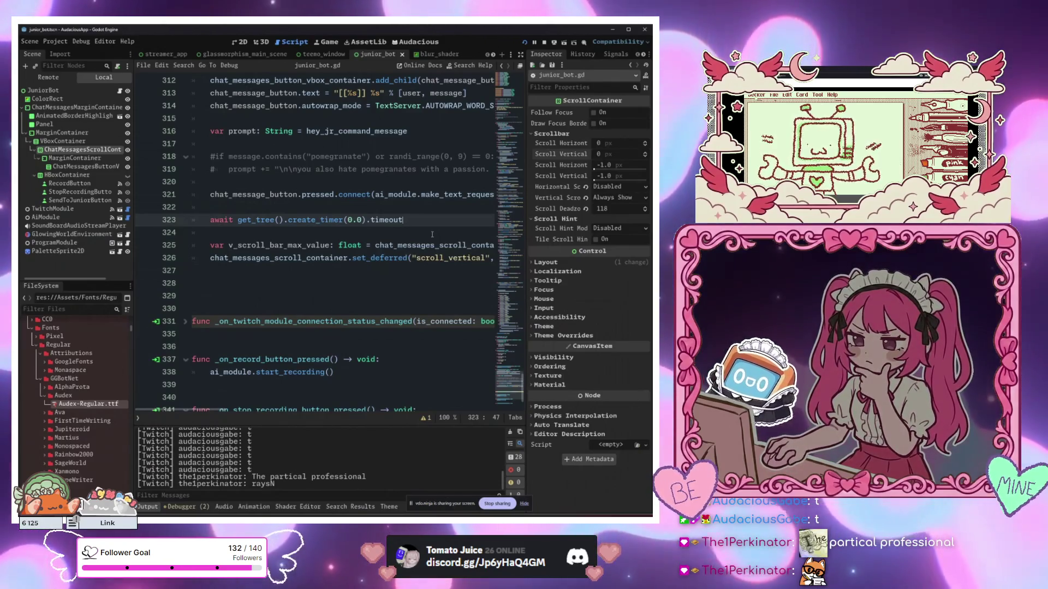
click(410, 257)
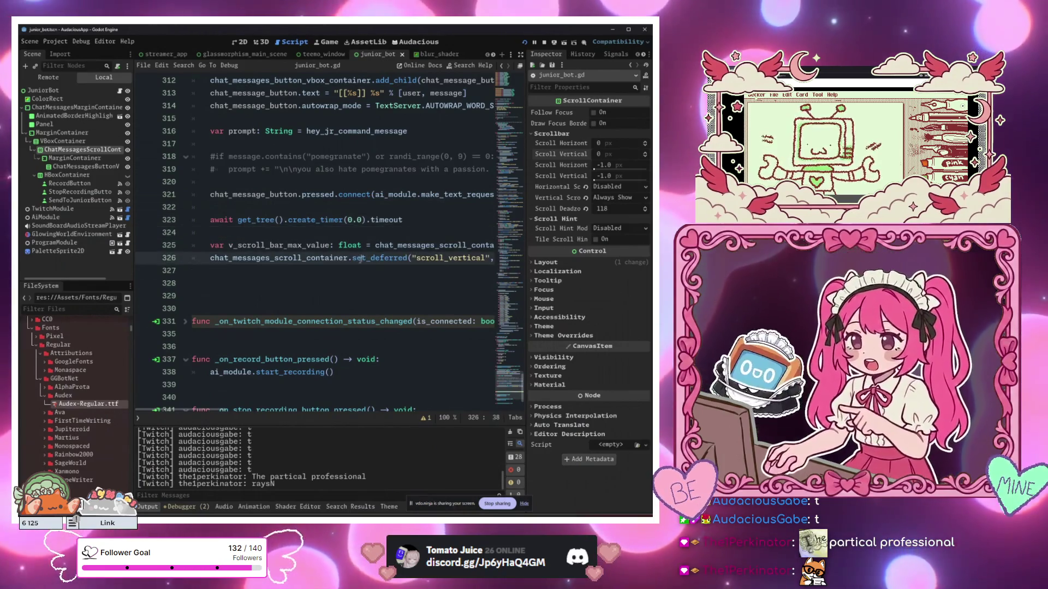
click(372, 262)
mouse_move(375, 259)
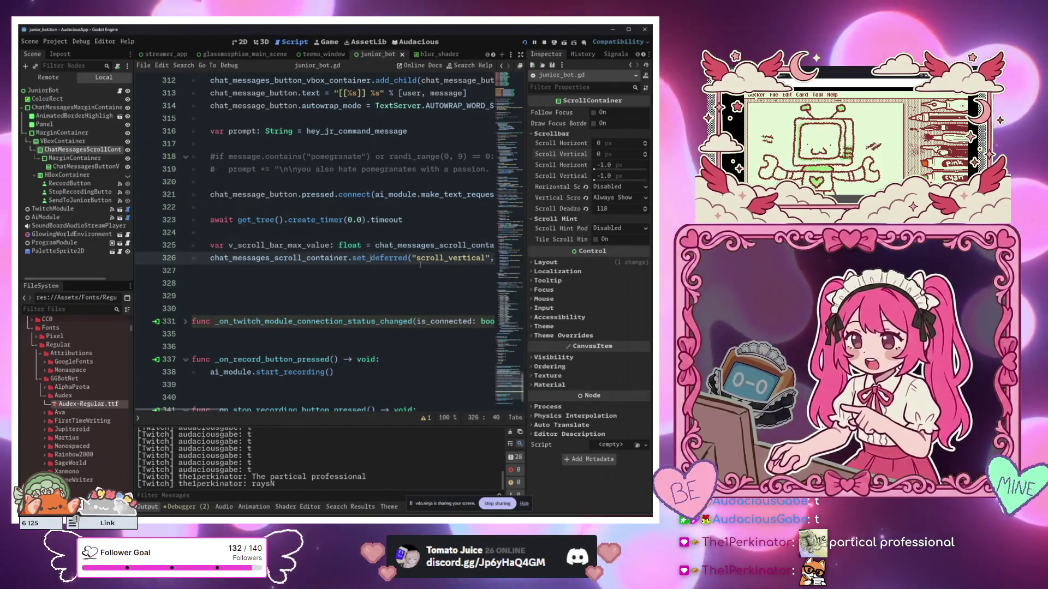
drag(448, 259, 491, 259)
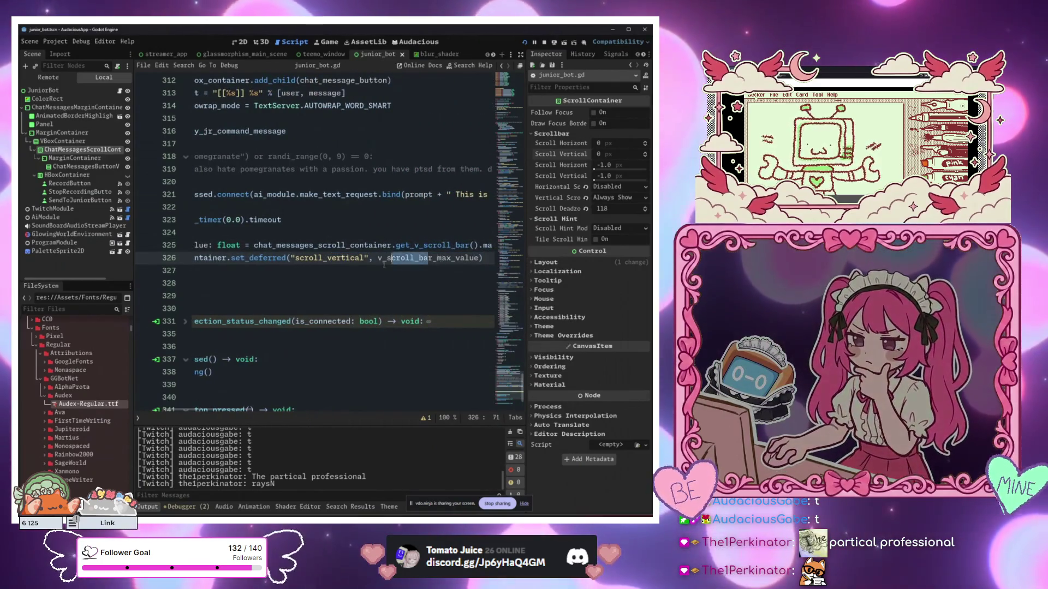
click(230, 270)
- Review the prompt-building lines 313-316, then switch to the 2D scene canvas
scroll(273, 257, up, 3)
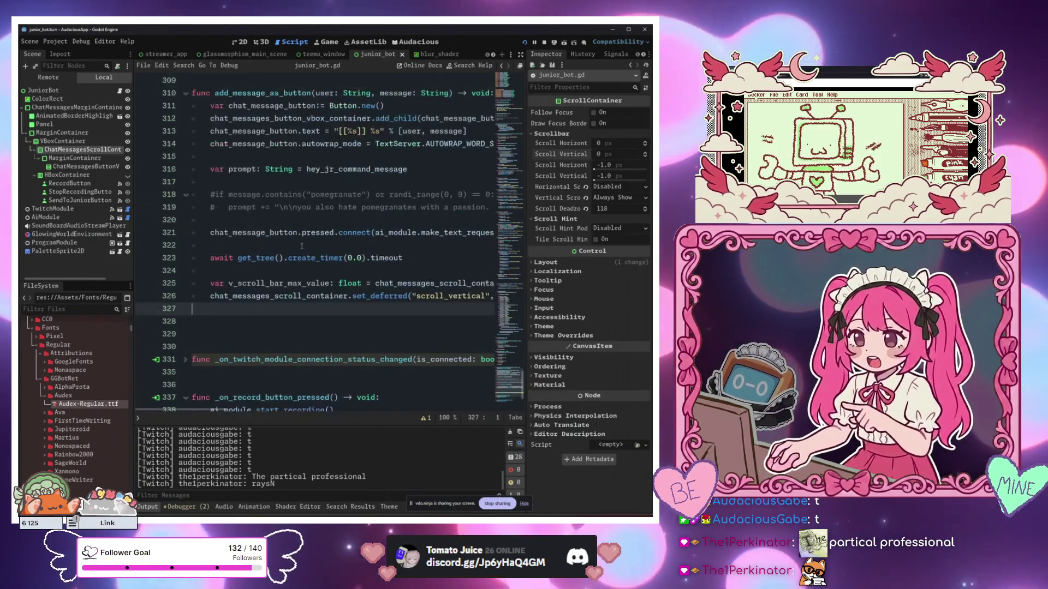
click(302, 246)
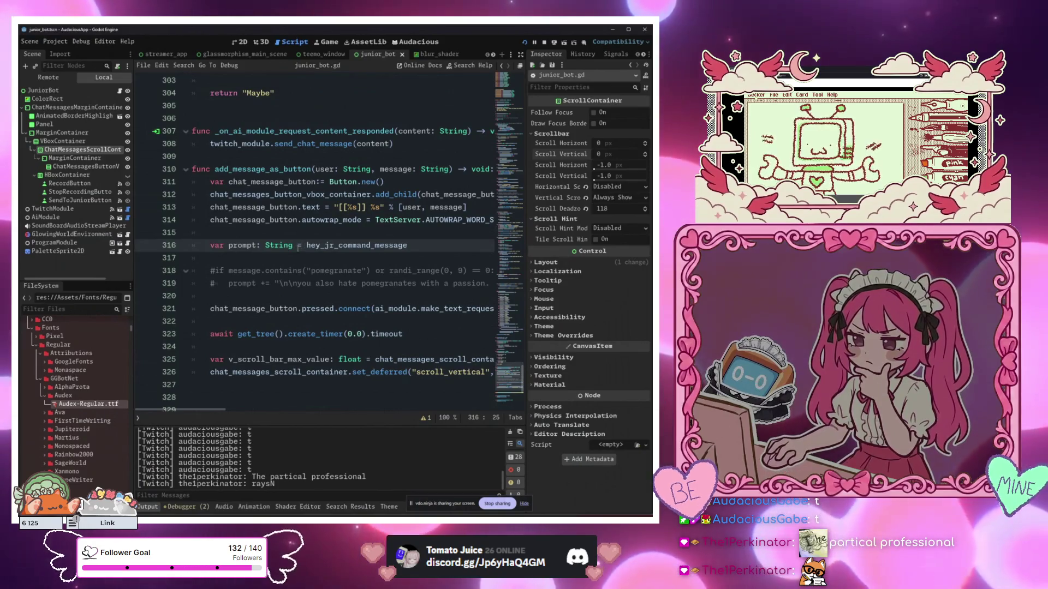
mouse_move(292, 250)
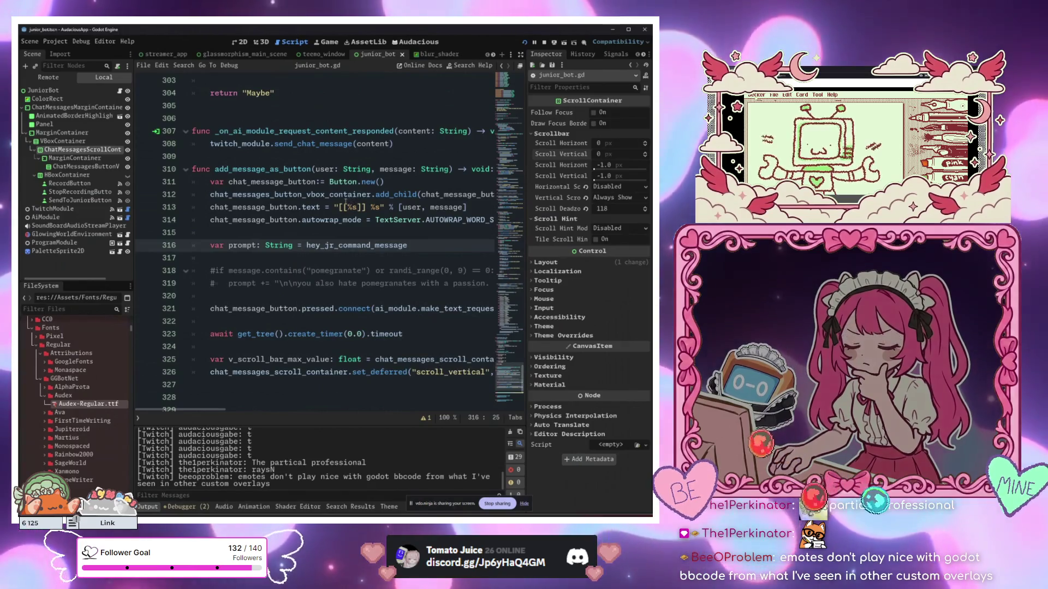
mouse_move(337, 198)
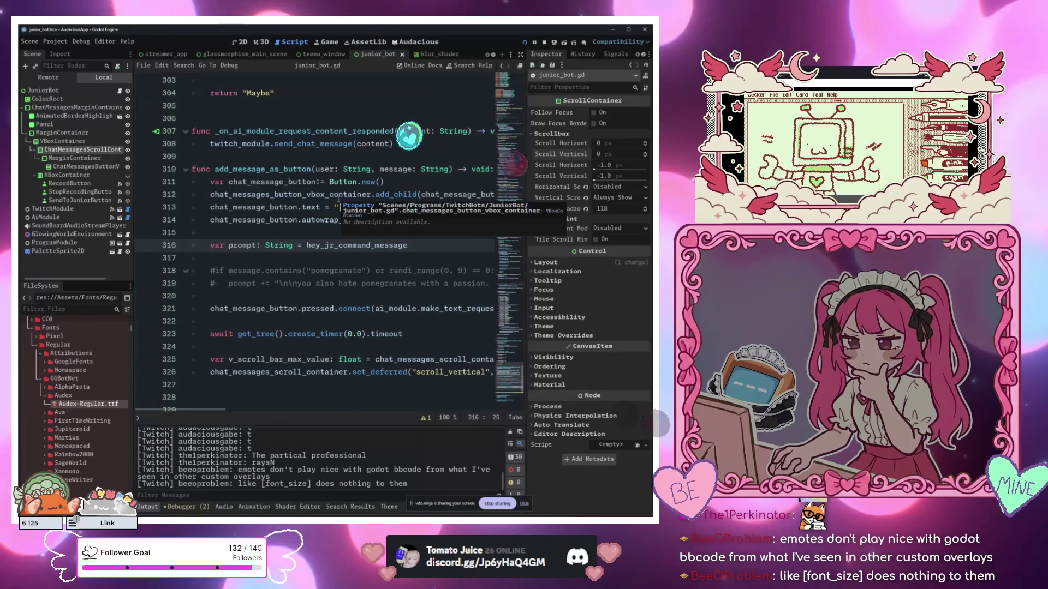
click(364, 206)
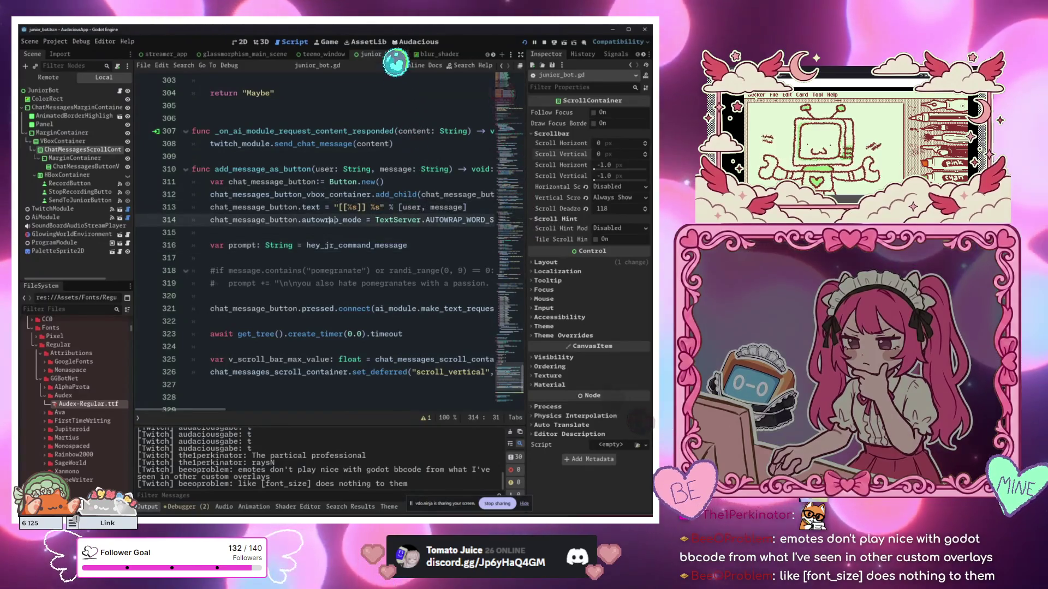
click(209, 207)
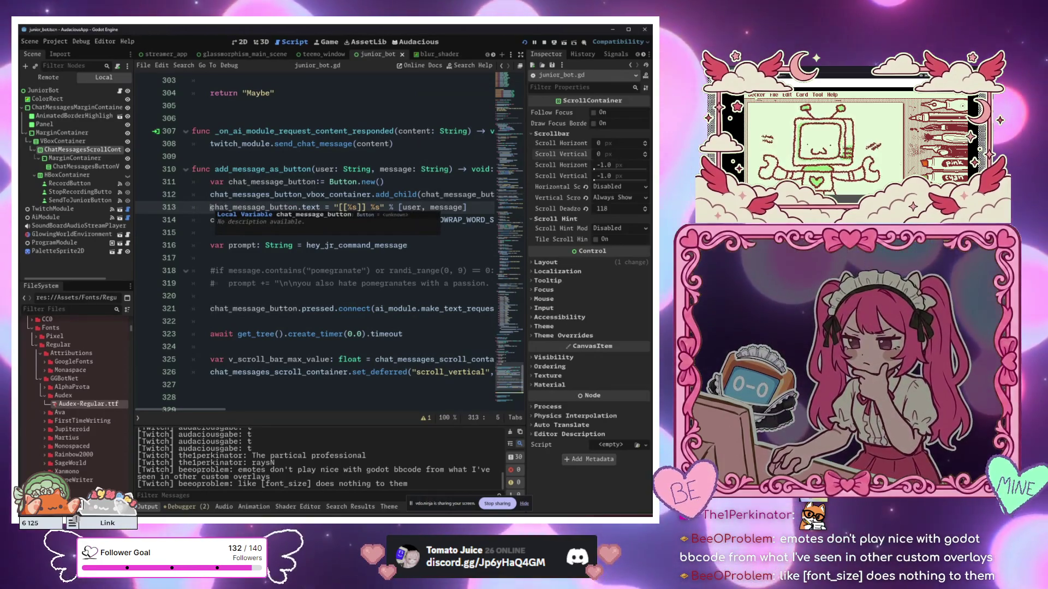
click(245, 48)
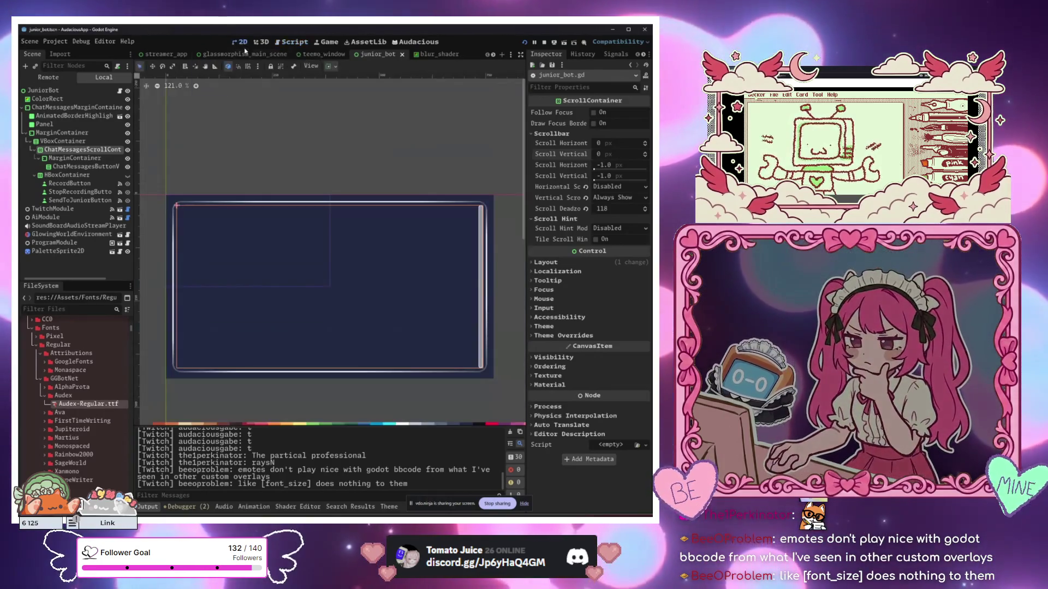
- Add a Button node as a child of JuniorBot
click(78, 91)
key(ctrl+a)
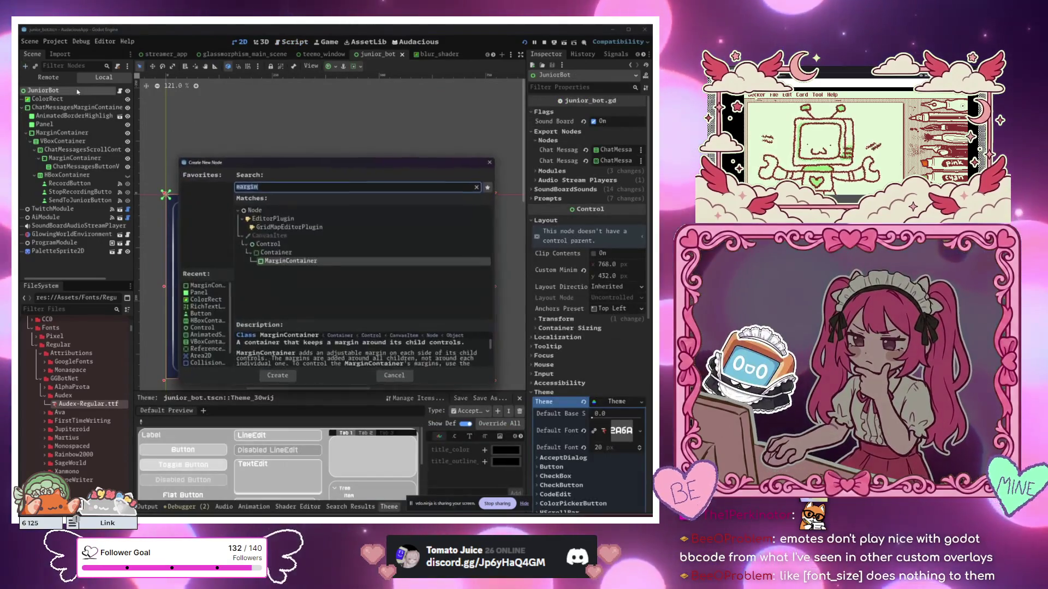
text(button)
key(Return)
- Add a RichTextLabel under the Button and stretch it into a large box on the canvas
key(ctrl+a)
text(rich)
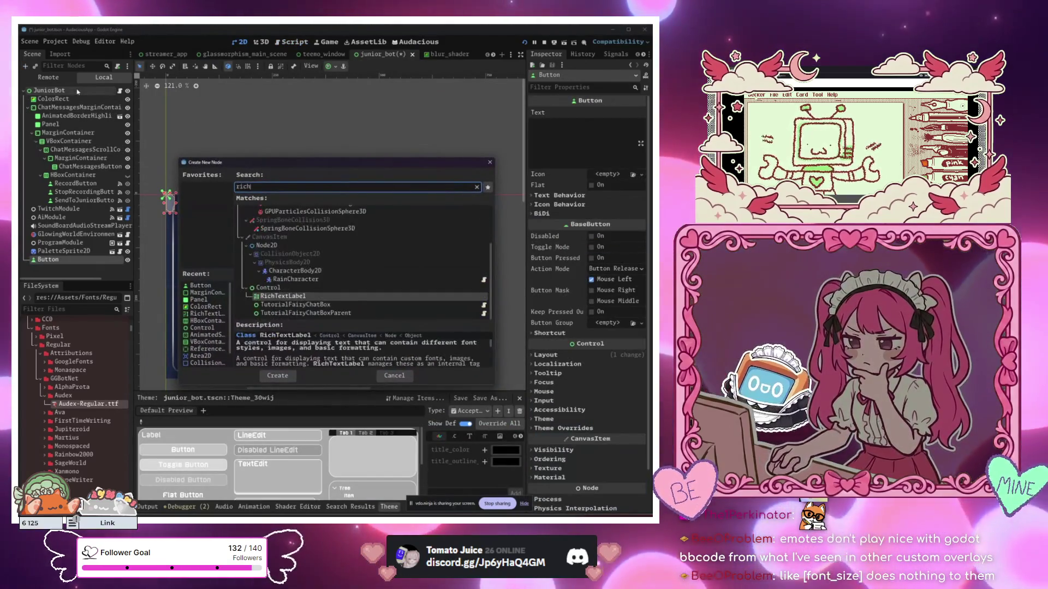
key(Return)
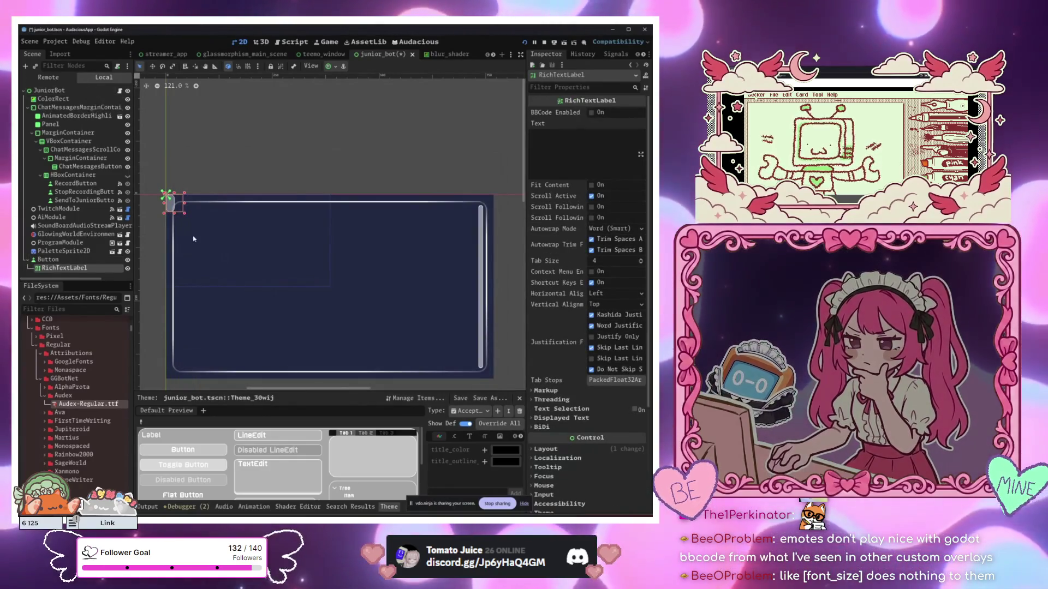
drag(184, 214, 307, 302)
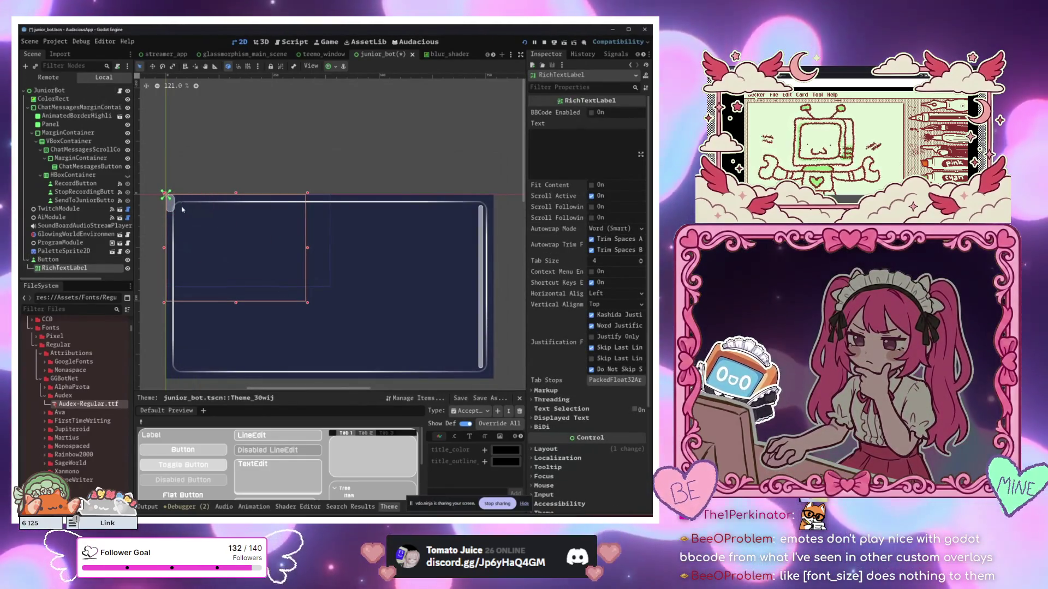
click(75, 260)
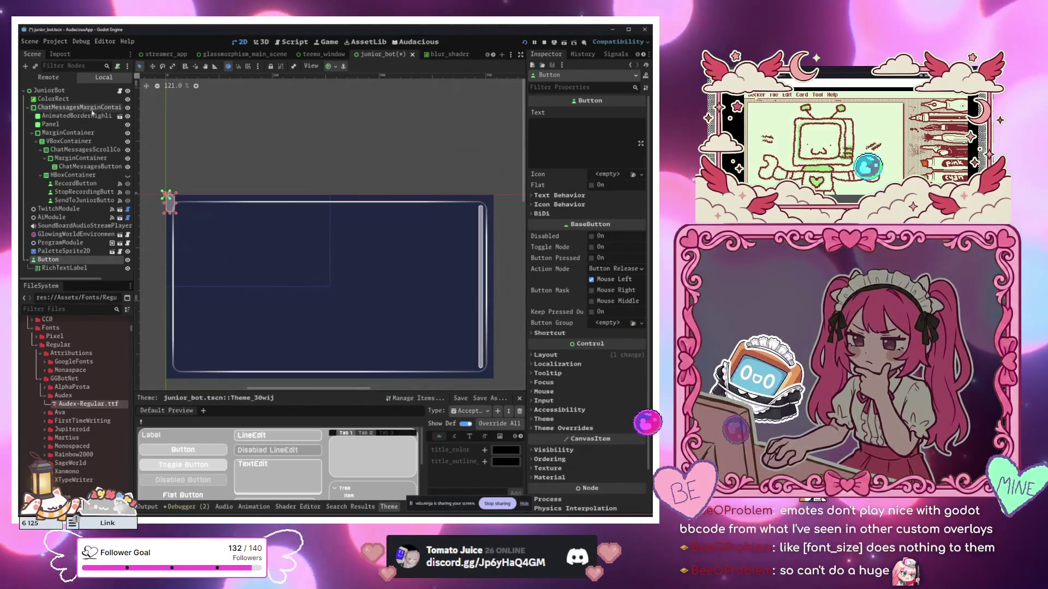
click(50, 90)
- Start a class_name line above extends Control at the top of junior_bot.gd
click(120, 90)
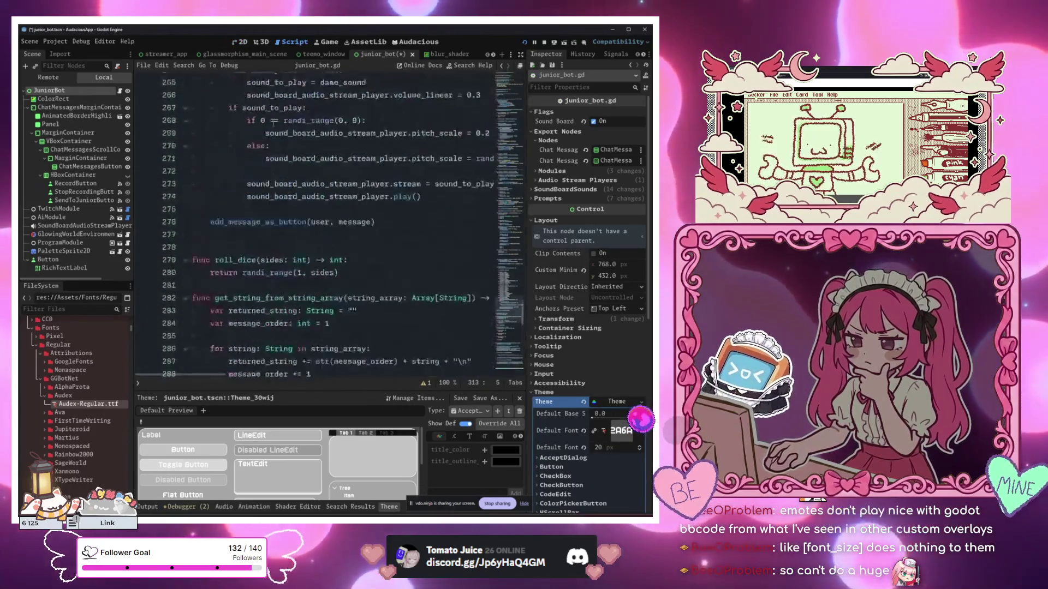
scroll(273, 124, up, 20)
click(220, 106)
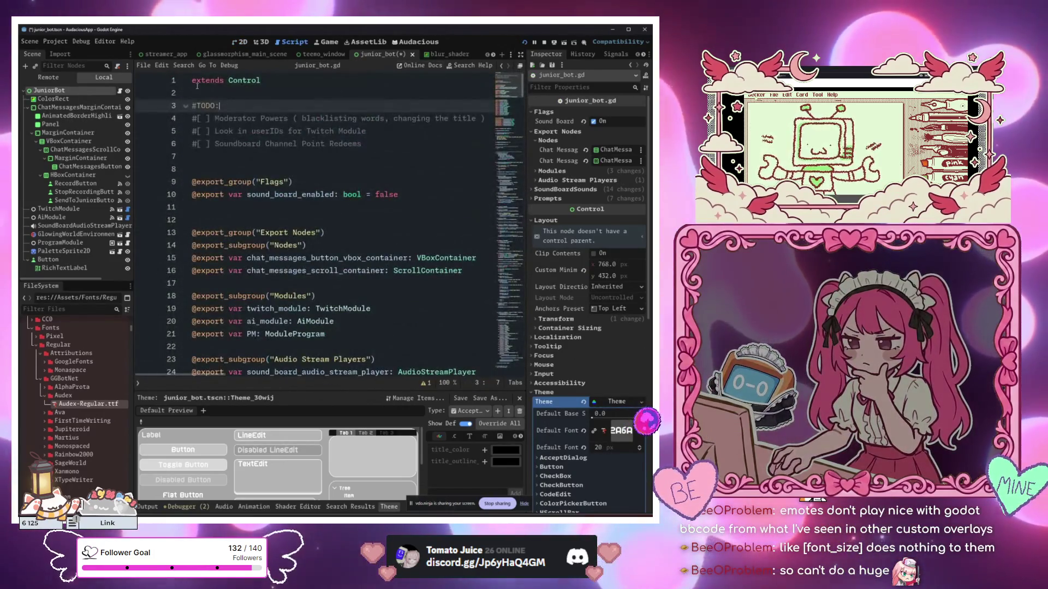
click(192, 80)
key(Return)
key(Up)
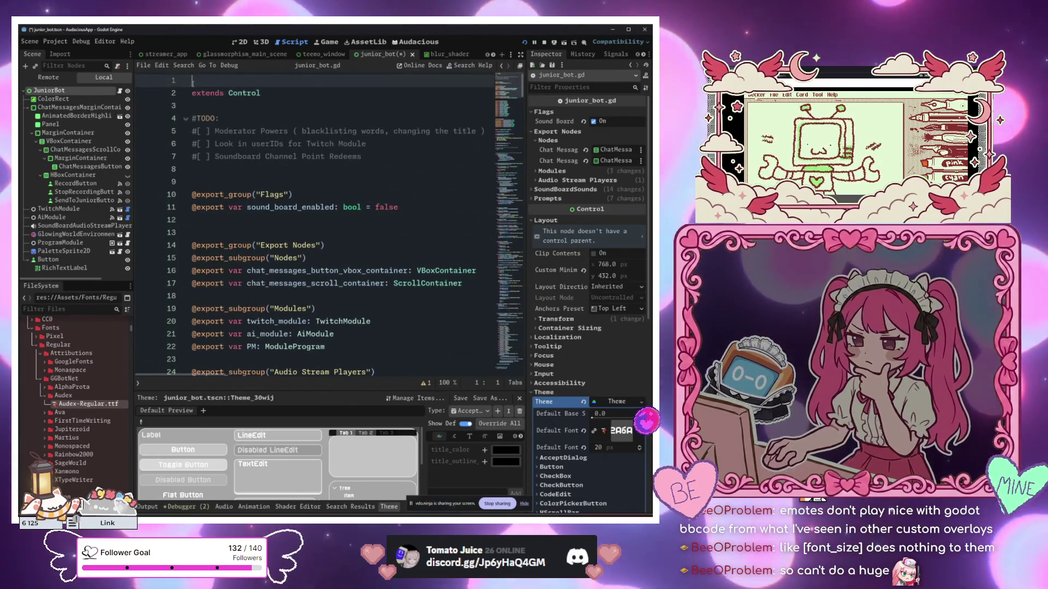
text(class_name JuniorBot)
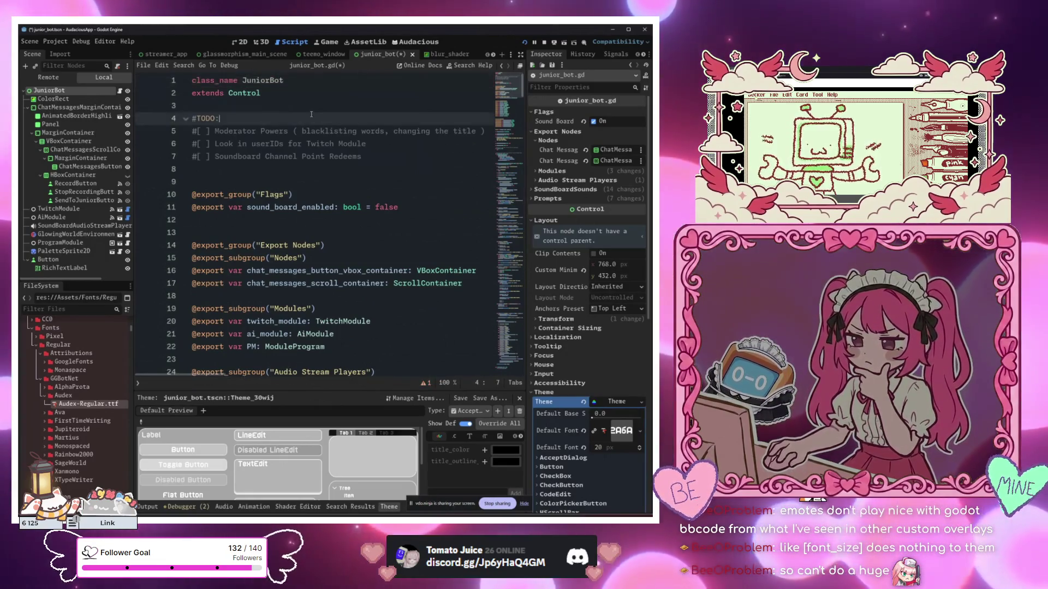
- Tidy the blank lines around line 18 and save junior_bot.gd
scroll(353, 219, down, 4)
click(353, 141)
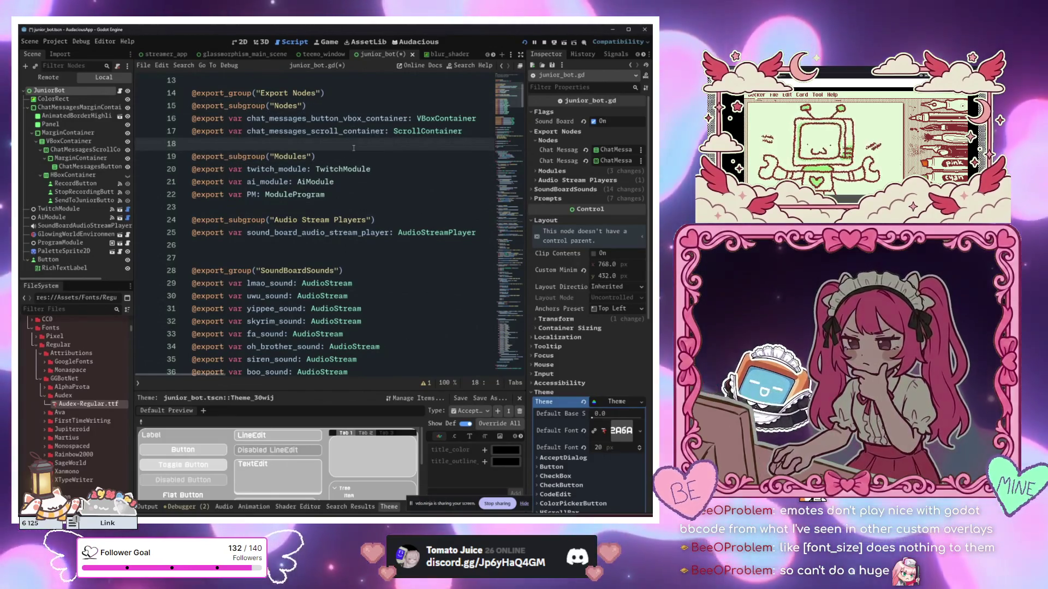
key(Return)
key(Return)
key(BackSpace)
key(BackSpace)
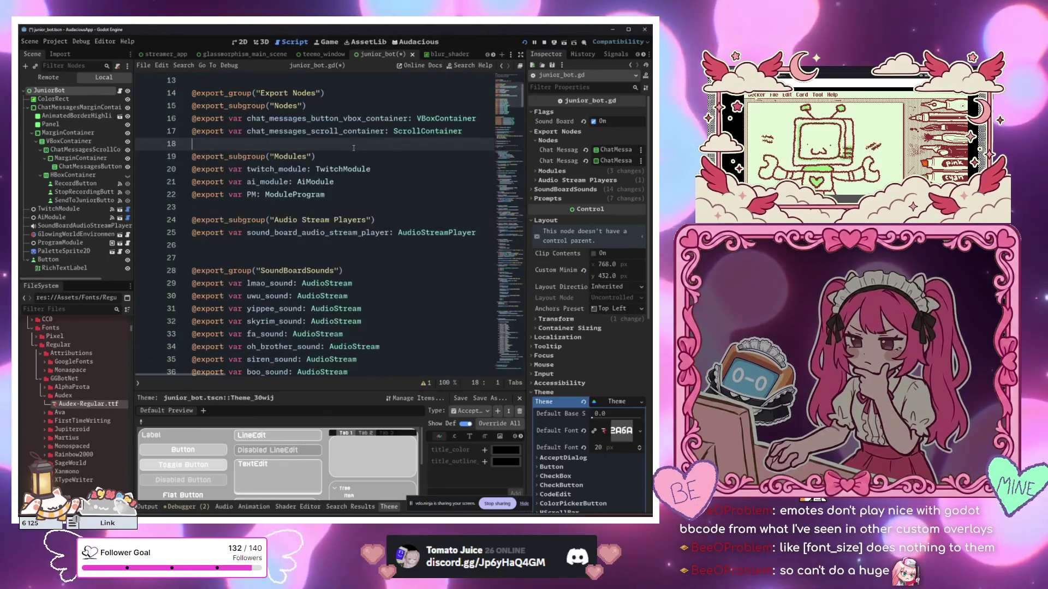
key(Down)
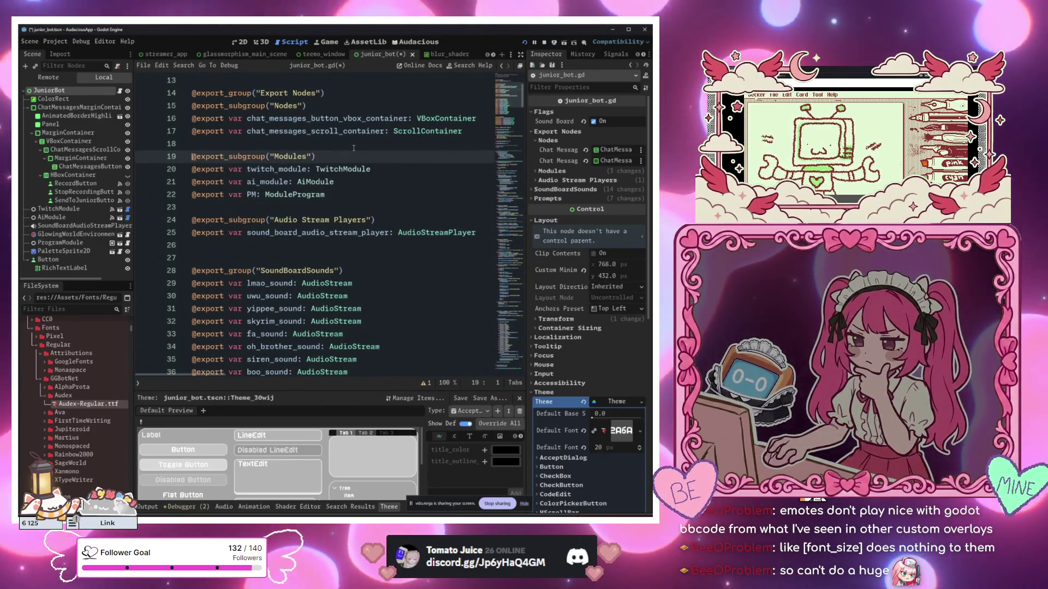
key(ctrl+s)
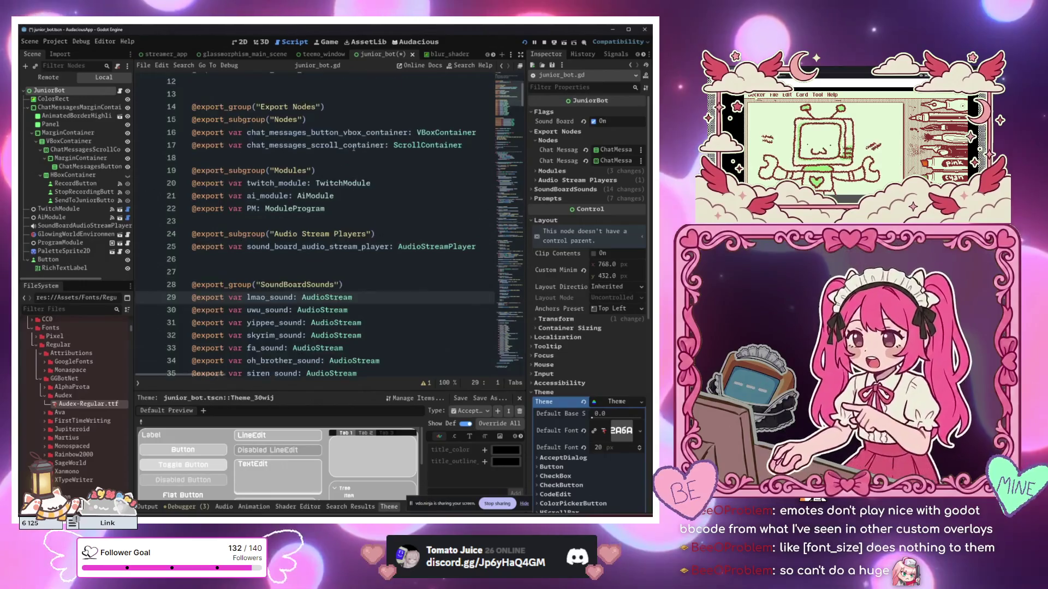
scroll(328, 191, up, 4)
click(305, 234)
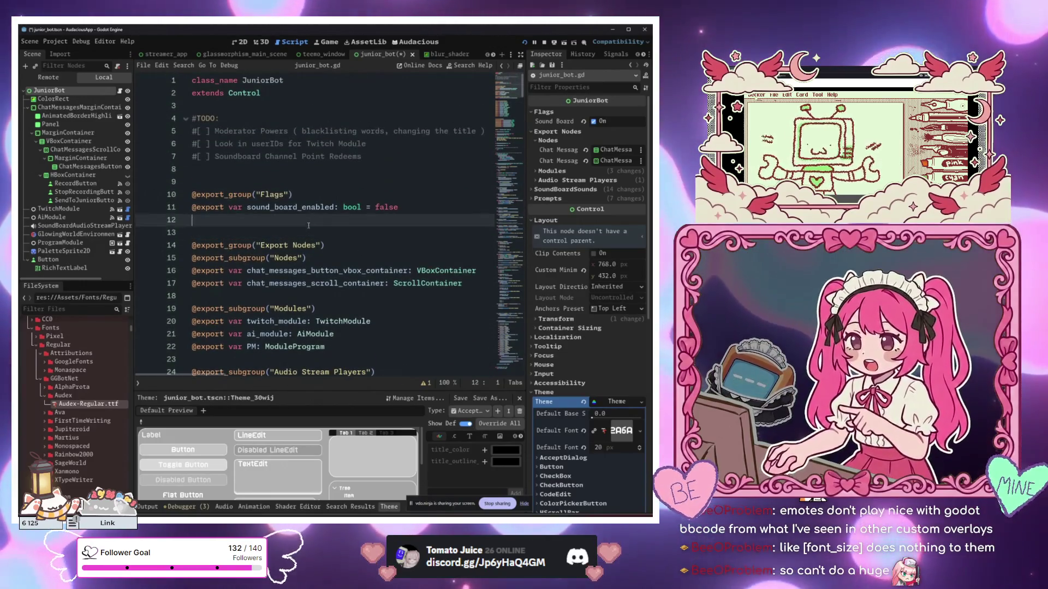
scroll(307, 227, down, 3)
click(267, 294)
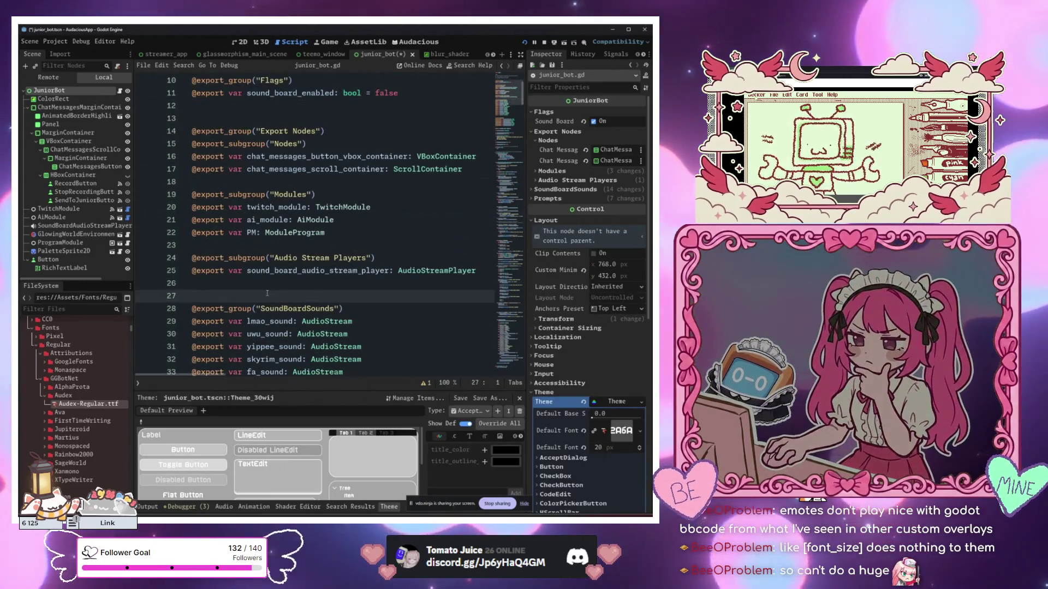
key(Return)
key(Up)
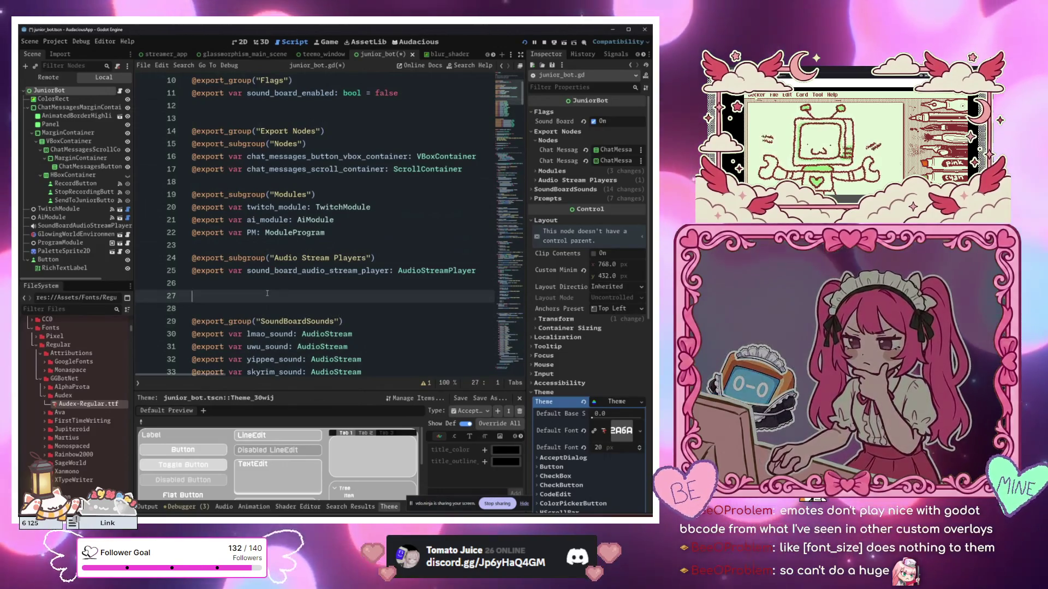
text(@export)
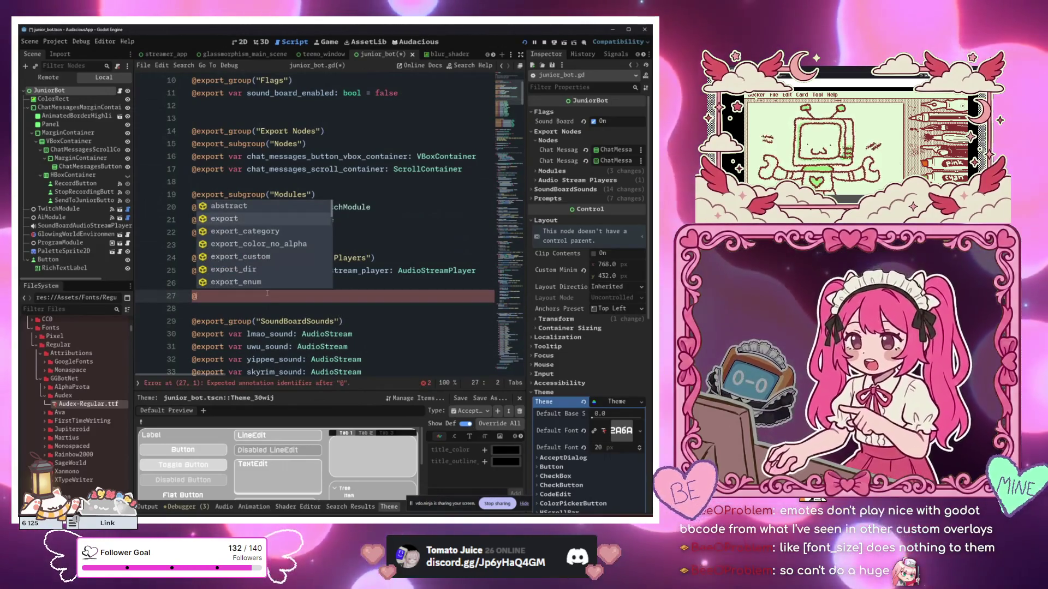
text(_grou)
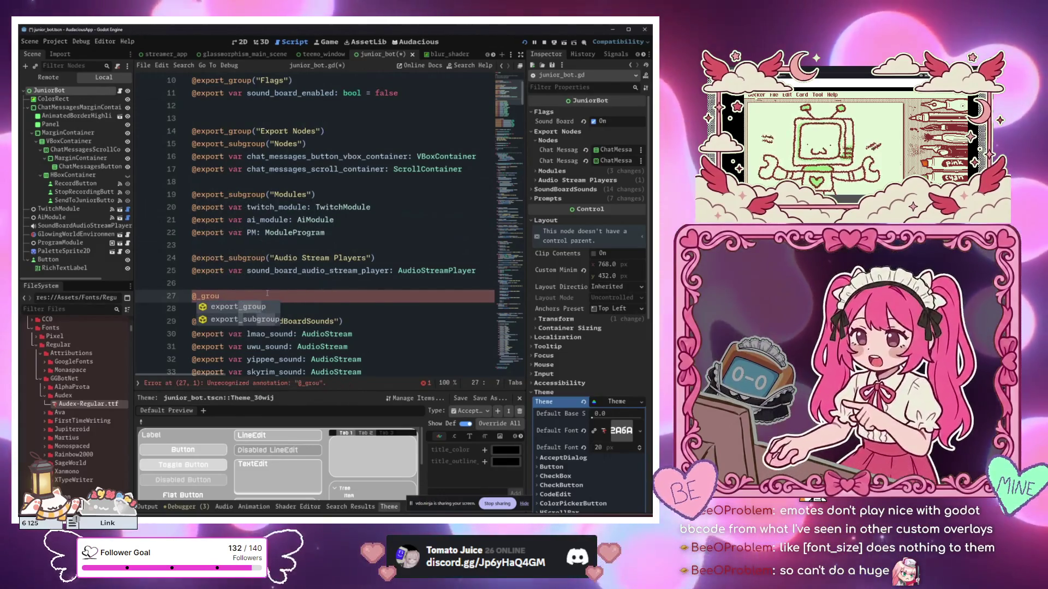
key(Return)
text(")
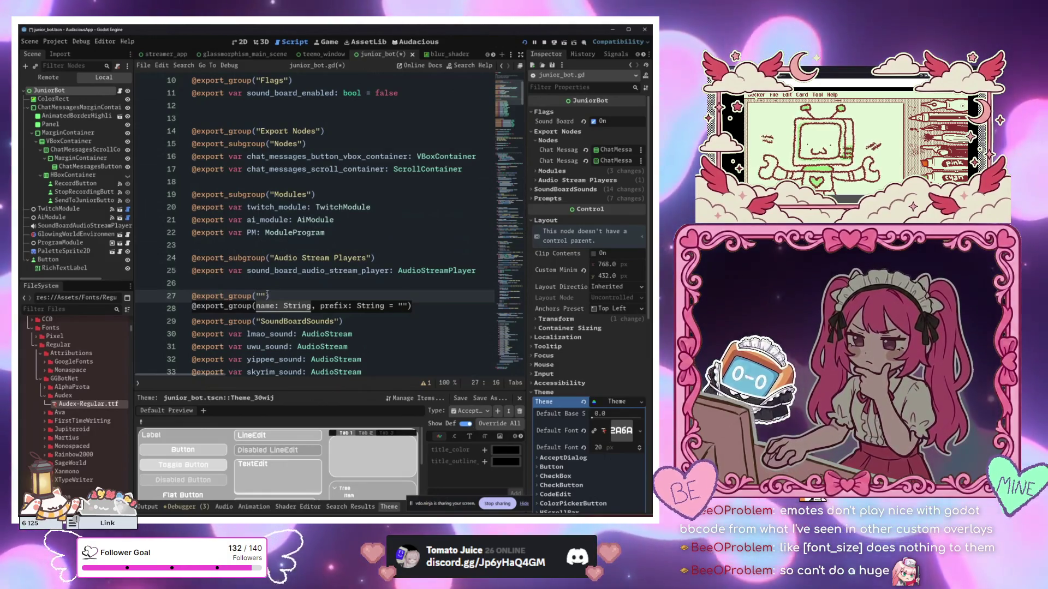
text(Packed)
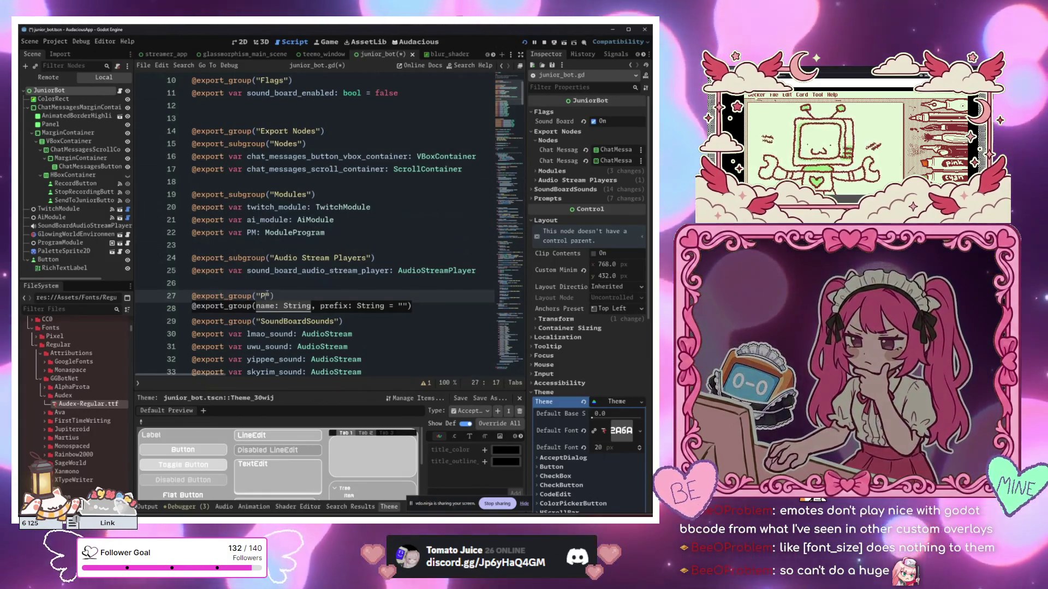
text(Scenes)
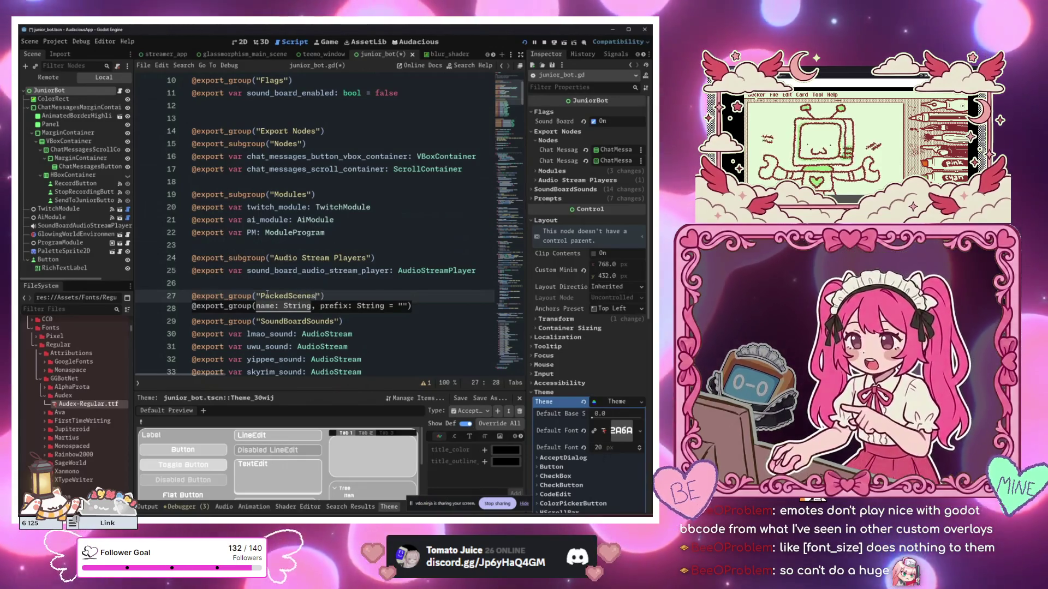
key(End)
key(Return)
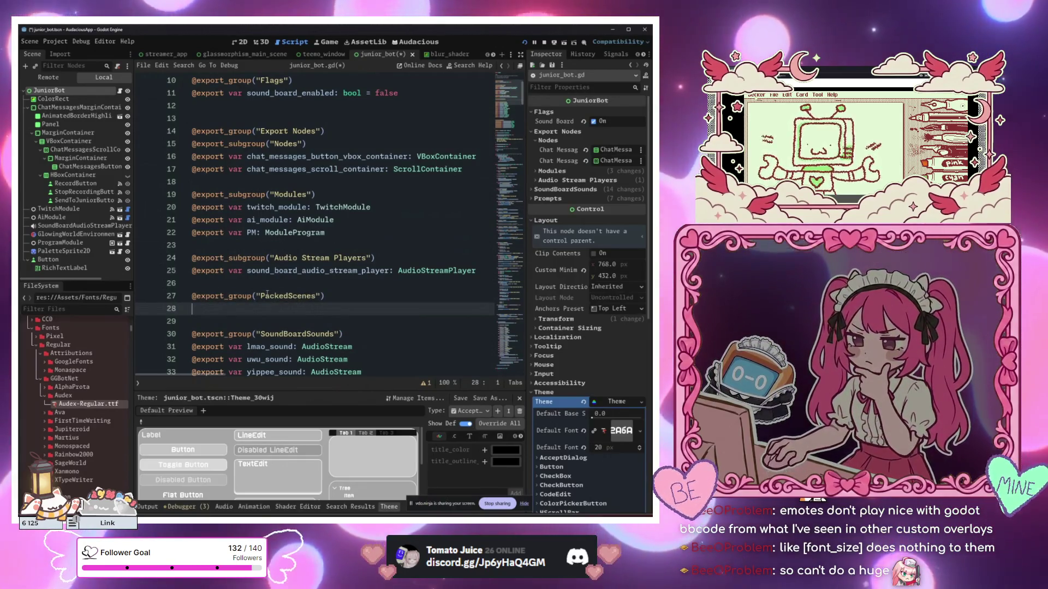
middle_click(434, 55)
click(426, 55)
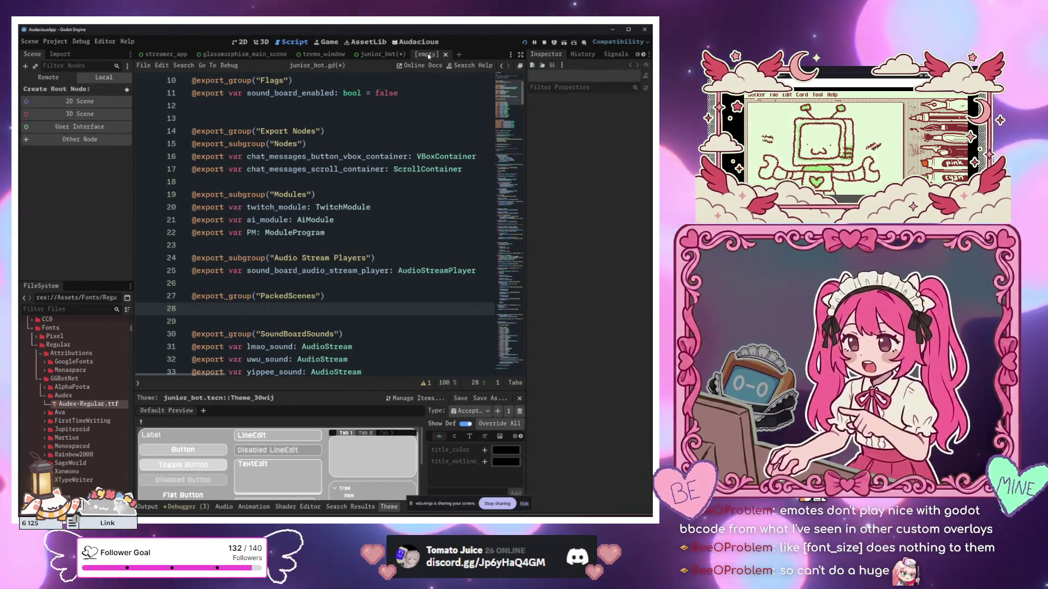
- Give the new scene a Control root node and open Change Type for it
click(80, 126)
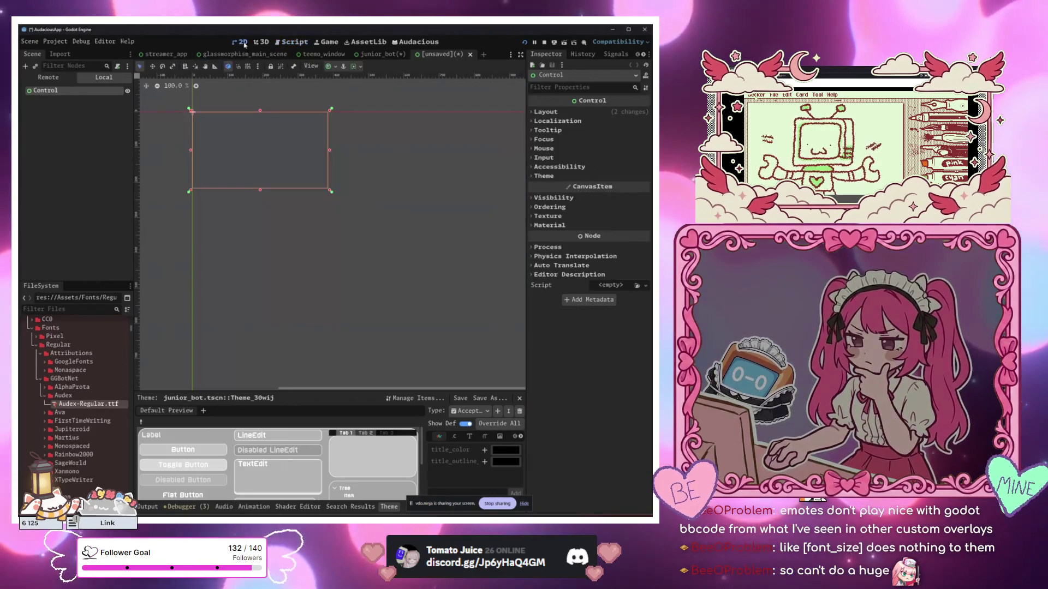
scroll(322, 157, up, 3)
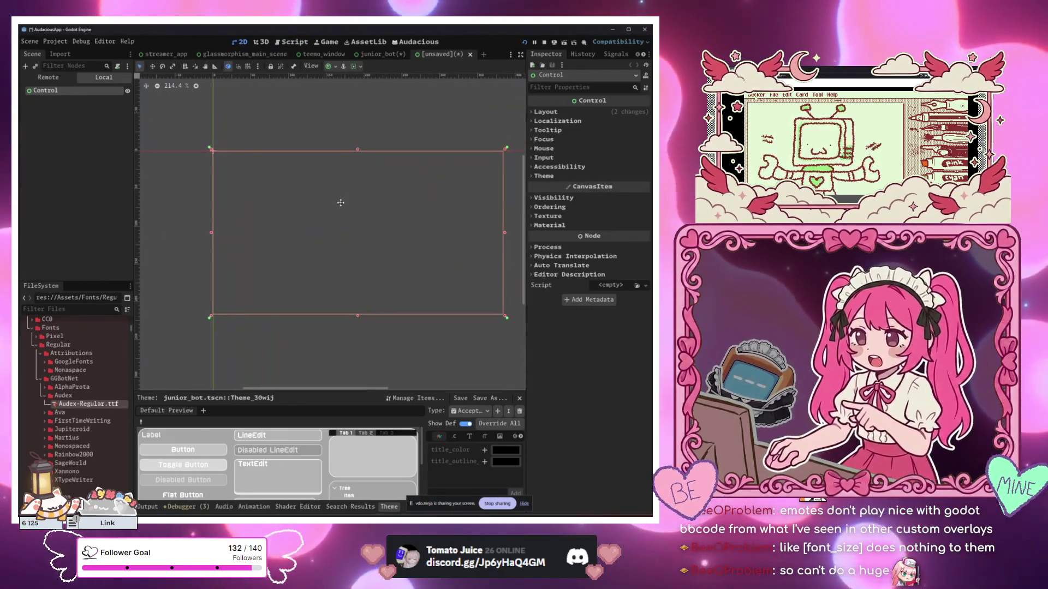
double_click(59, 91)
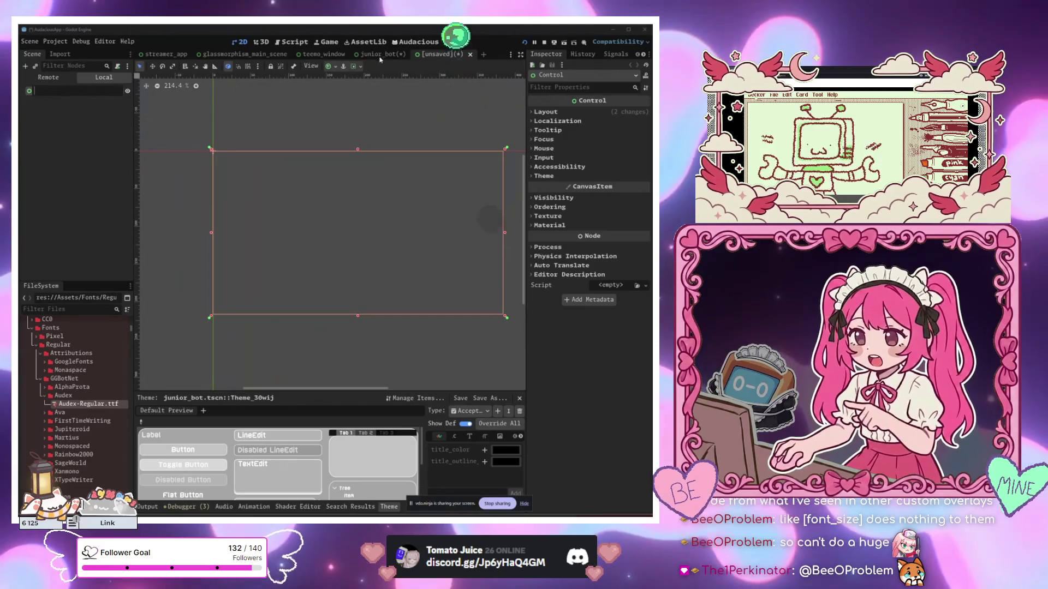
mouse_move(387, 55)
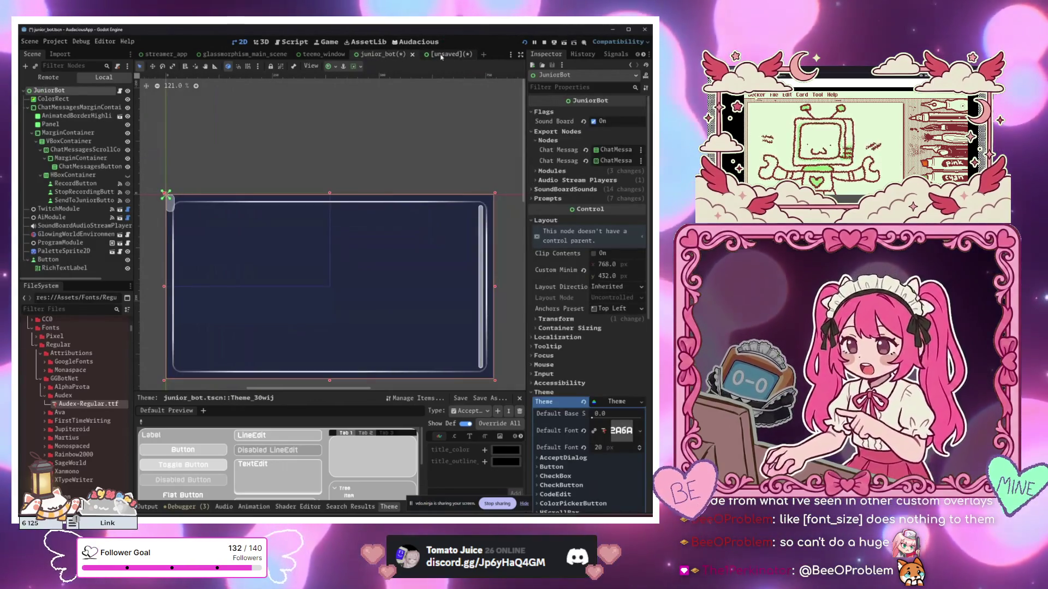
click(438, 56)
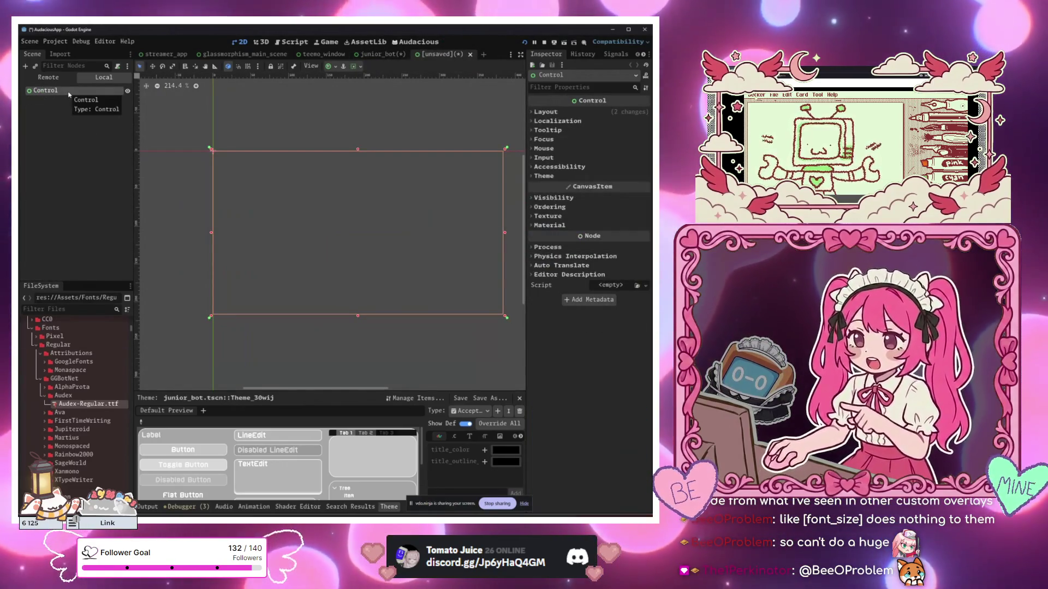
right_click(62, 94)
click(96, 157)
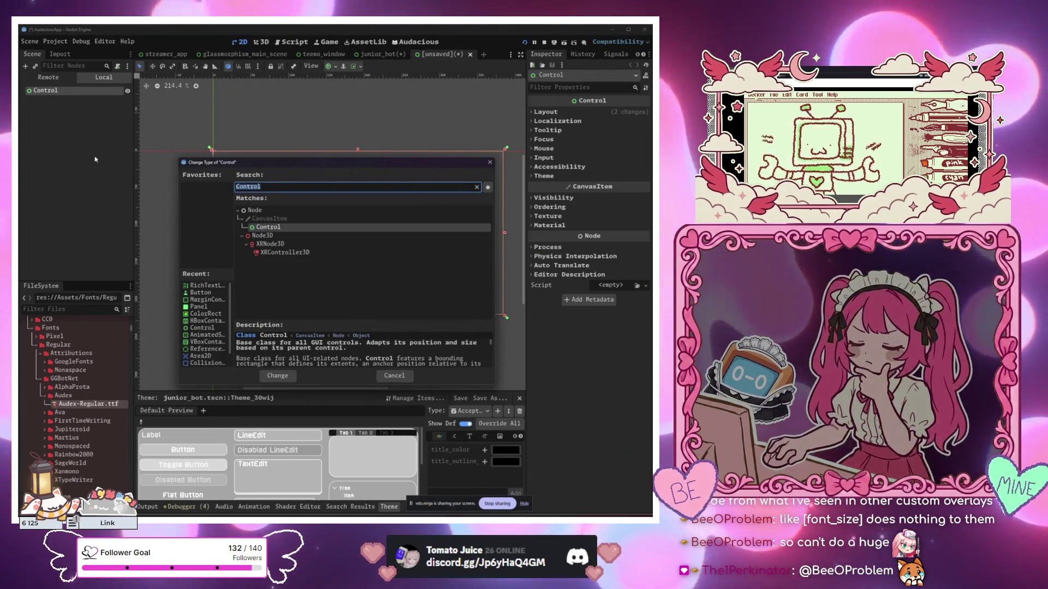
- Change the root node to a MarginContainer type and add Button and RichTextLabel child nodes
text(margin)
key(Return)
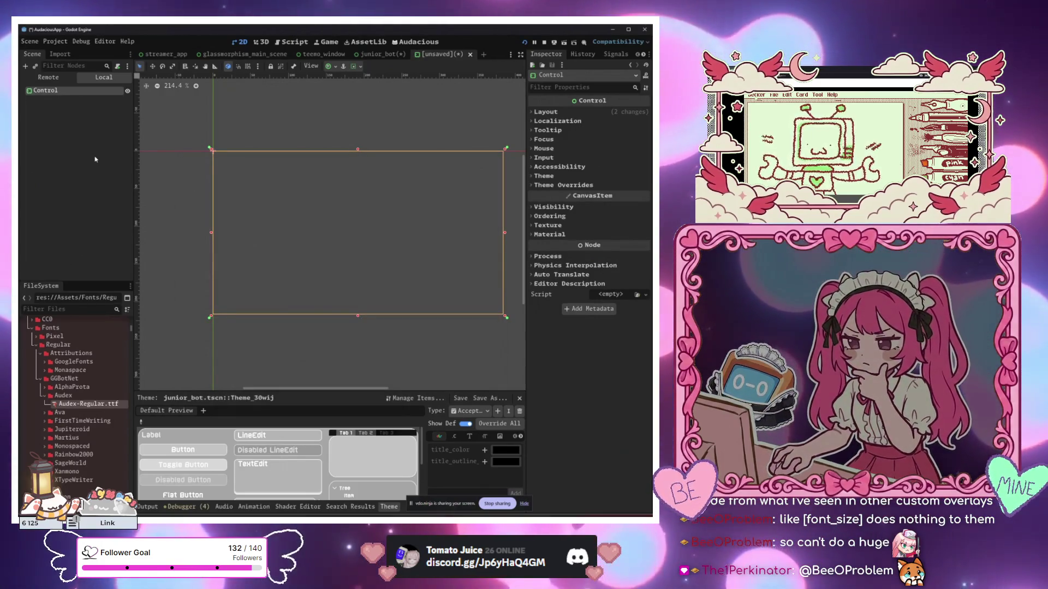
key(ctrl+a)
text(button)
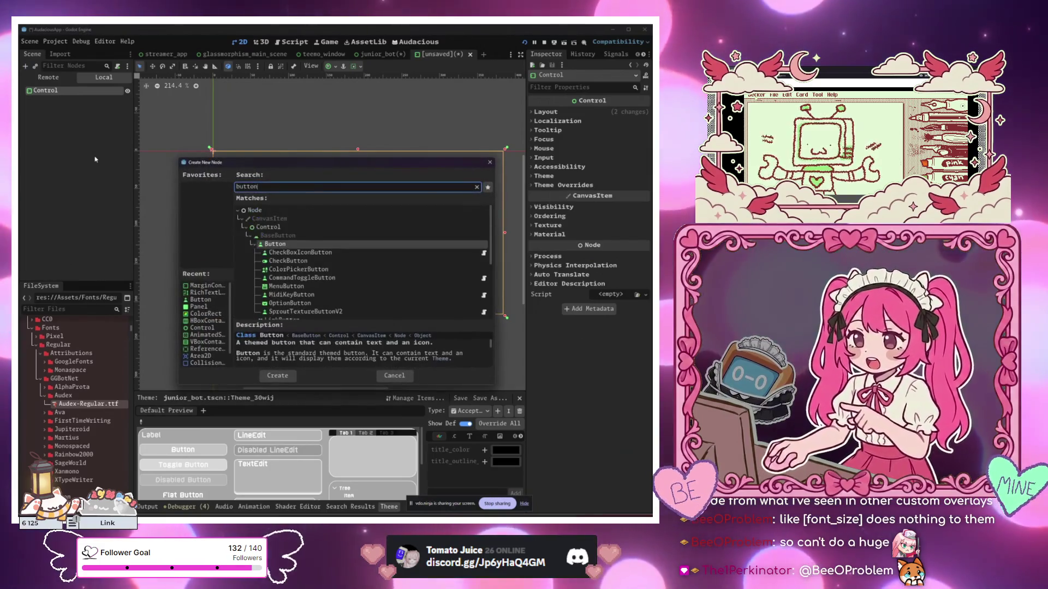
key(Return)
key(ctrl+a)
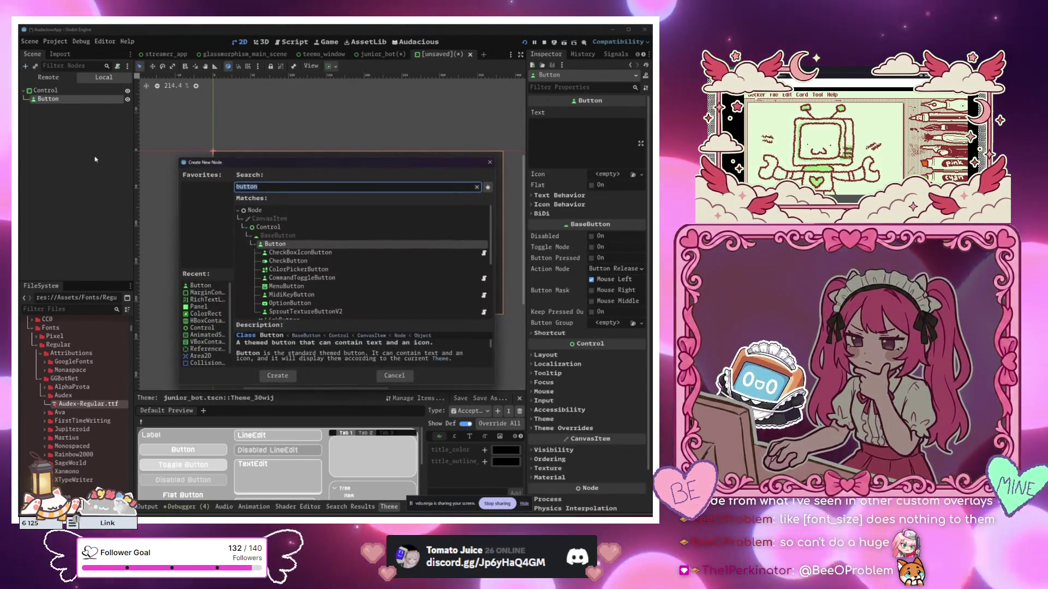
text(richtext)
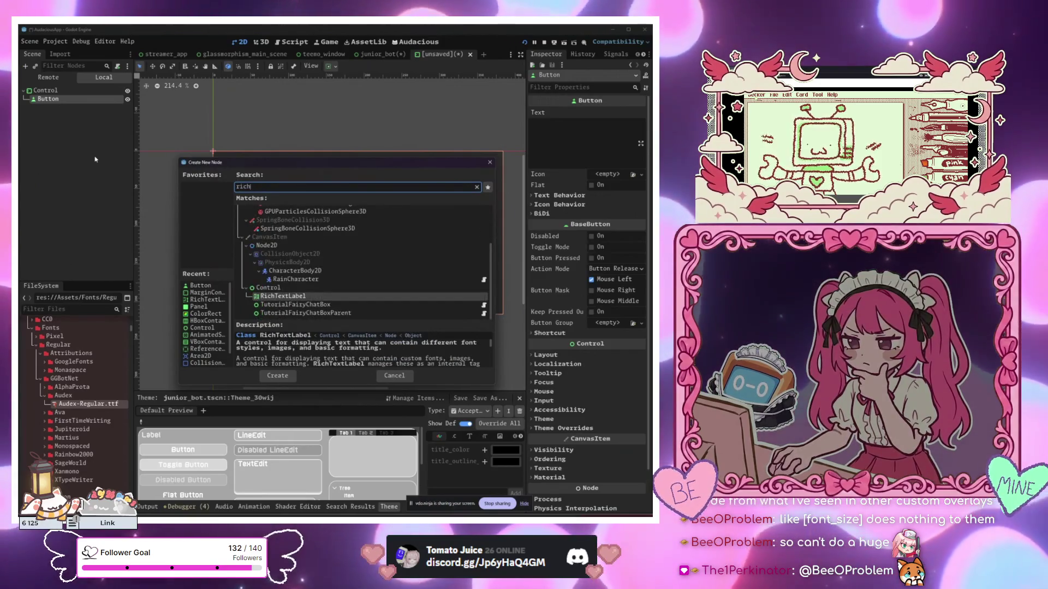
key(Return)
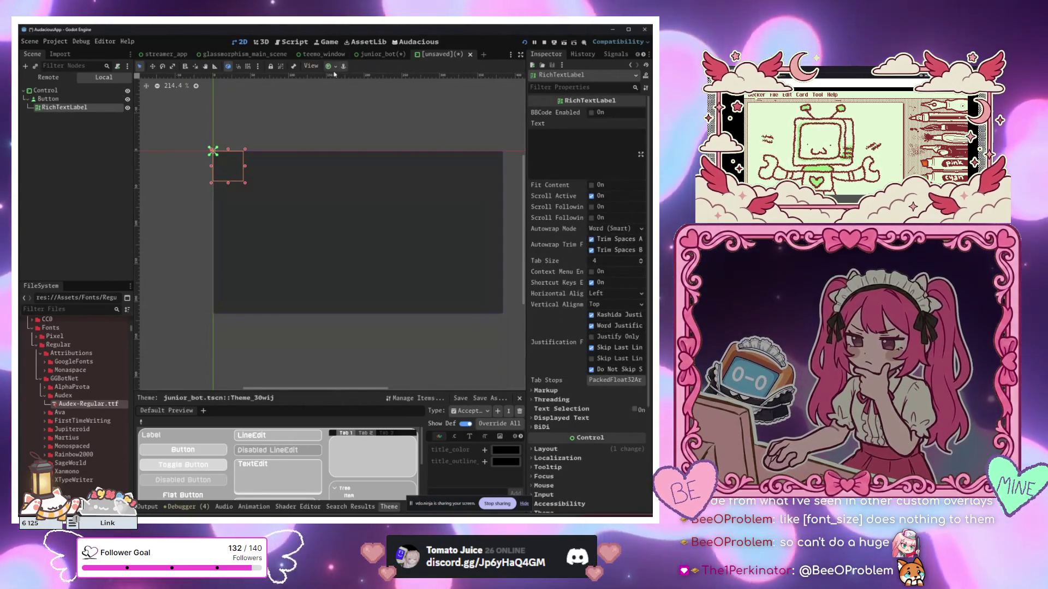
- Anchor the RichTextLabel to Full Rect, centre its alignment, and begin its text with [wave]
click(330, 66)
click(383, 131)
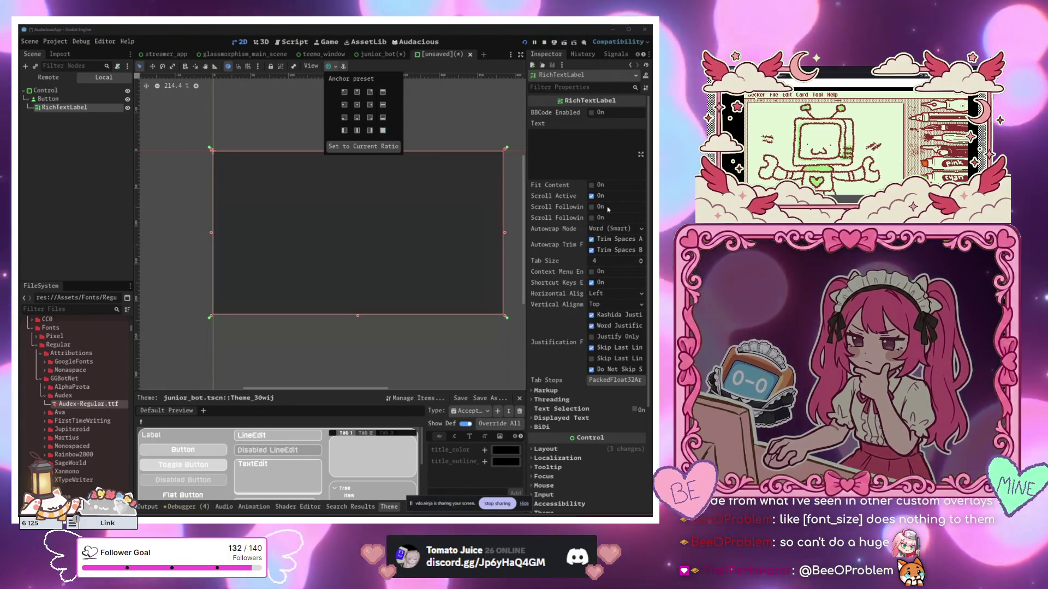
click(612, 295)
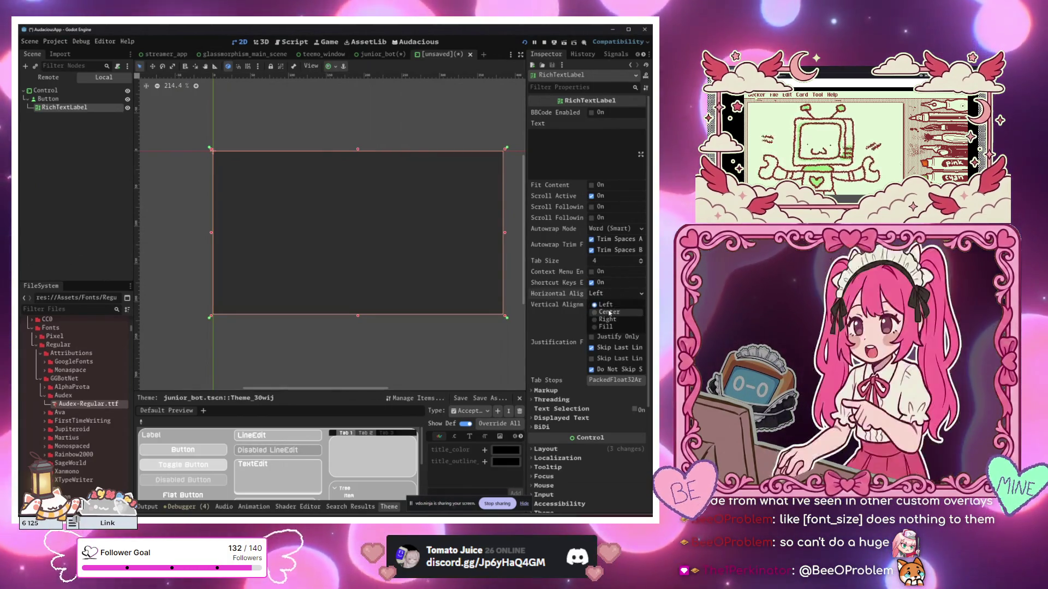
click(585, 134)
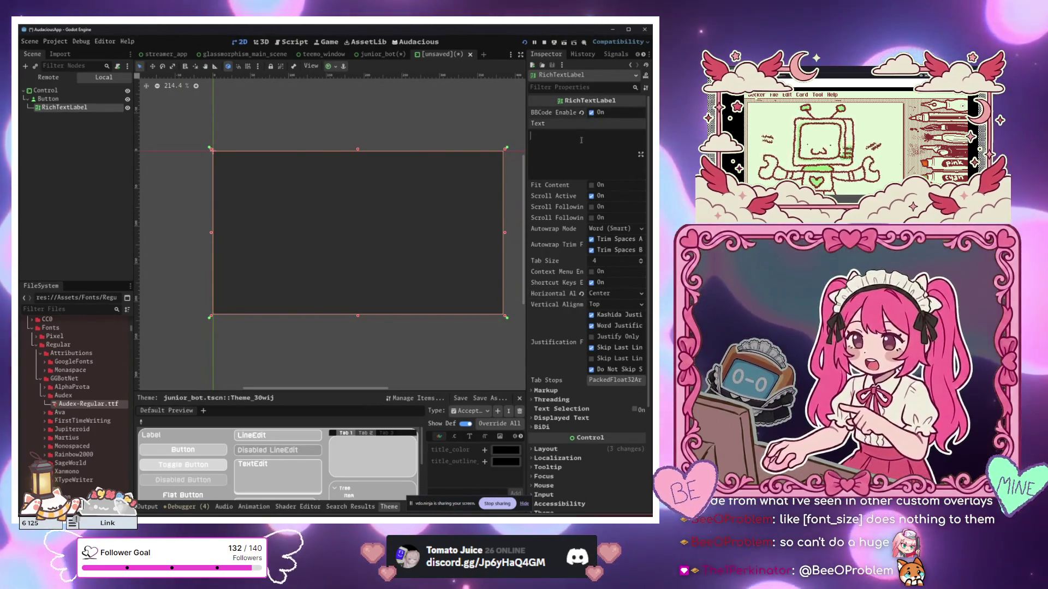
text([wave]BANANA)
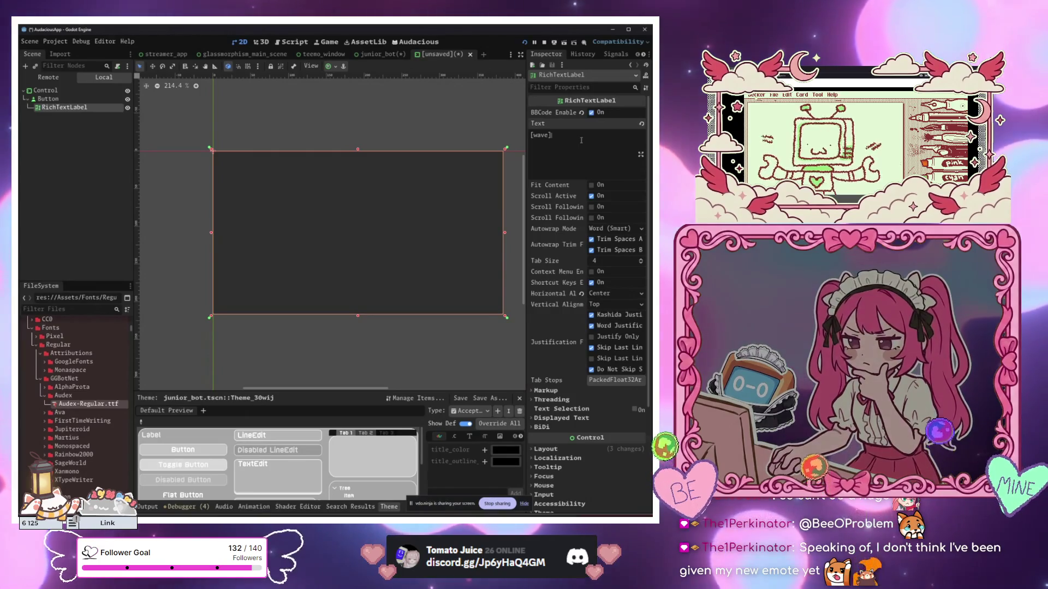
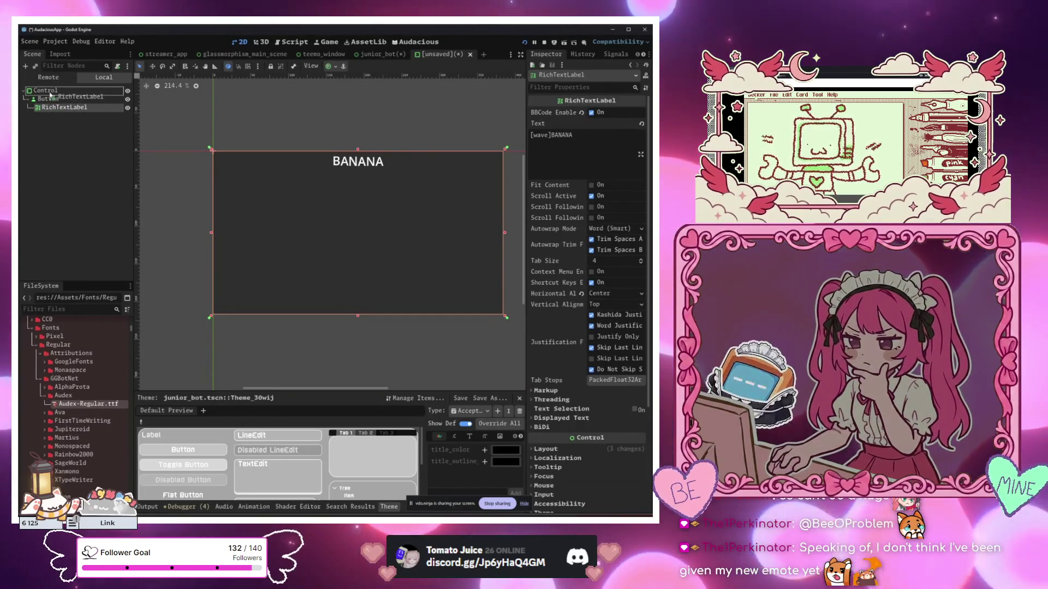
- Centre the RichTextLabel vertically and append 'fas fas fasd f' to its text
click(50, 99)
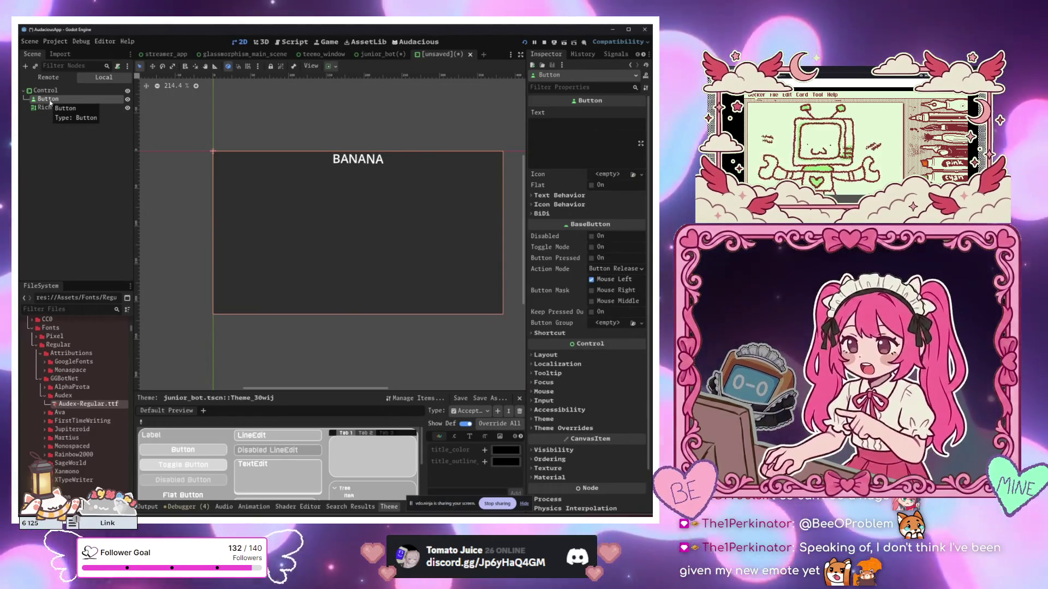
click(49, 107)
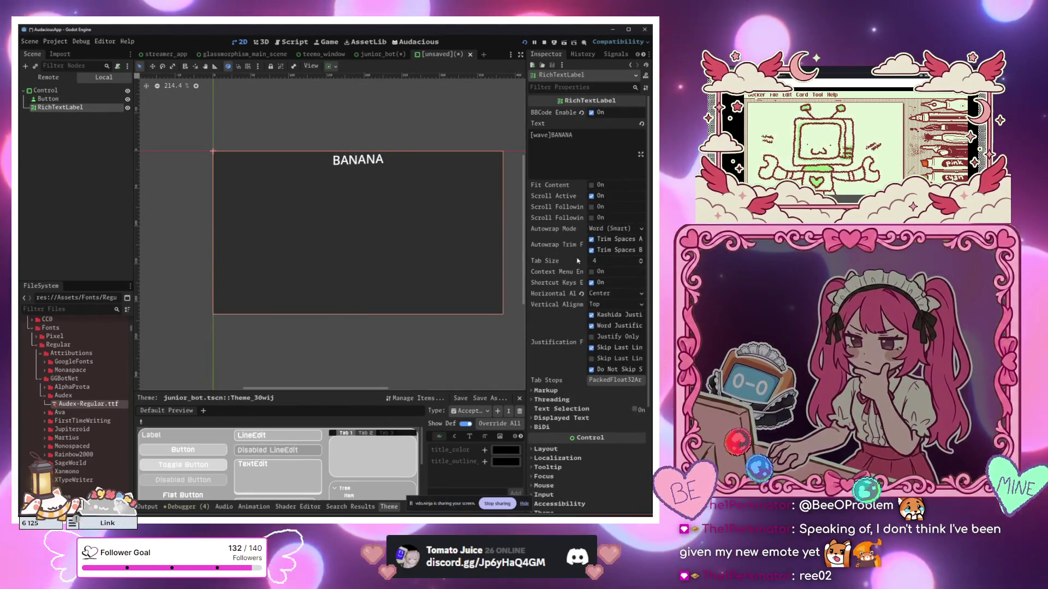
click(609, 323)
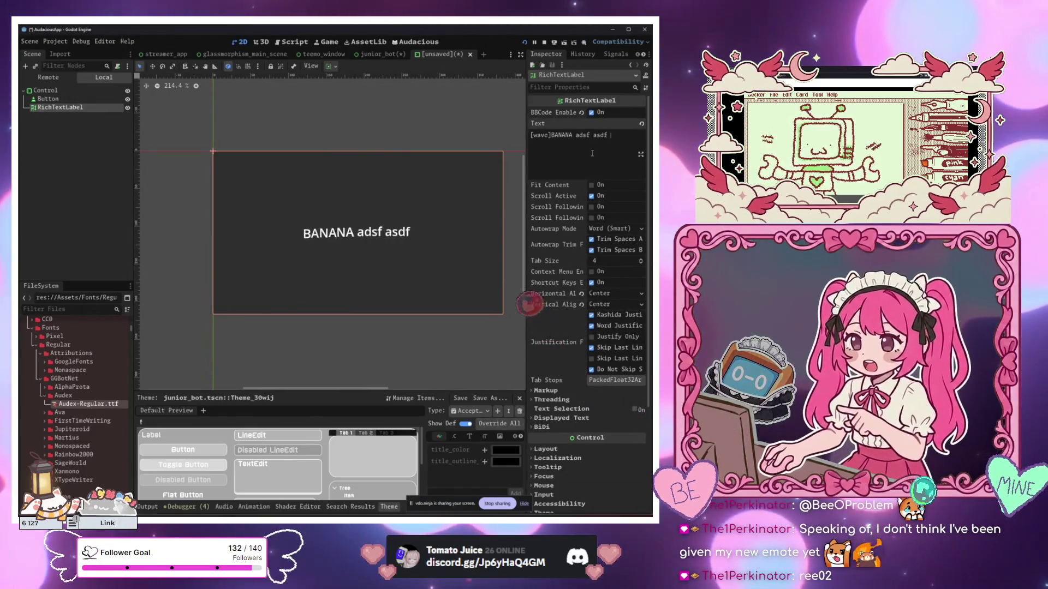
text(fas fas fasd f)
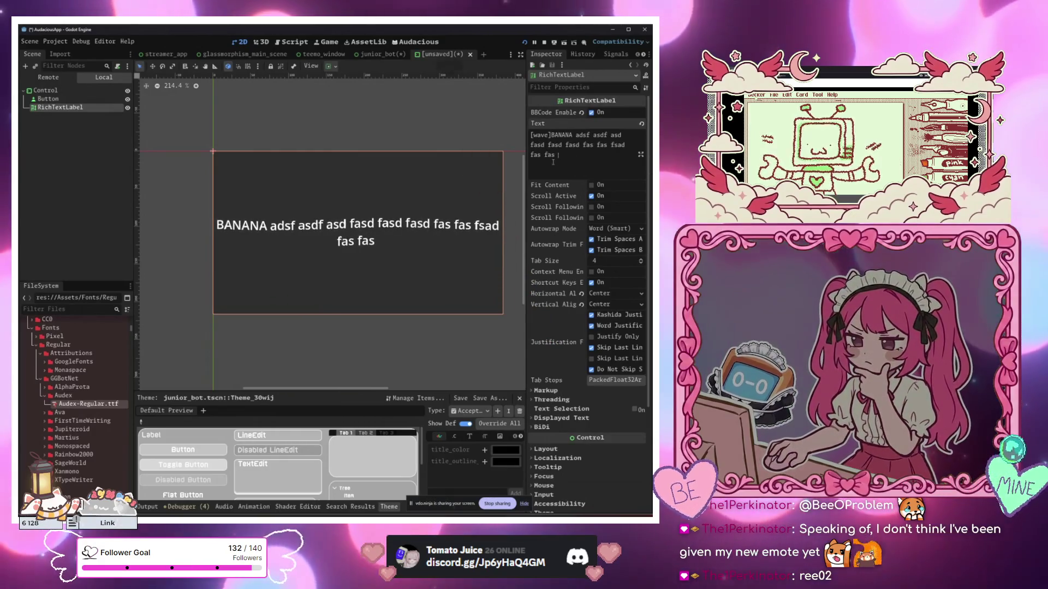
- Review the Button's sizing and alignment options, then select the root Control node
click(48, 98)
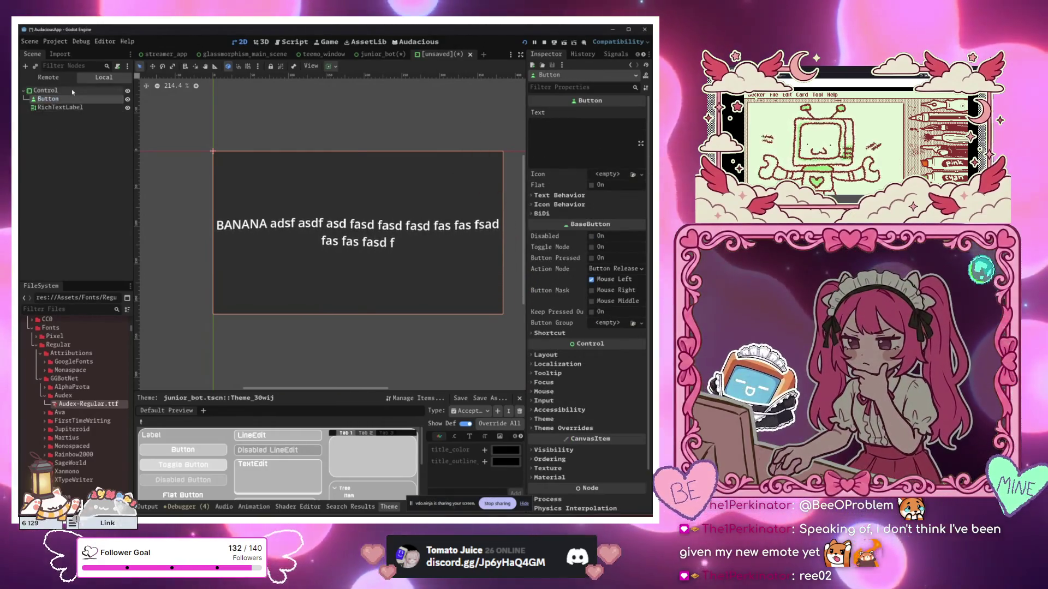
click(330, 66)
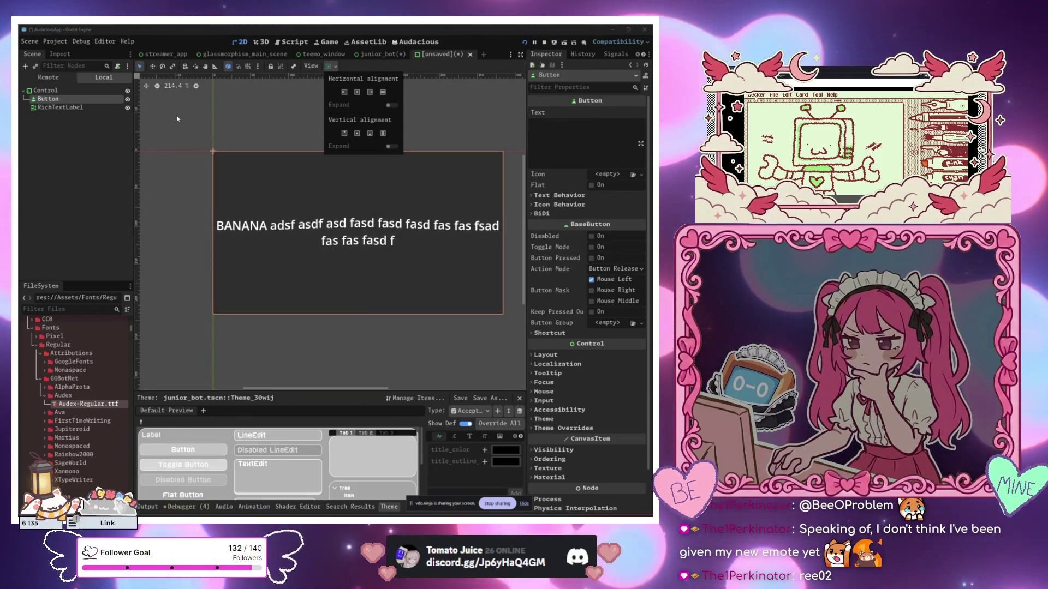
click(78, 94)
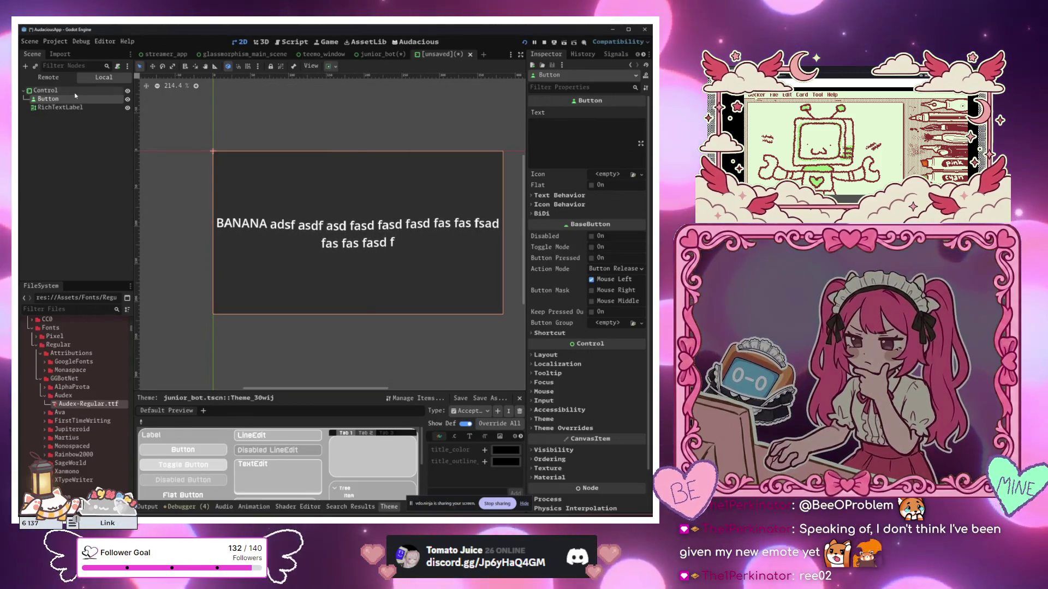
- Anchor the root Control full-width along the top with the Top Wide preset
click(78, 93)
click(334, 67)
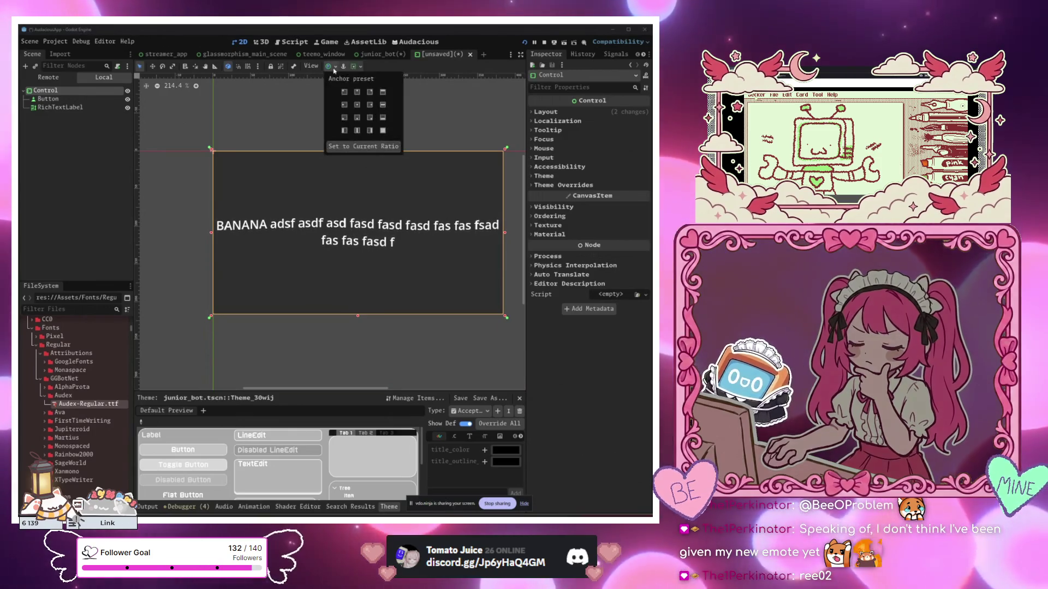
click(383, 92)
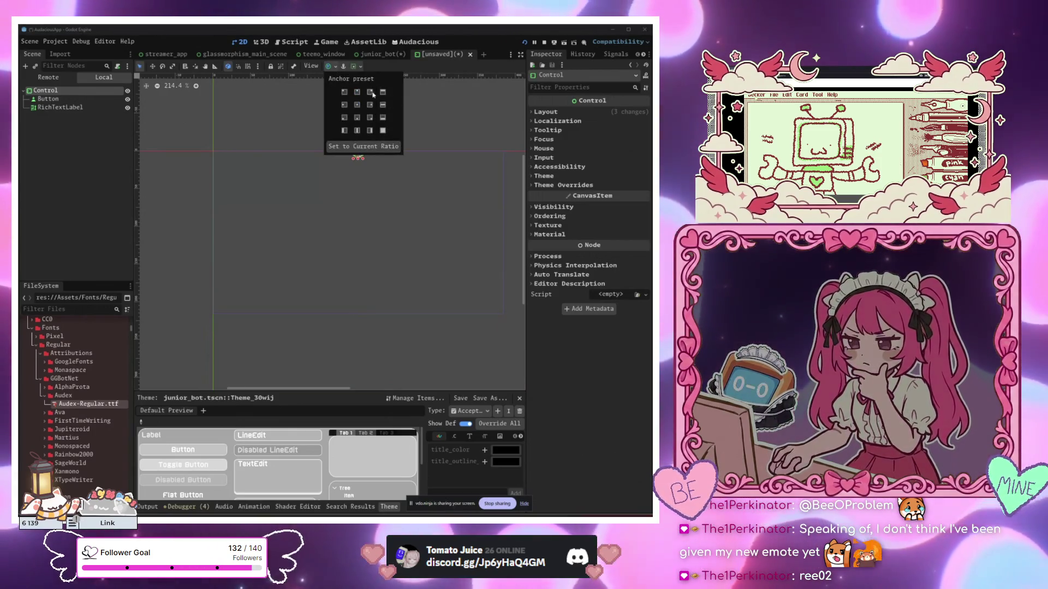
click(271, 112)
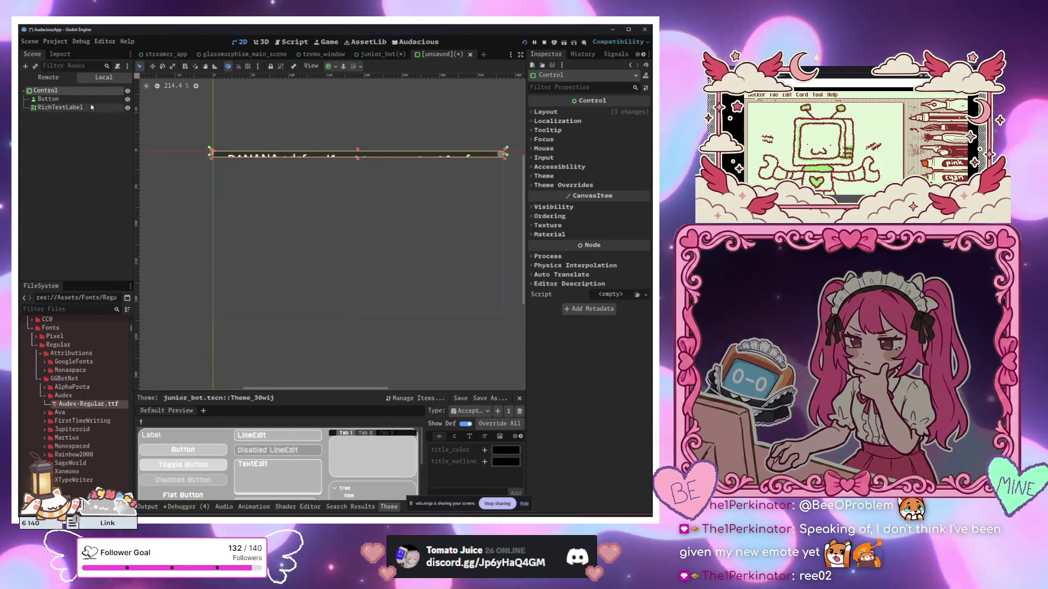
- Append a long run of filler words to the RichTextLabel's Text property
click(71, 108)
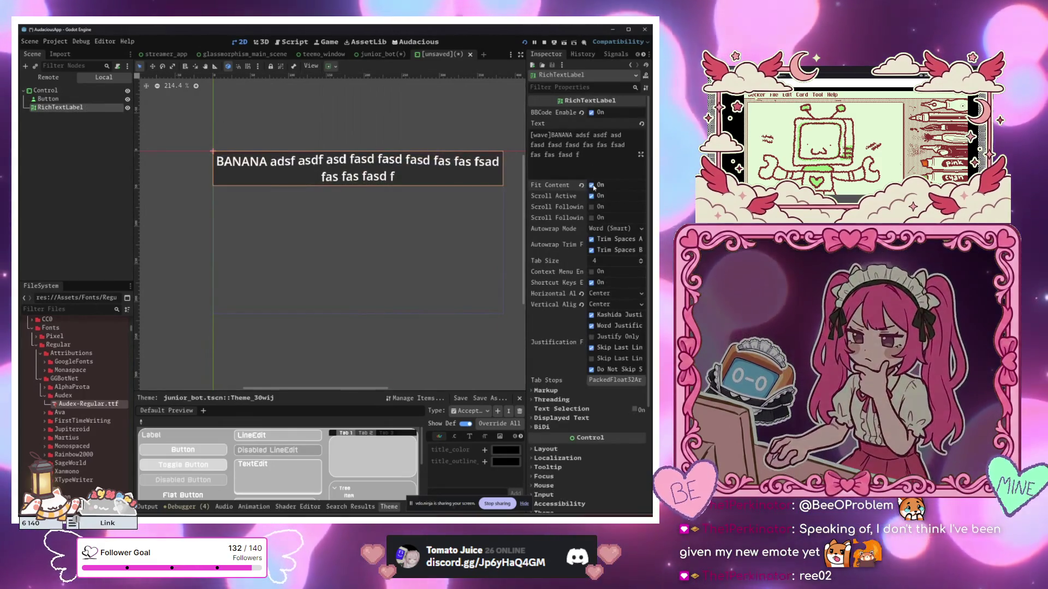
click(593, 155)
text(asdfasfasd fasd fasf as)
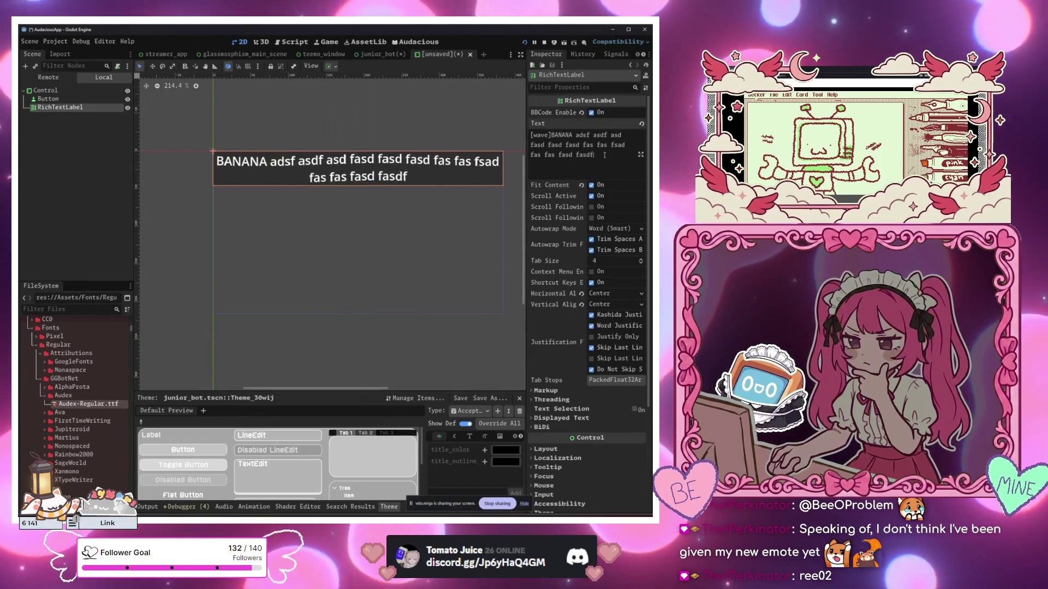
text(df asdf asfasdf asdfs)
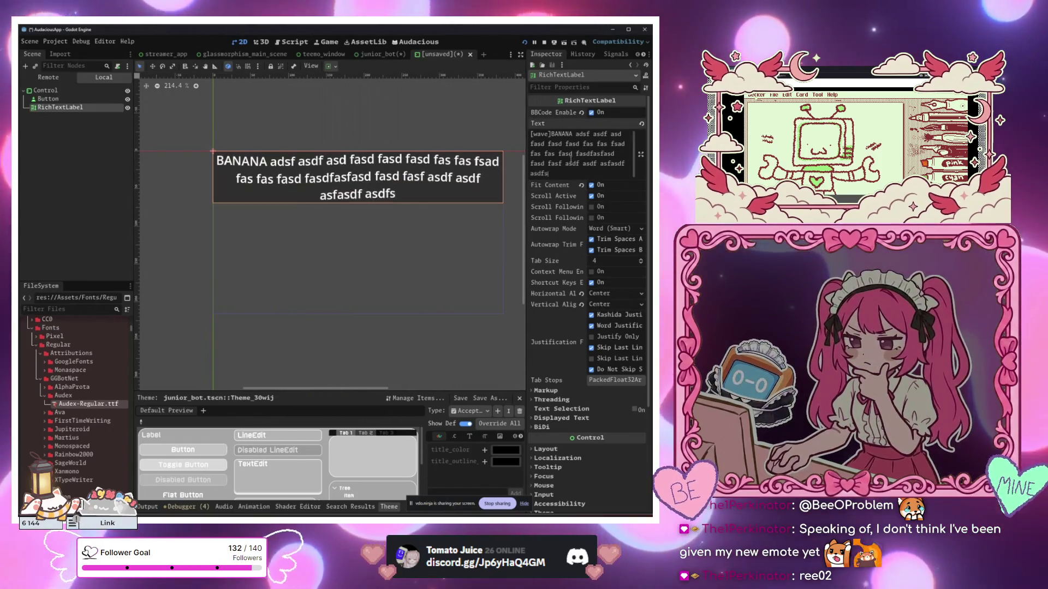
text(afsafsafsadfasdfasfasfasfas fsa fsa fas fsa fasdf as)
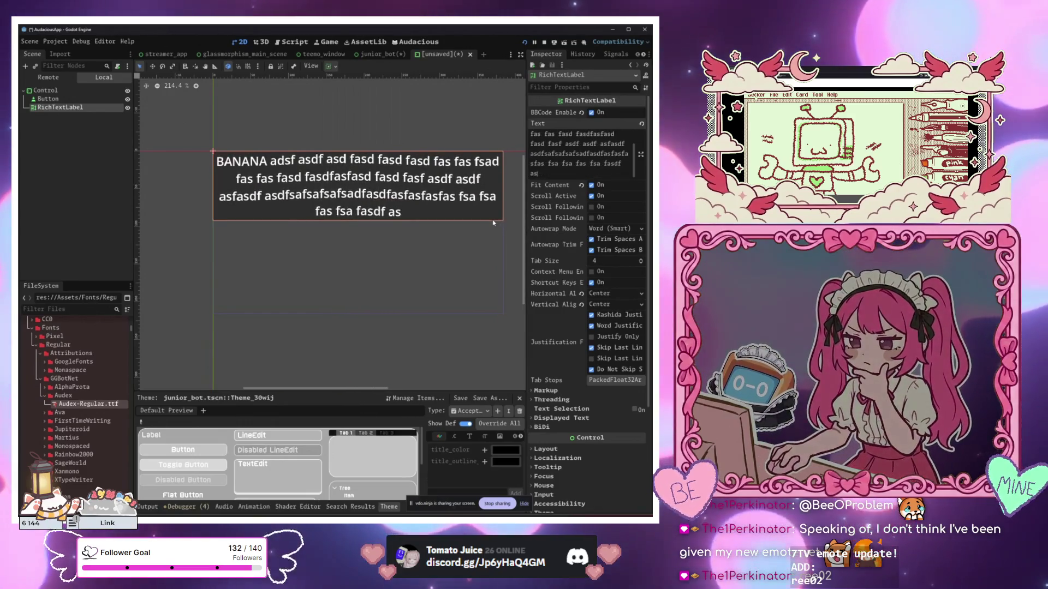
- Set the RichTextLabel's Mouse Filter to Ignore, comparing it with the Button node
scroll(572, 397, down, 5)
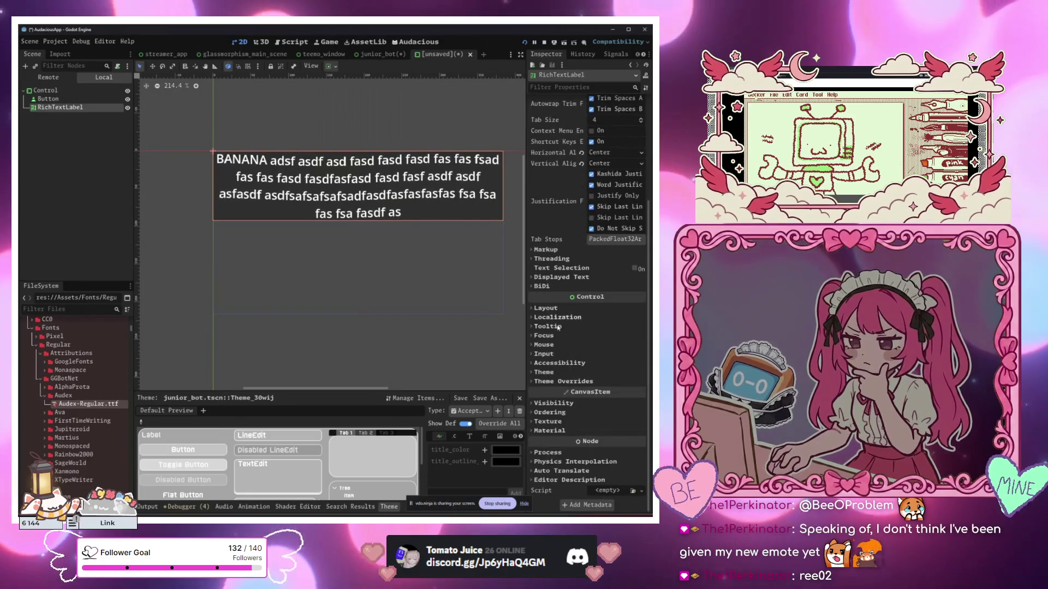
click(544, 344)
click(611, 354)
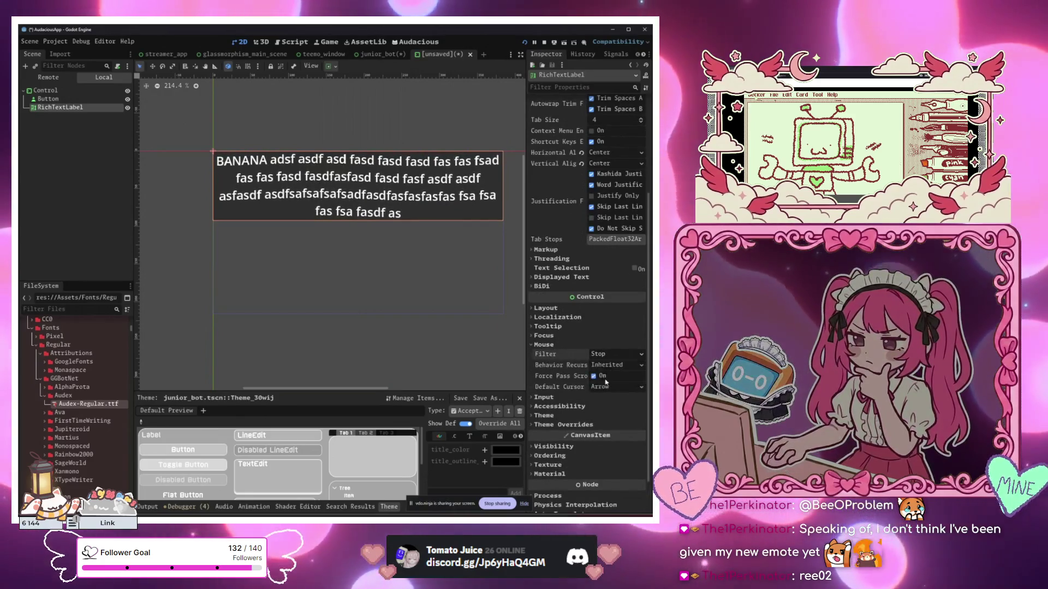
click(54, 99)
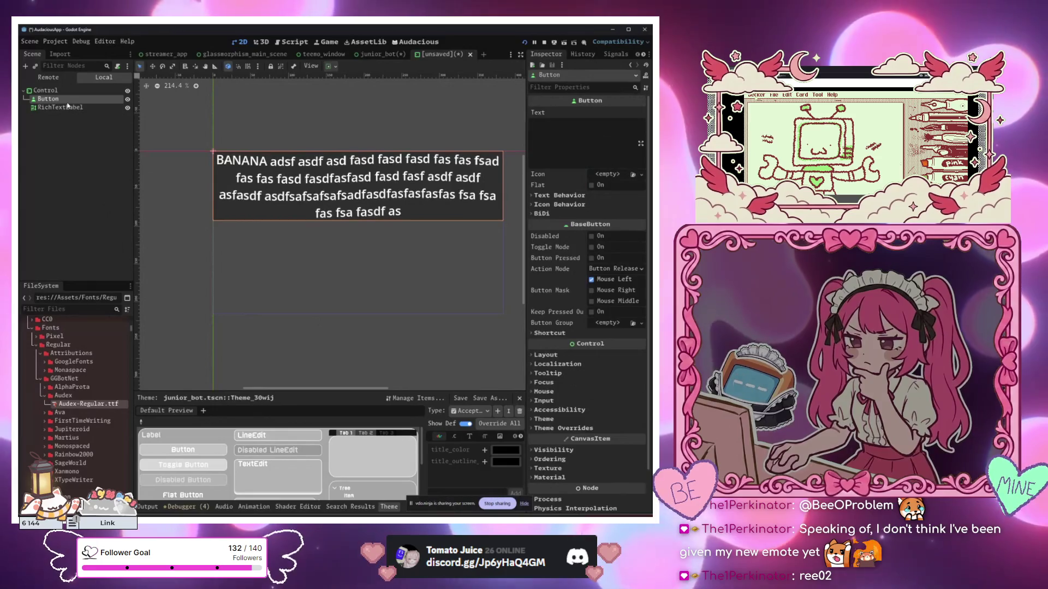
click(60, 108)
click(48, 99)
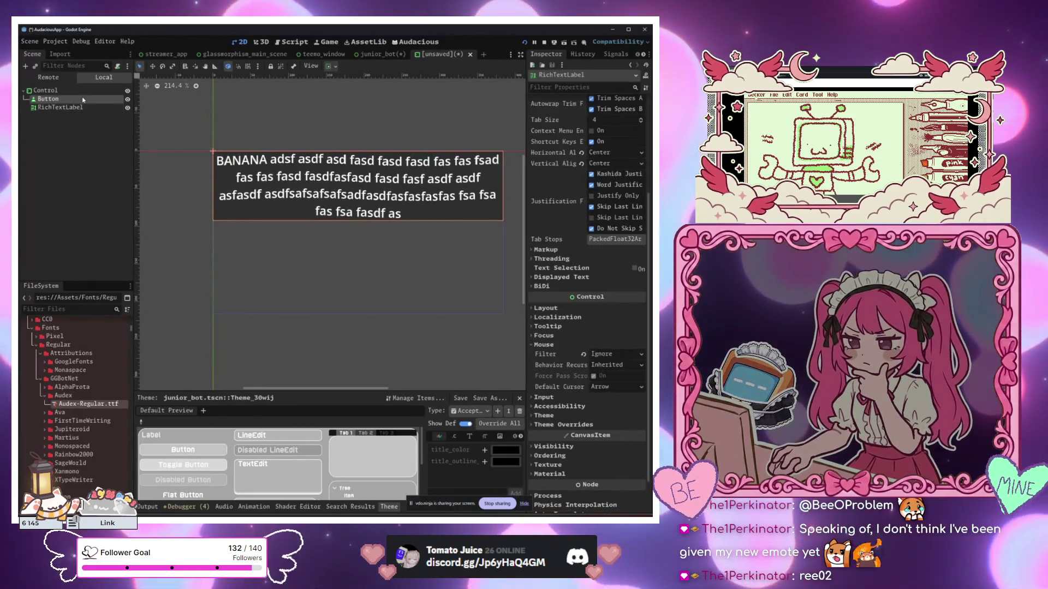
click(60, 107)
scroll(548, 146, up, 5)
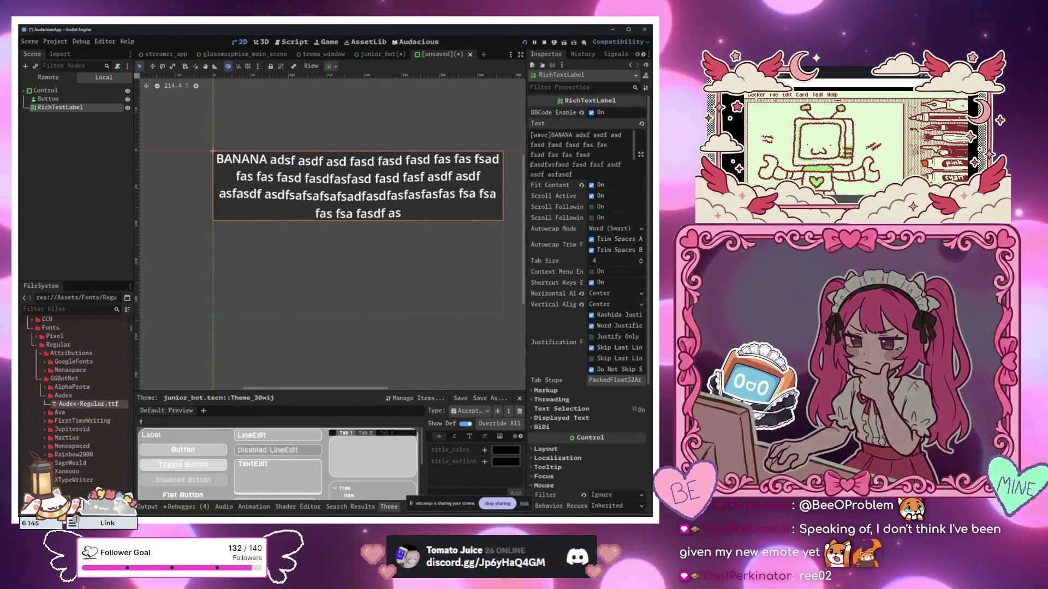
- Inspect the root Control and Button nodes by selecting and deselecting them
click(46, 90)
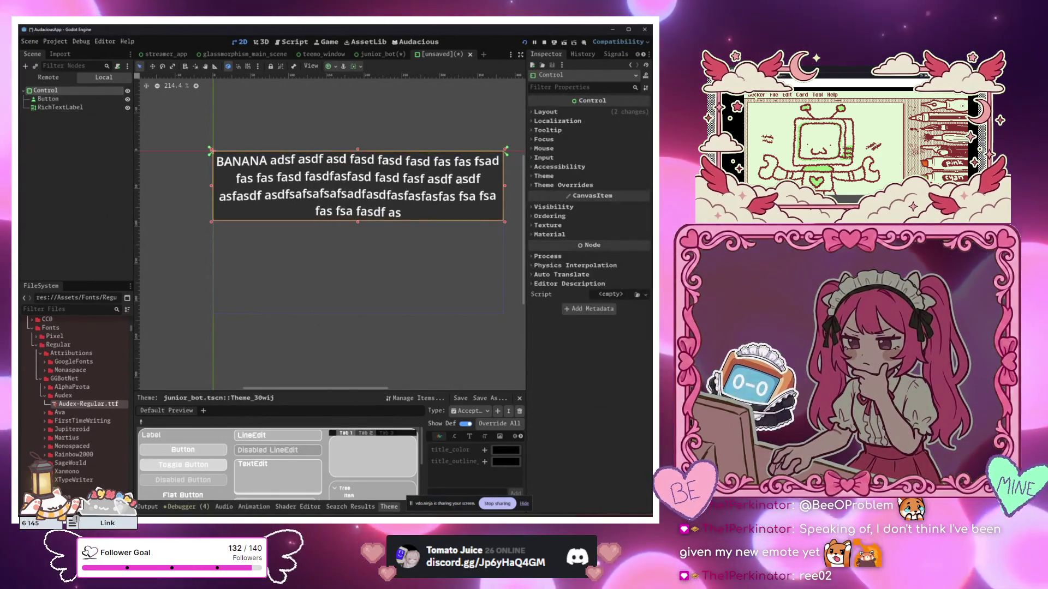
click(77, 153)
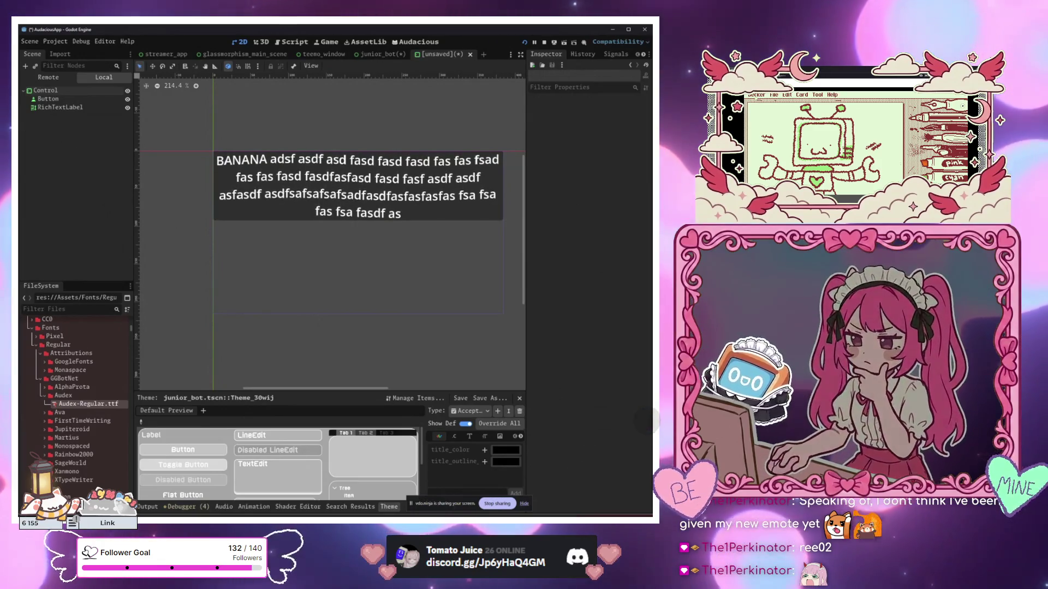
click(72, 101)
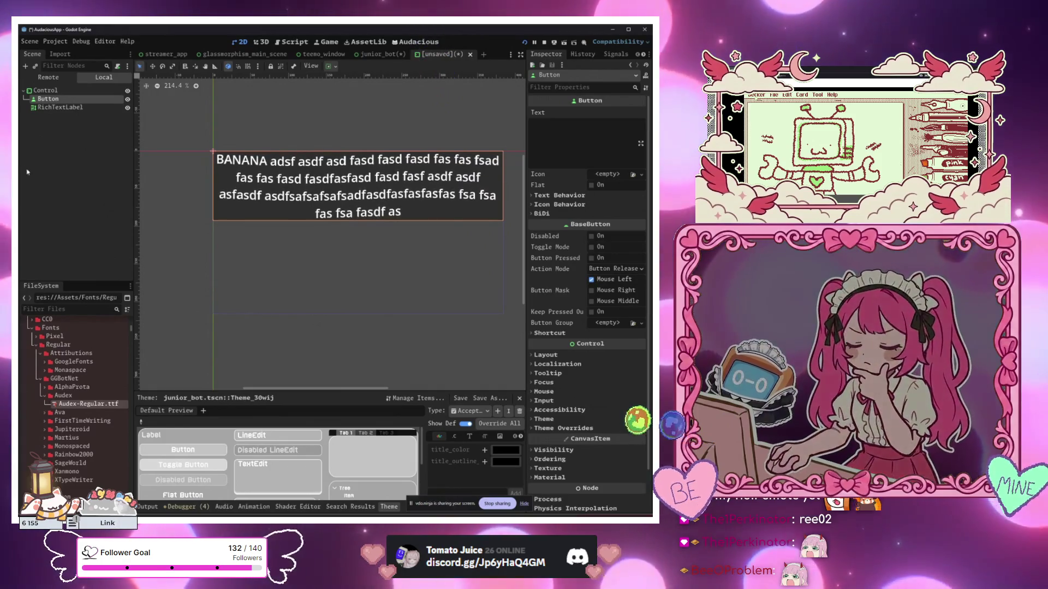
click(288, 256)
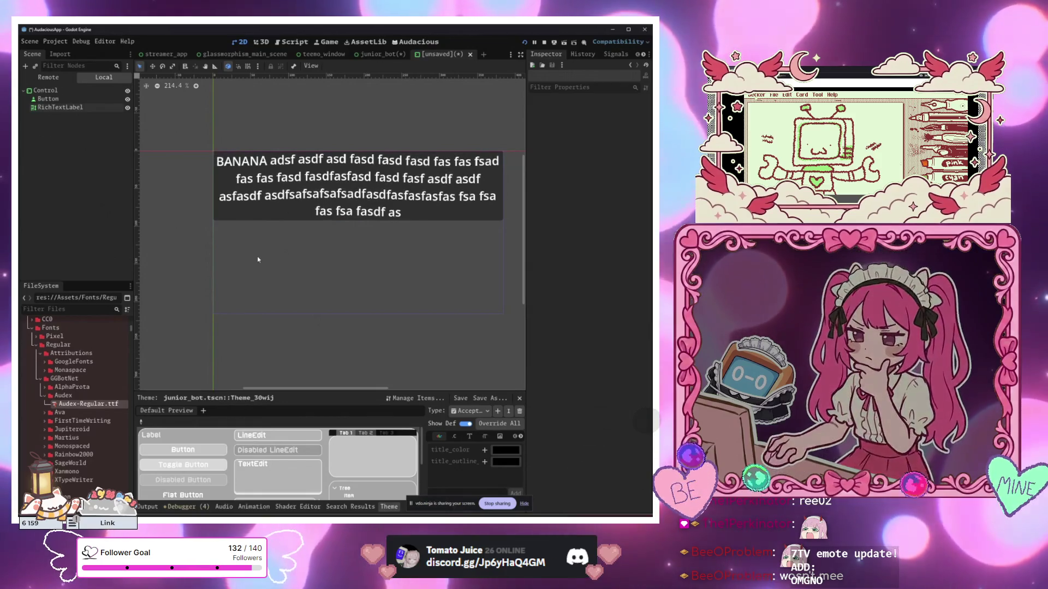
click(76, 107)
click(52, 99)
click(62, 91)
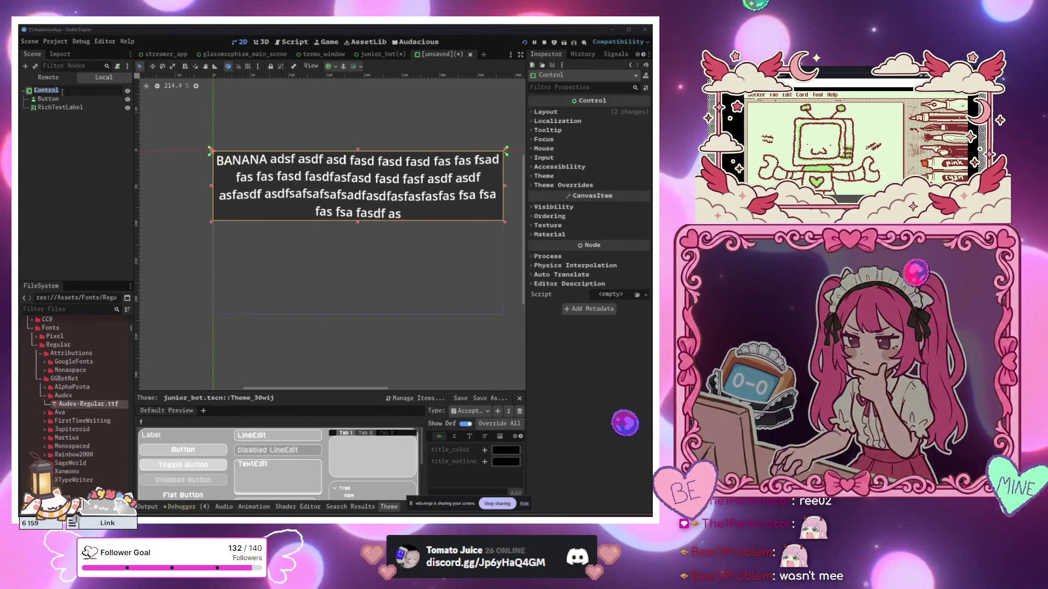
double_click(46, 90)
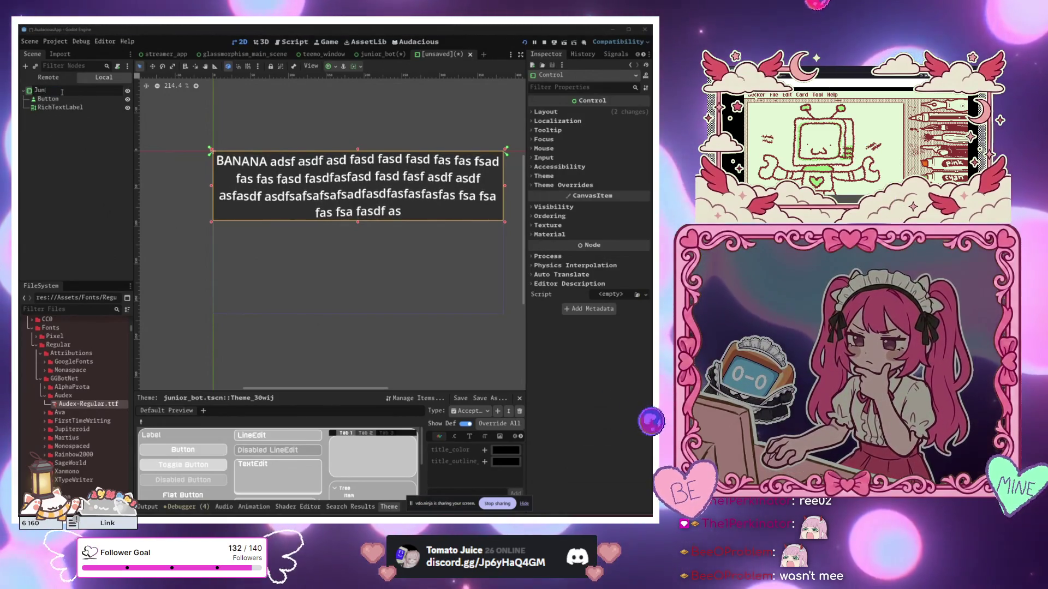
text(JuniorBotChatMessageButt)
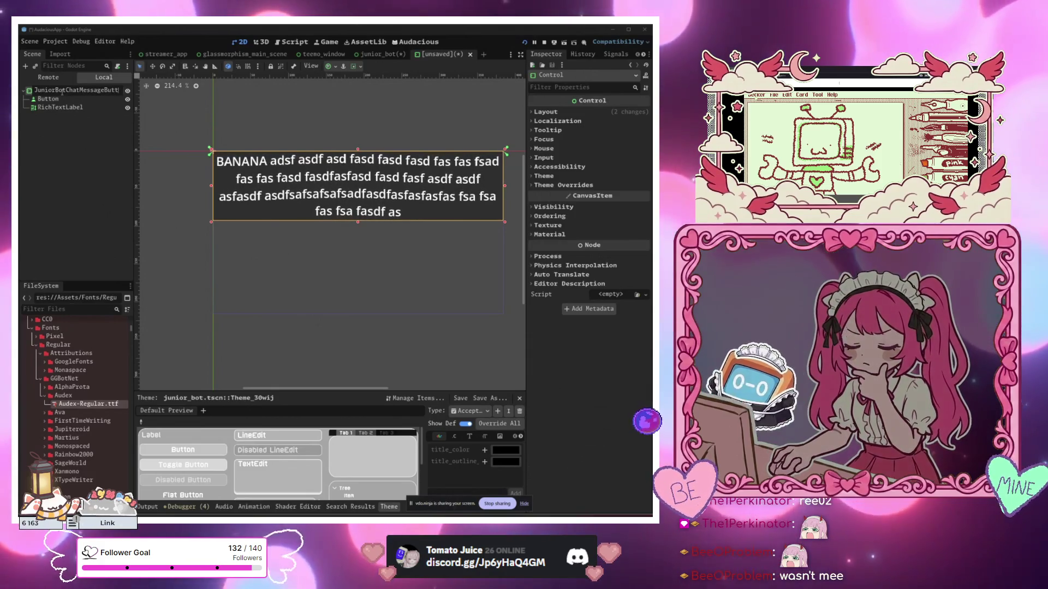
text(on)
key(Return)
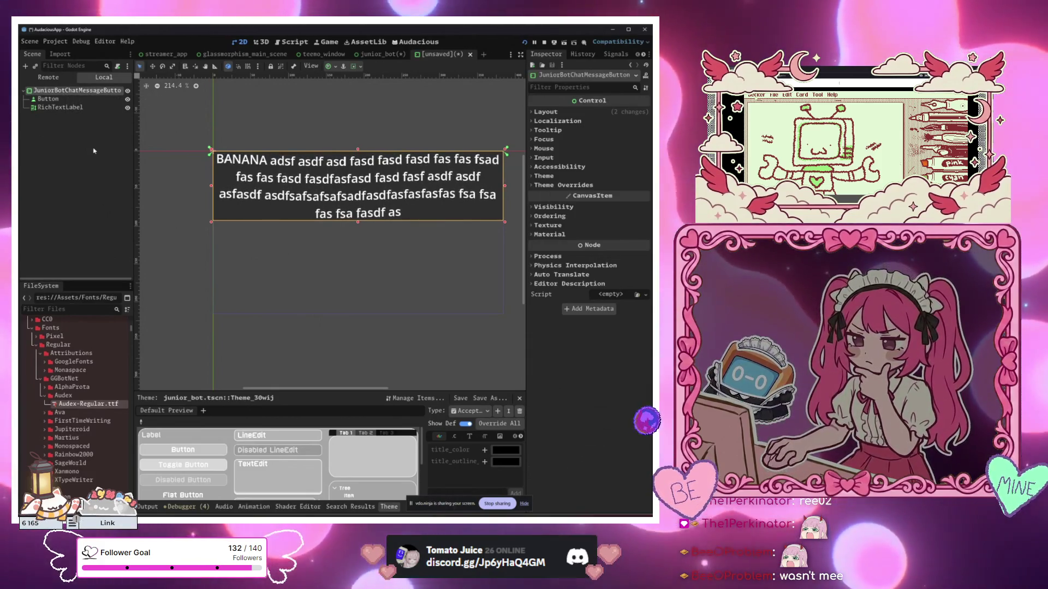
click(117, 66)
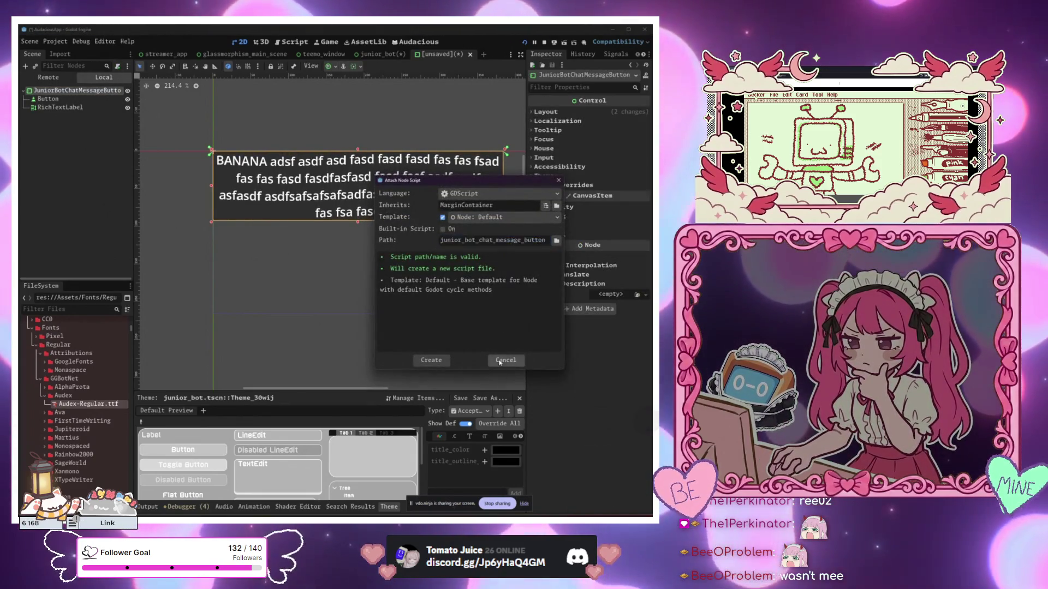
key(Return)
key(ctrl+s)
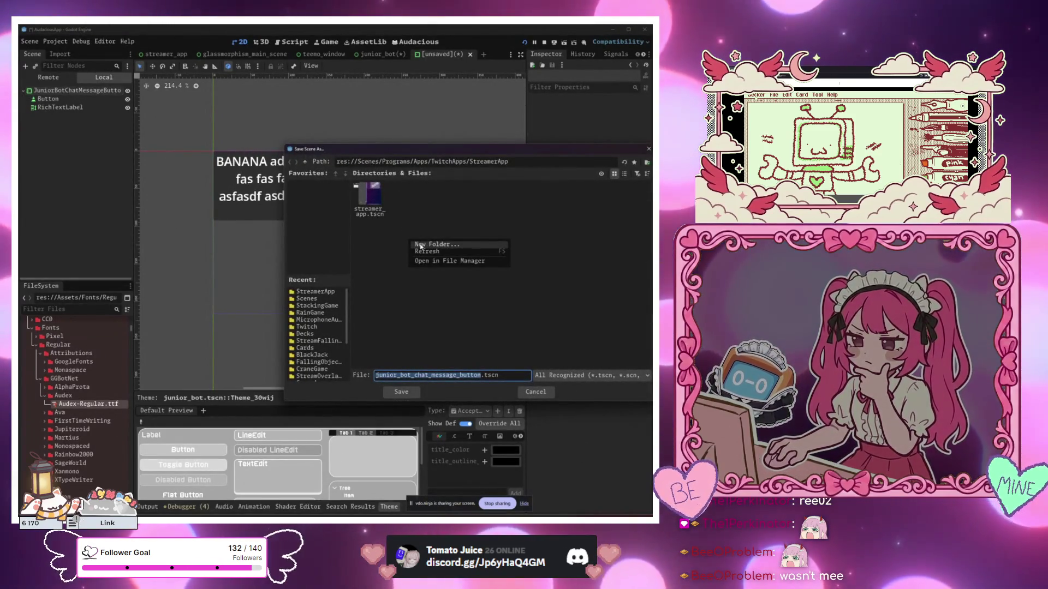
click(411, 232)
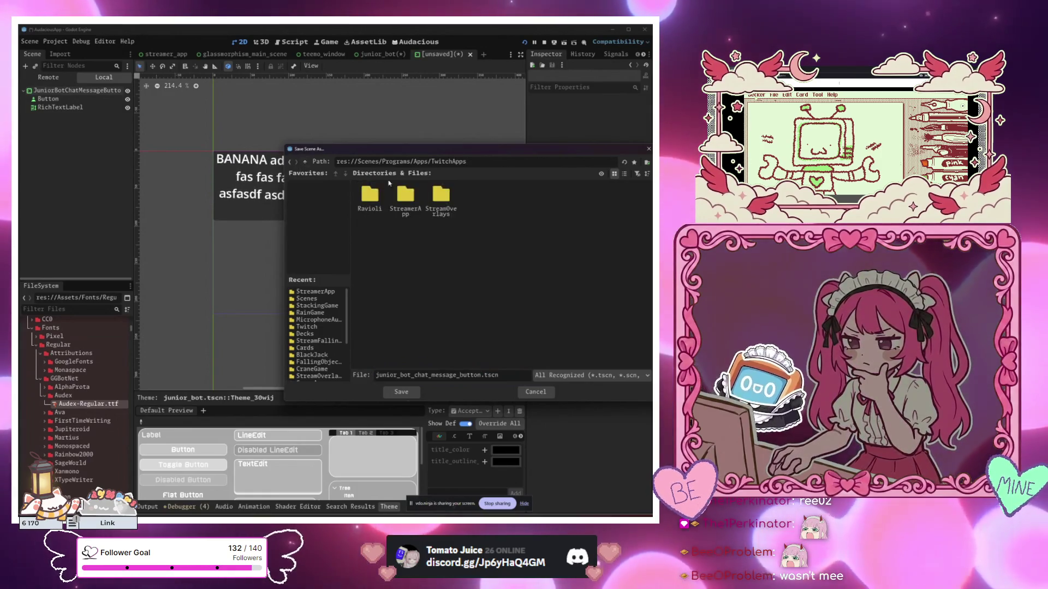
double_click(369, 198)
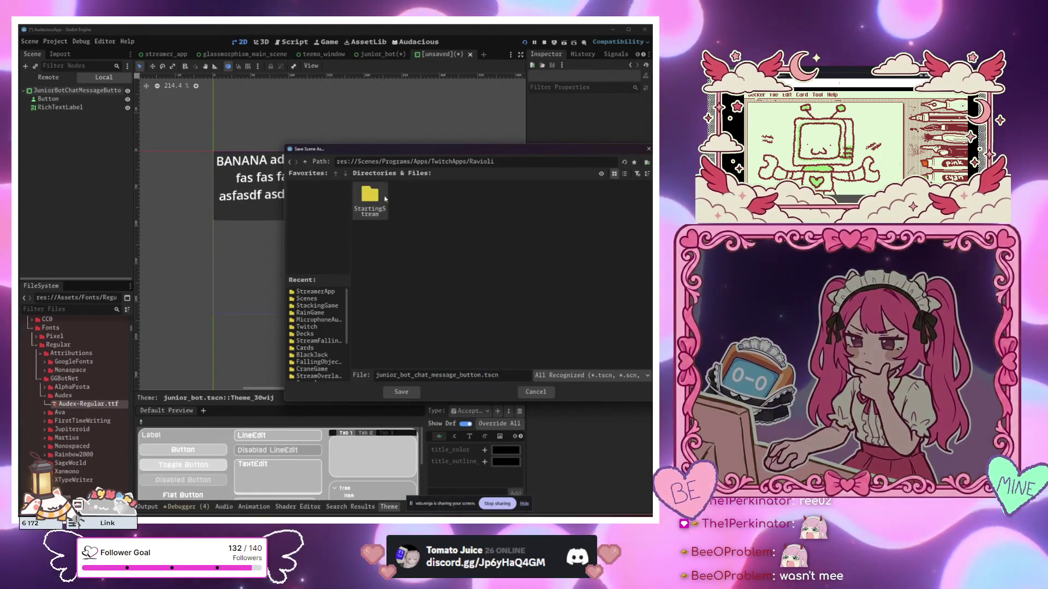
double_click(305, 162)
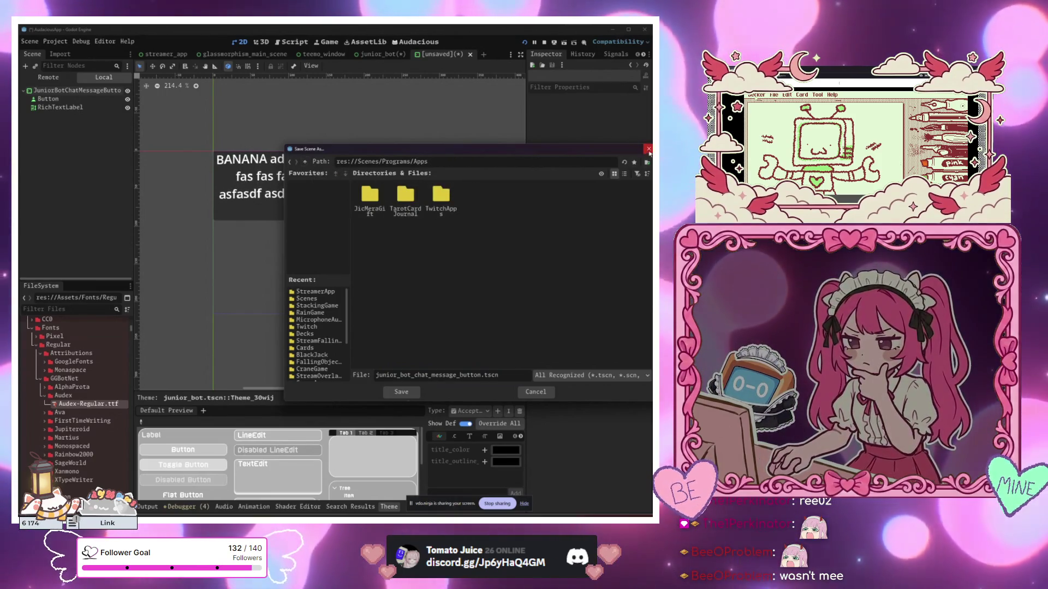
key(Escape)
click(98, 310)
text(junior)
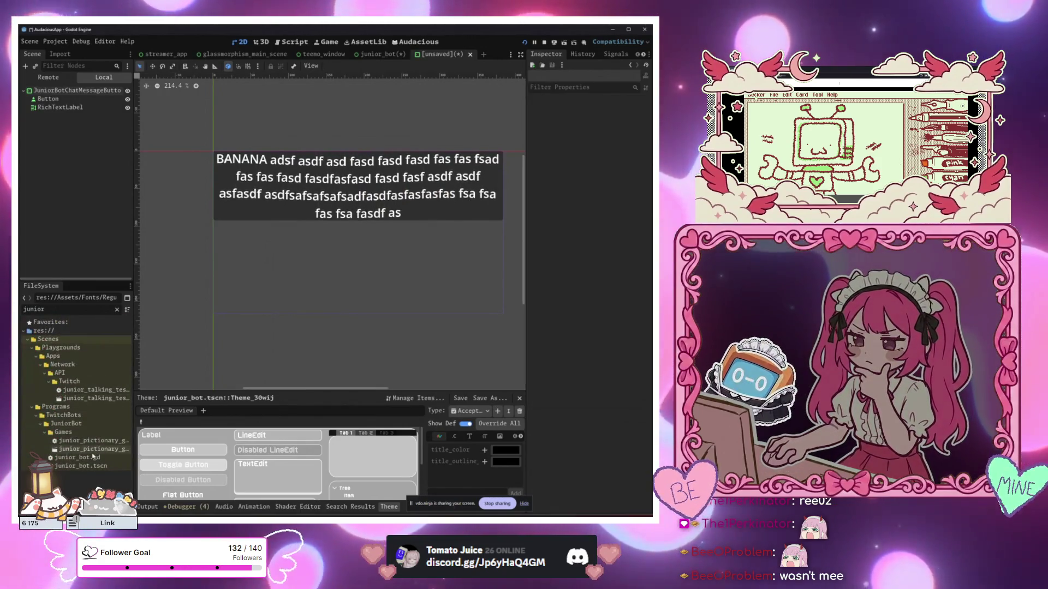
- Clear the FileSystem filter and create a Scenes folder inside JuniorBot
click(76, 417)
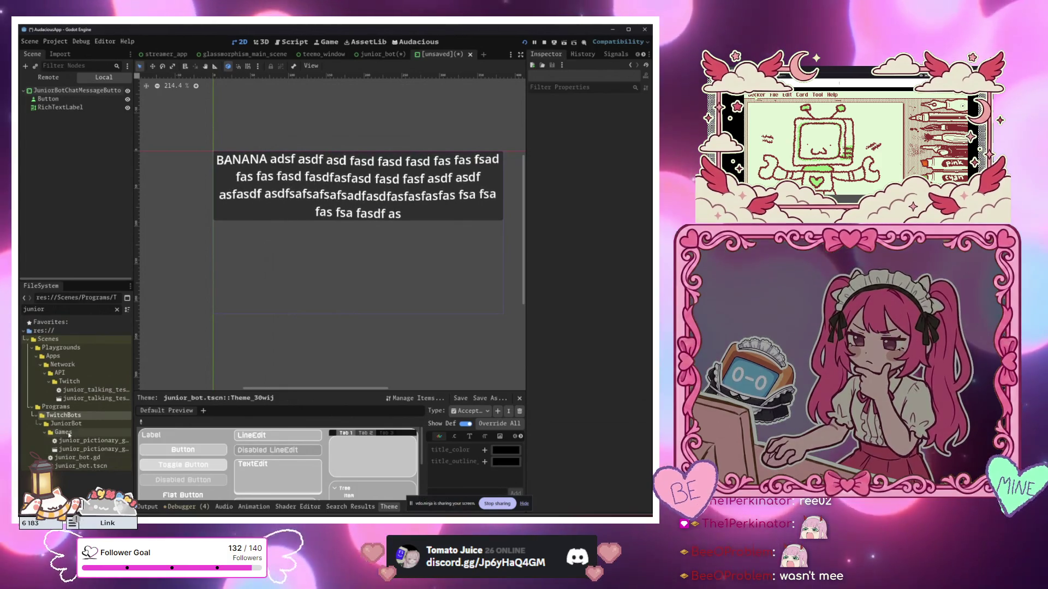
click(117, 309)
scroll(89, 424, down, 5)
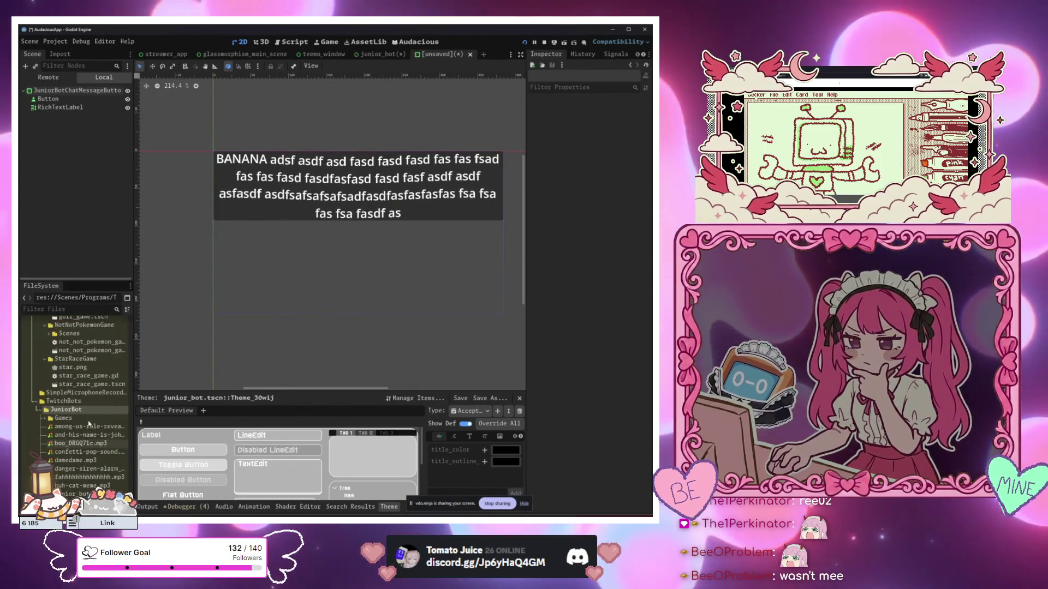
scroll(88, 424, down, 6)
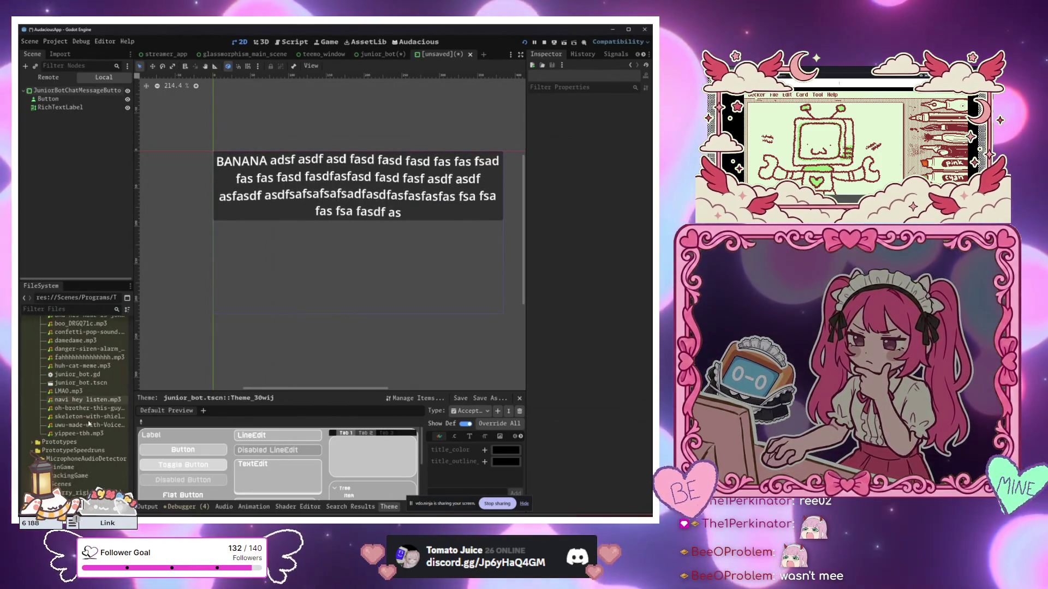
scroll(89, 424, up, 5)
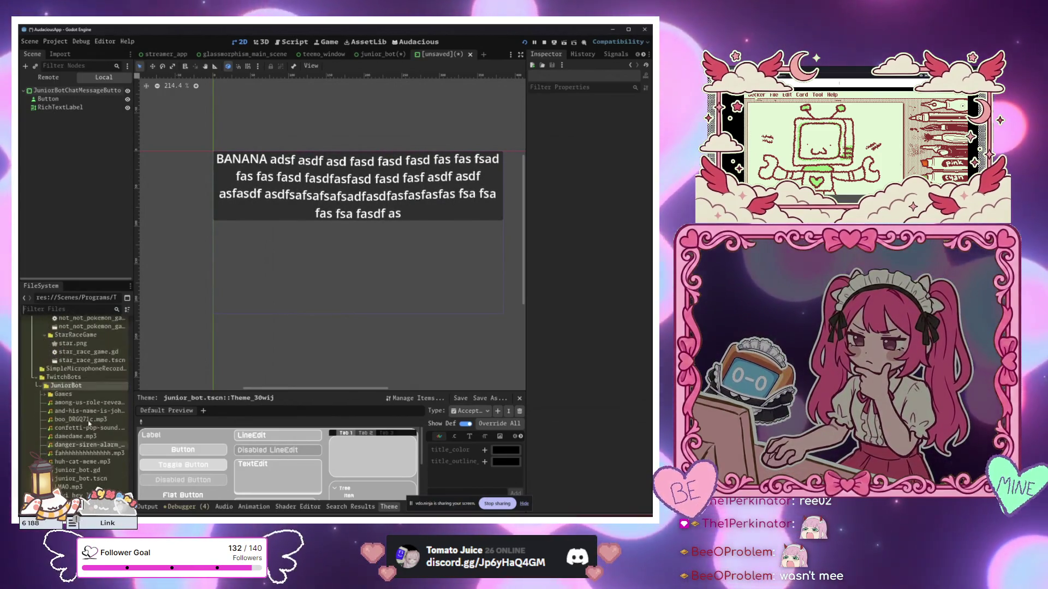
right_click(74, 387)
click(226, 391)
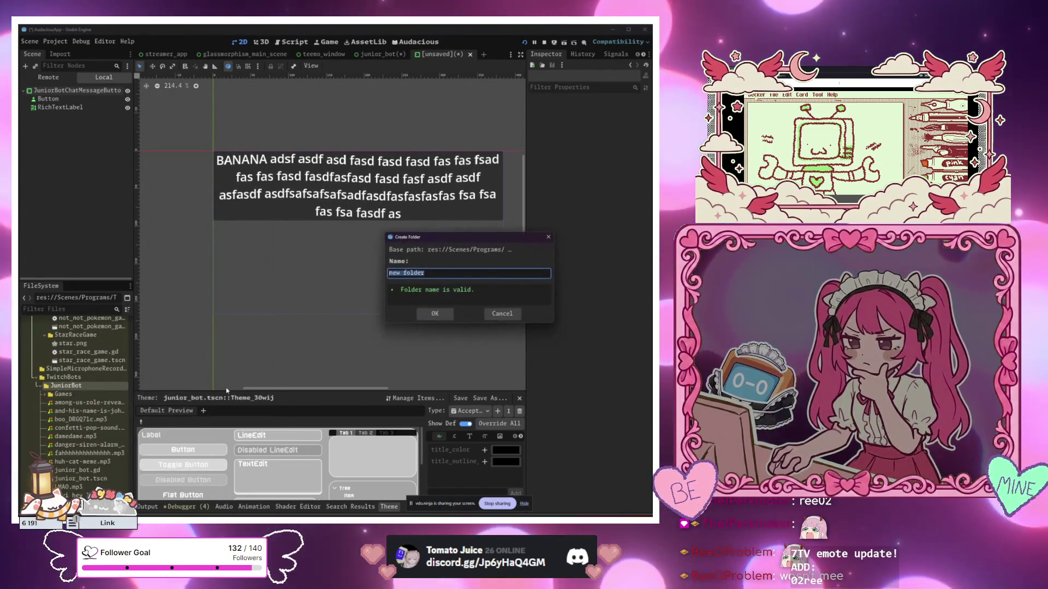
key(Return)
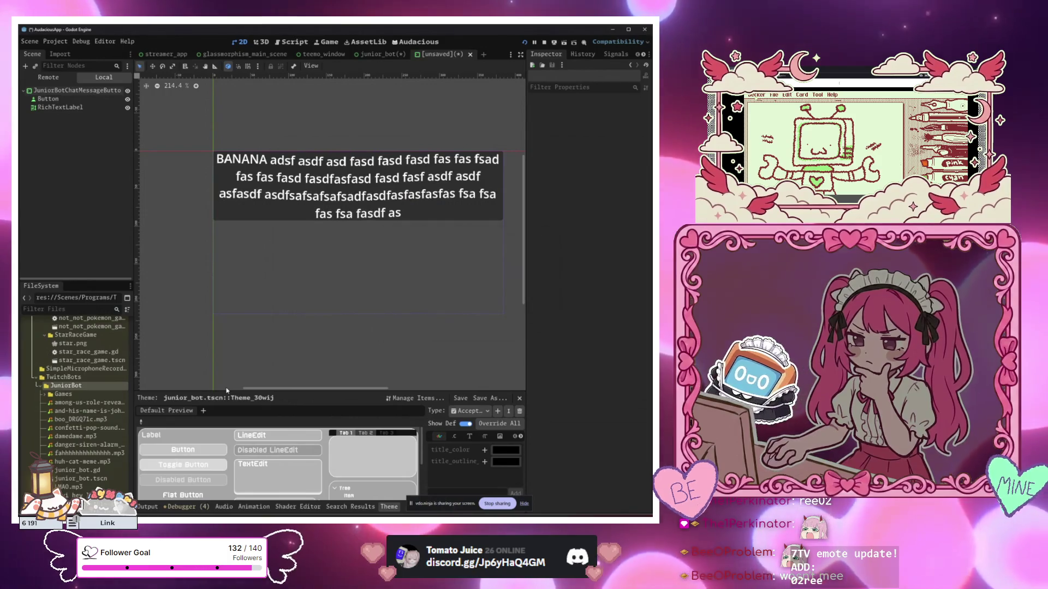
- Create a Buttons folder inside JuniorBot/Scenes
right_click(86, 405)
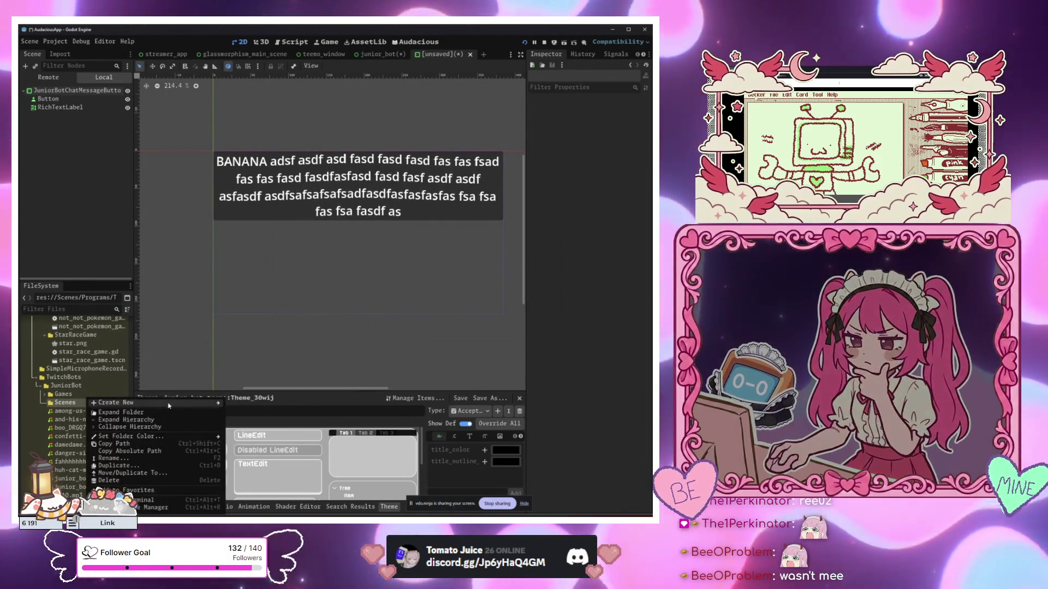
click(239, 409)
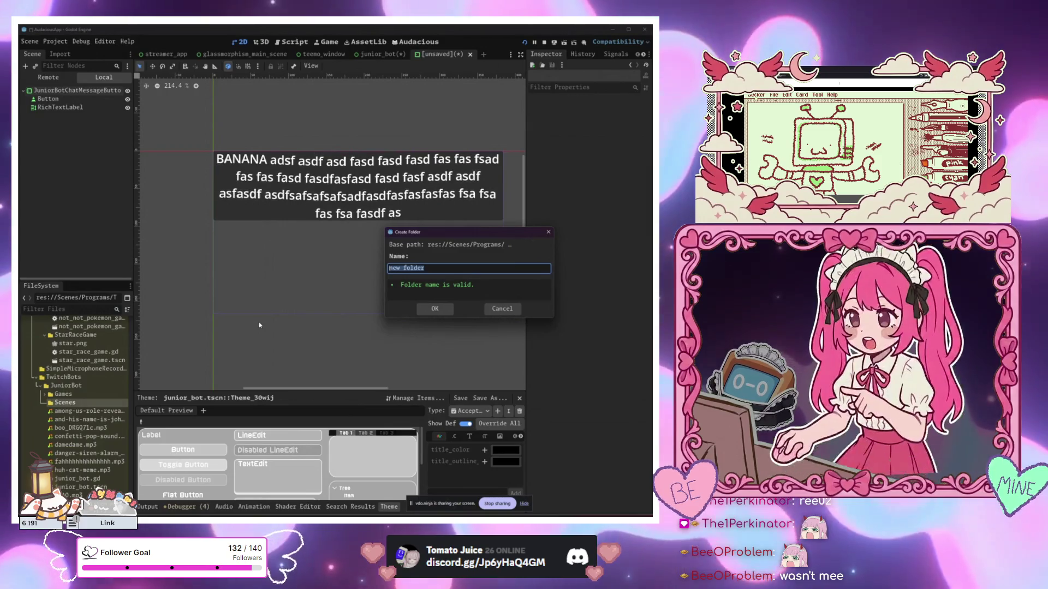
key(Escape)
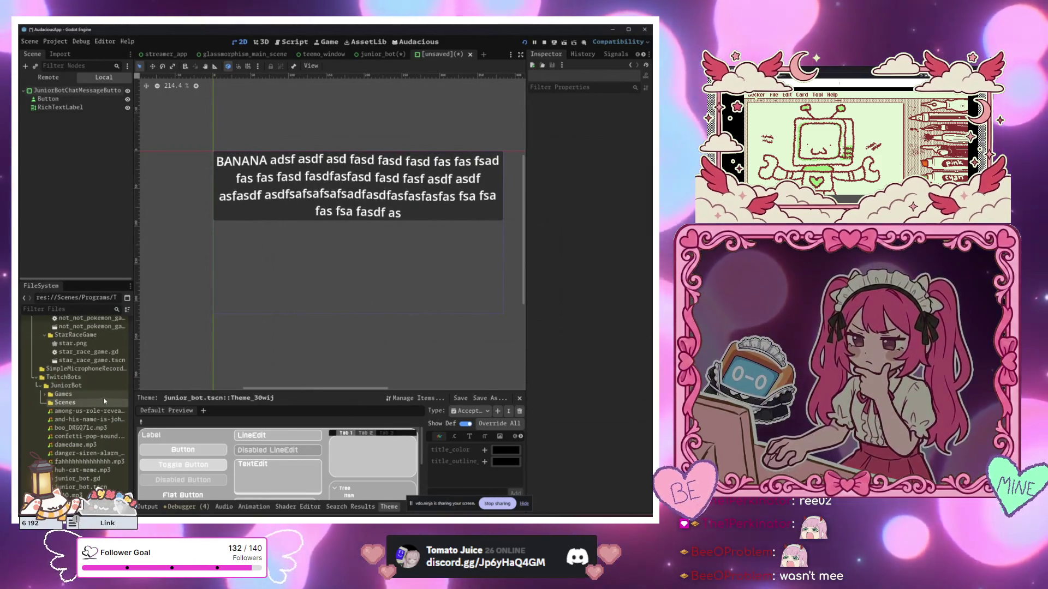
right_click(103, 402)
click(254, 404)
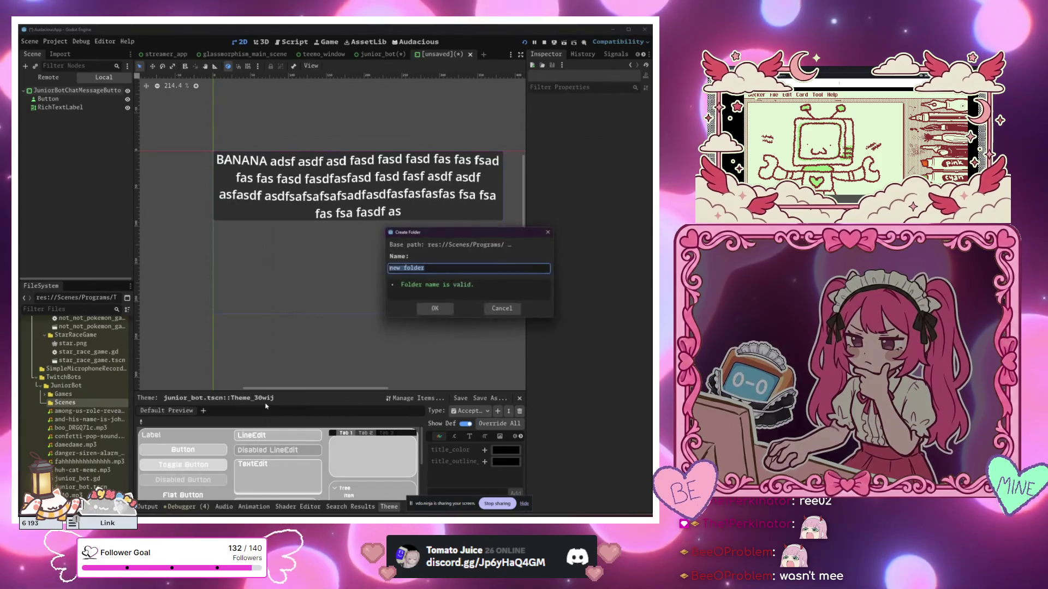
text(Button)
key(Return)
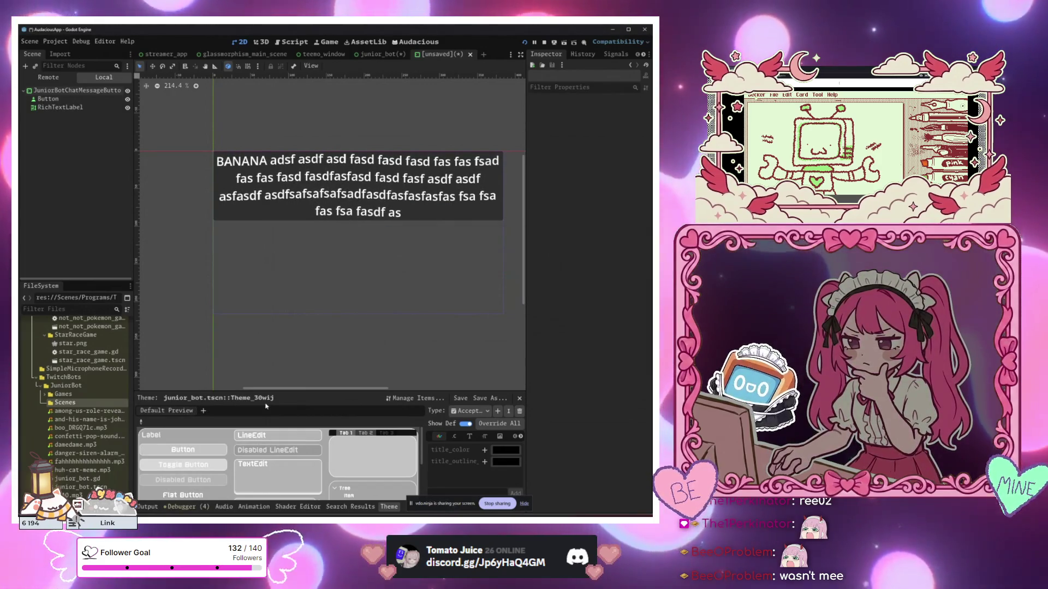
click(45, 404)
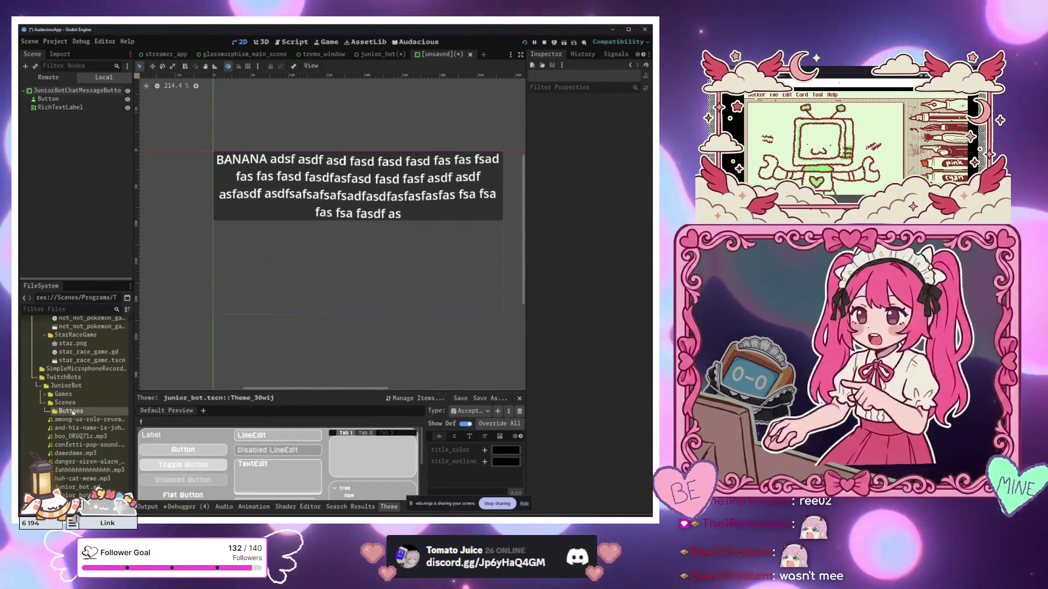
key(ctrl+s)
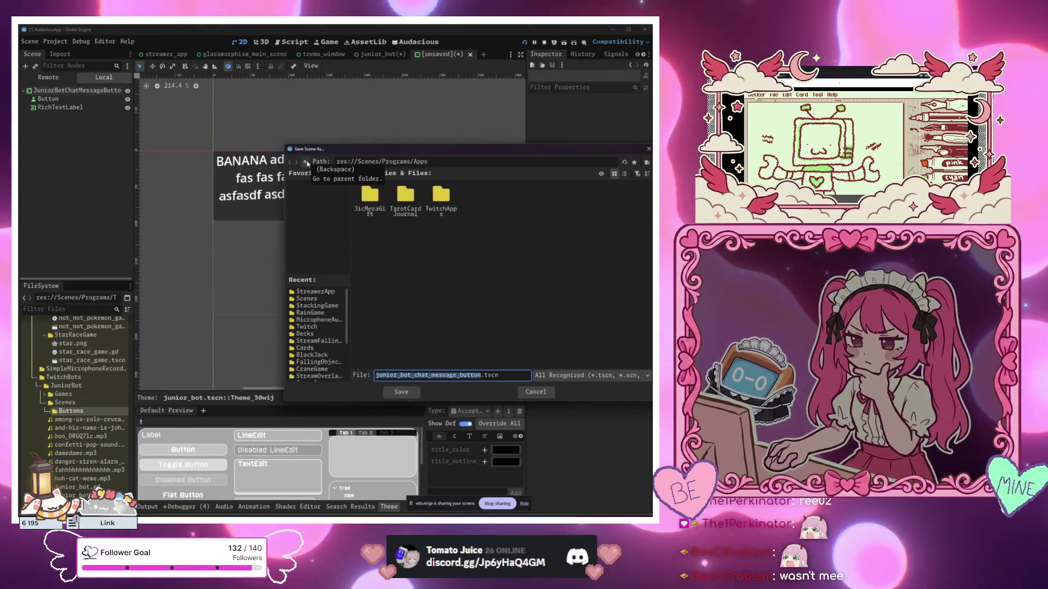
- Save the scene as junior_bot_chat_message_button.tscn in TwitchBots/JuniorBot/Scenes/Buttons and attach a script to its root
click(306, 162)
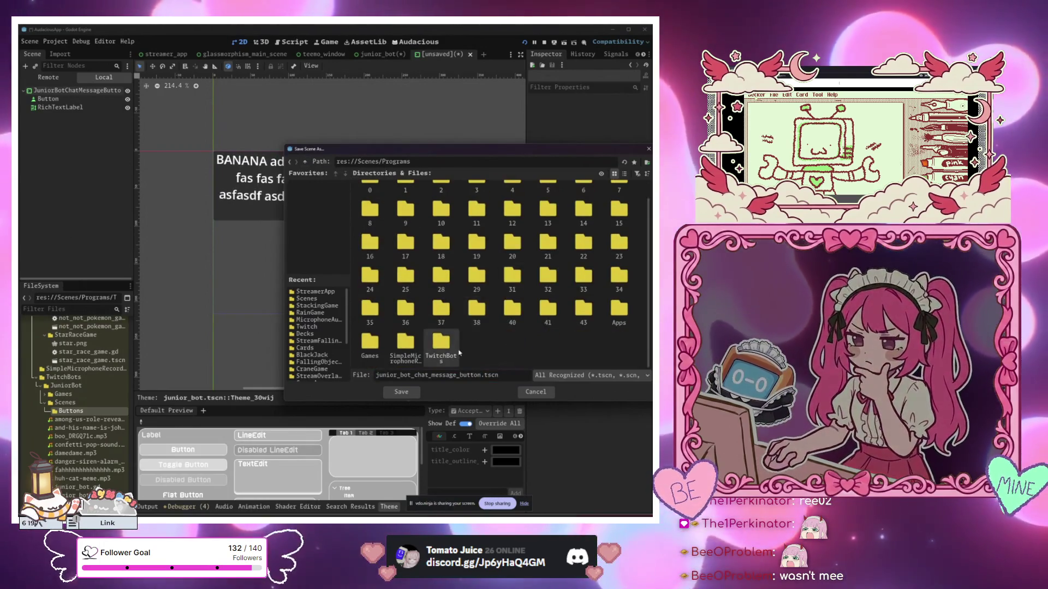
double_click(443, 343)
double_click(371, 195)
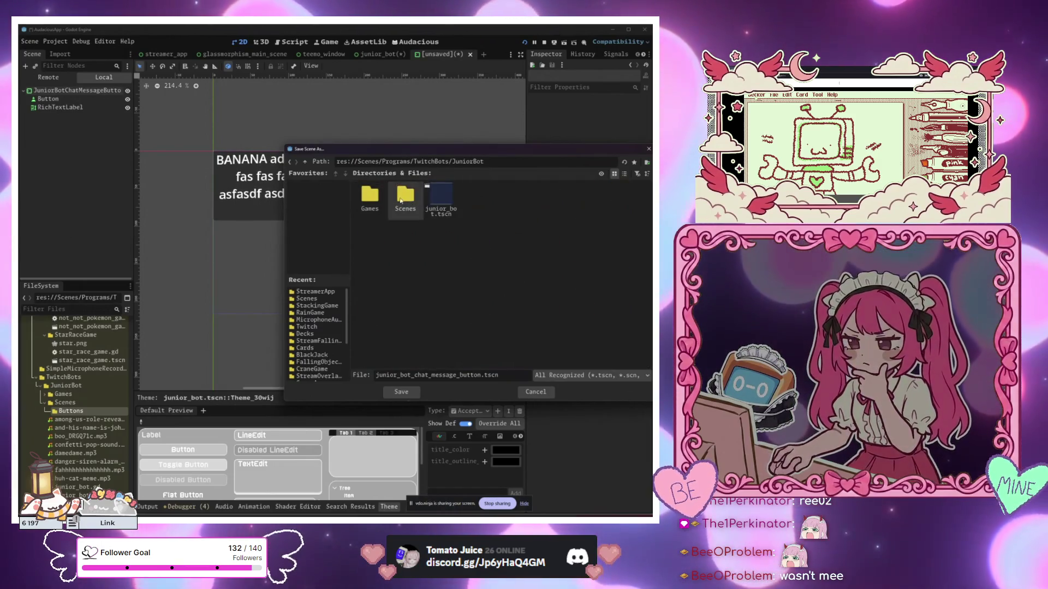
double_click(405, 195)
double_click(369, 195)
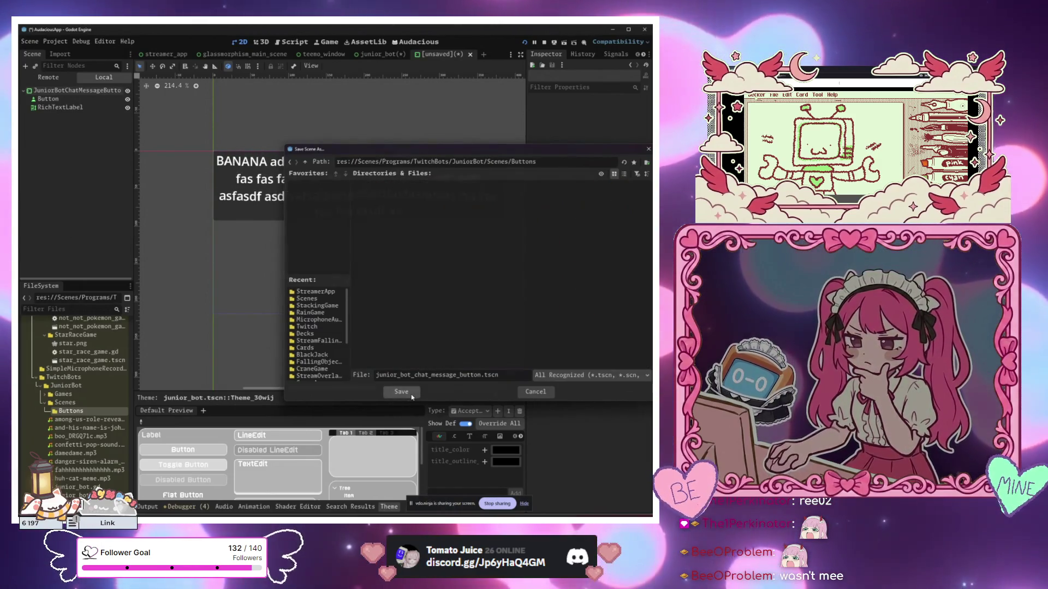
click(401, 393)
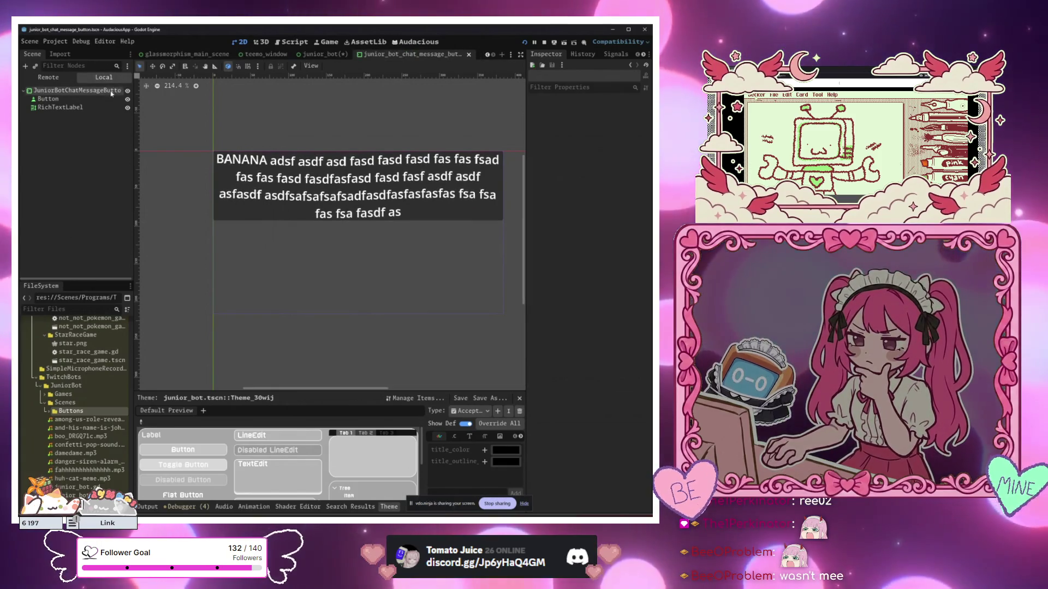
click(77, 90)
click(117, 66)
- Create the script and declare class_name JrBotChatMessageButton at its top
key(Escape)
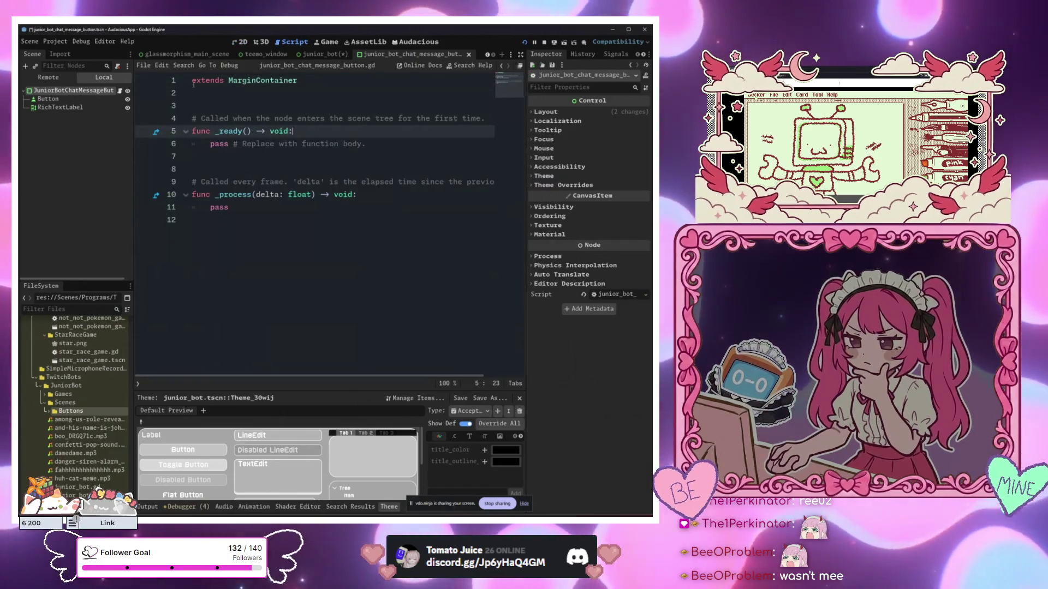
key(Return)
key(Up)
text(class_)
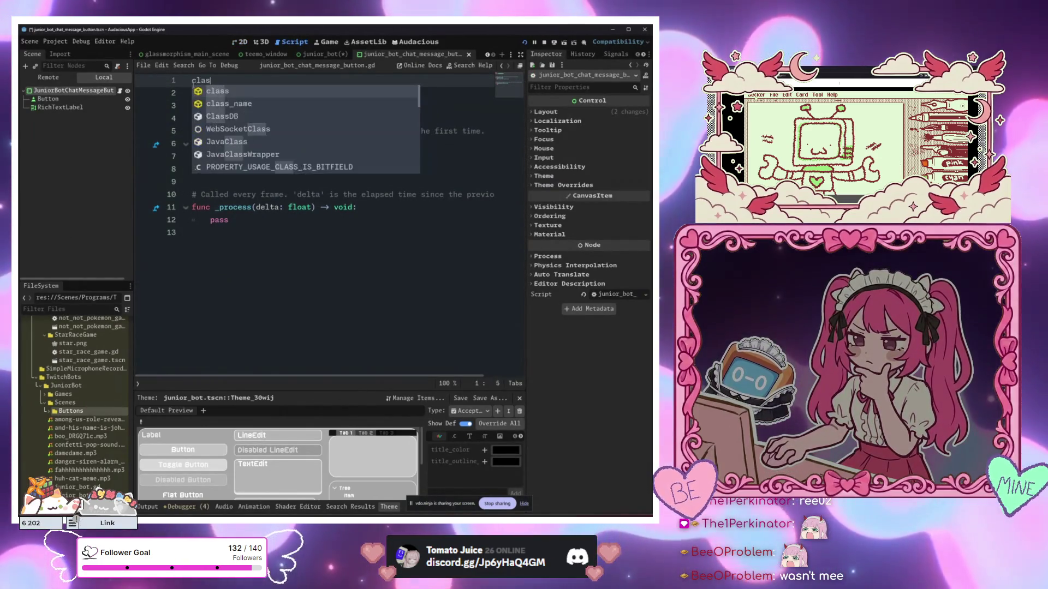
key(Return)
text(JrBotChatMessageBu)
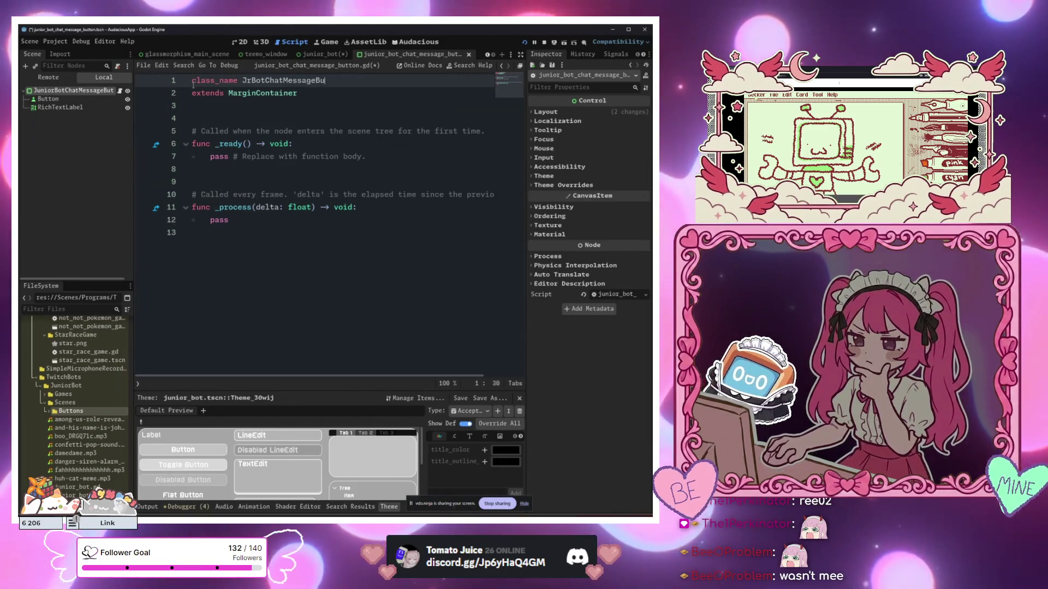
- Replace the template functions with exported button and rich_text_label variables and save
drag(229, 232, 192, 118)
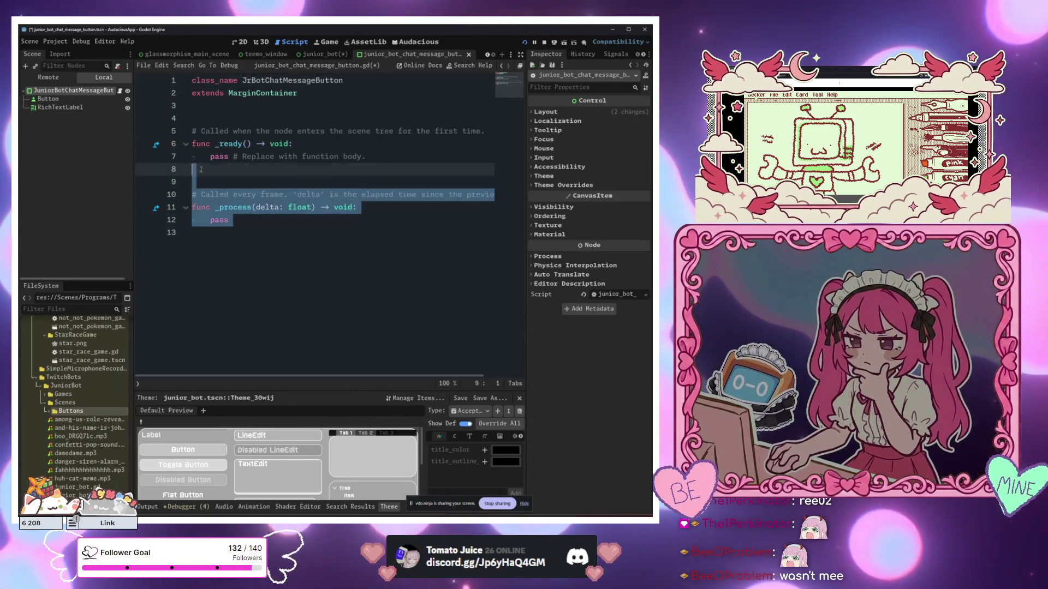
key(BackSpace)
mouse_move(40, 99)
mouse_down()
mouse_move(194, 119)
mouse_move(200, 137)
mouse_up()
click(51, 108)
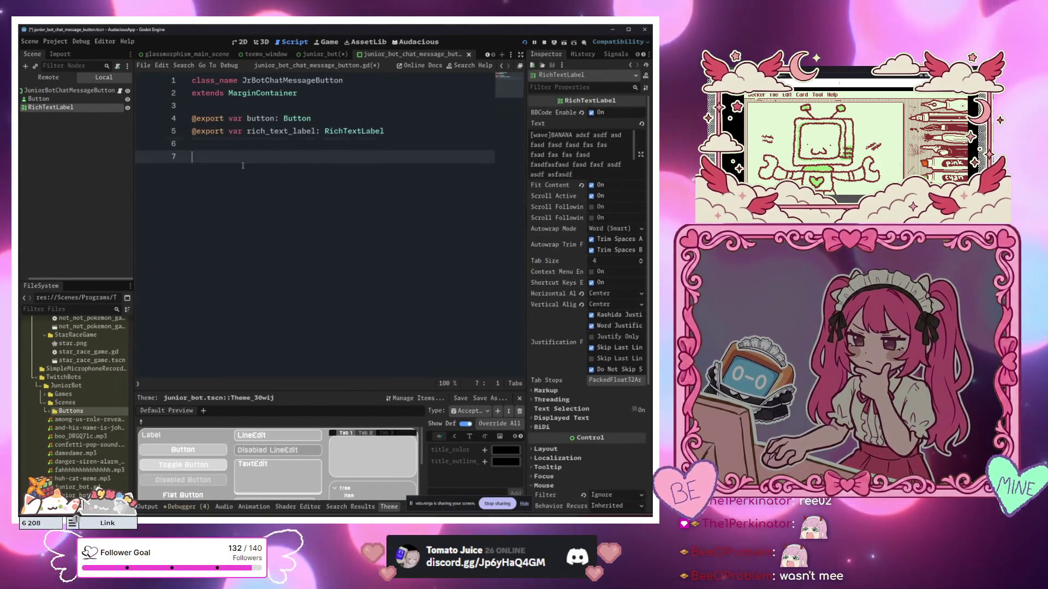
key(ctrl+s)
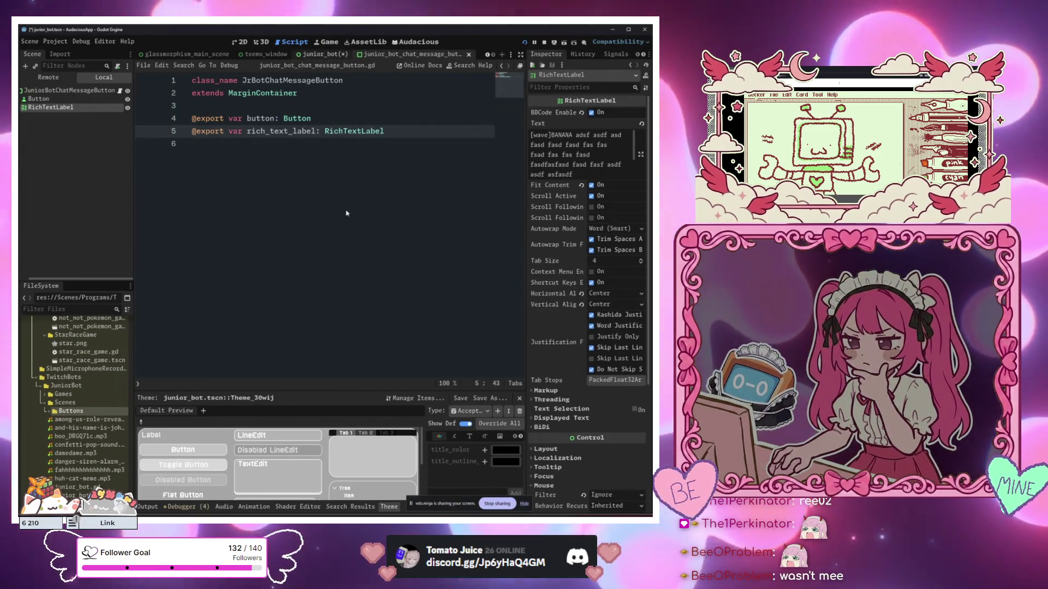
key(ctrl+shift+Tab)
click(344, 257)
- Export a junior_bot_chat_message_button PackedScene in junior_bot.gd, assign the .tscn in the Inspector, and save
click(309, 310)
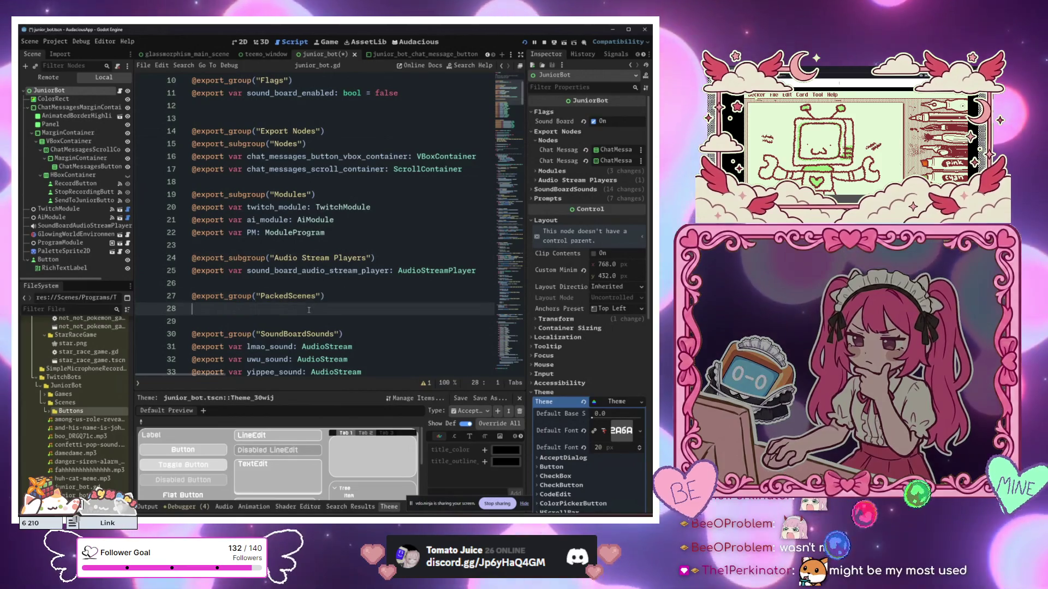
click(48, 412)
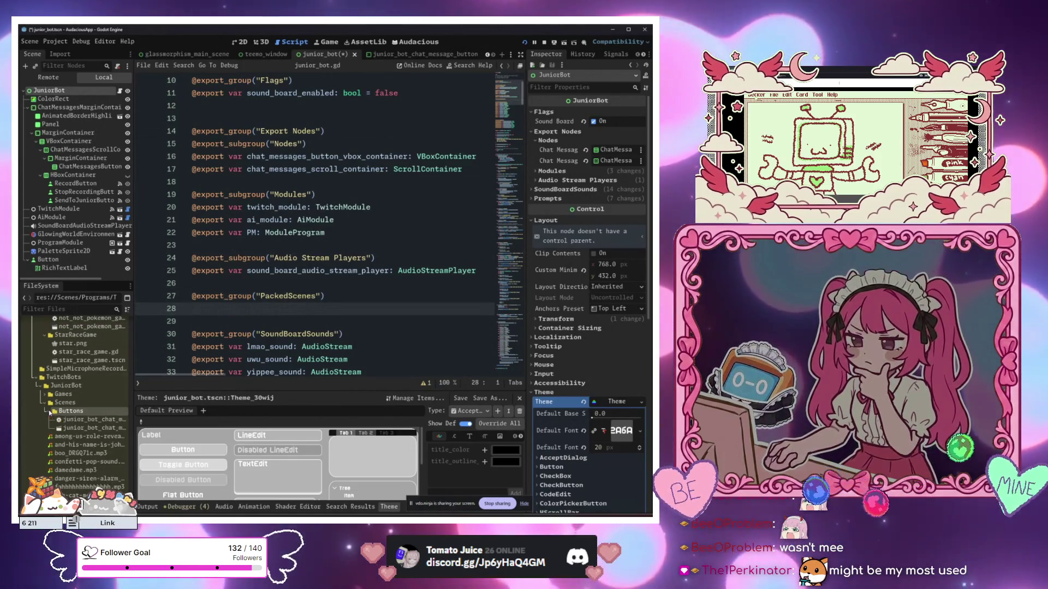
drag(75, 432, 229, 309)
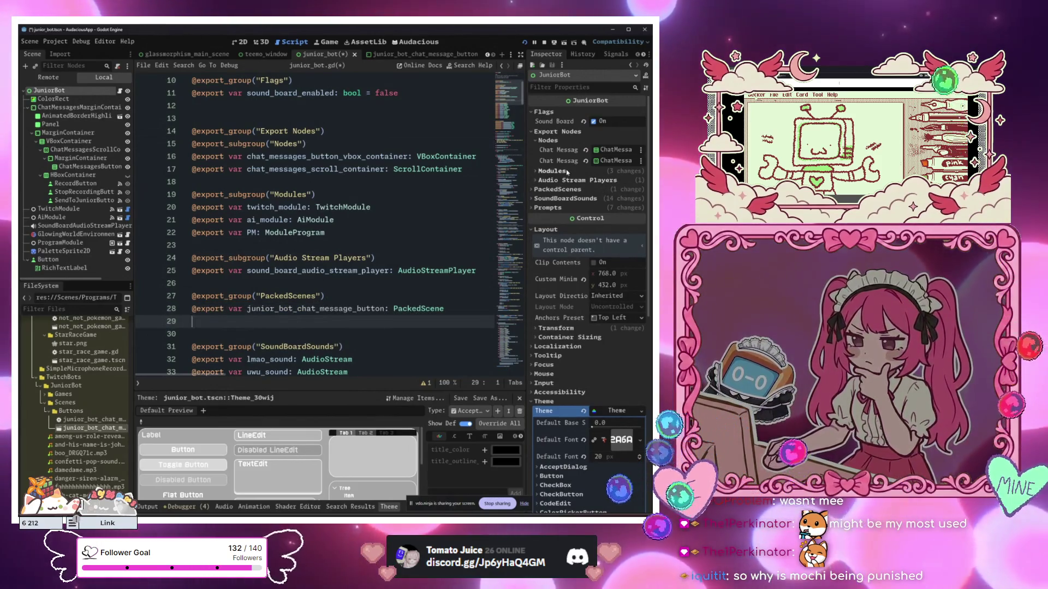
click(547, 141)
click(560, 168)
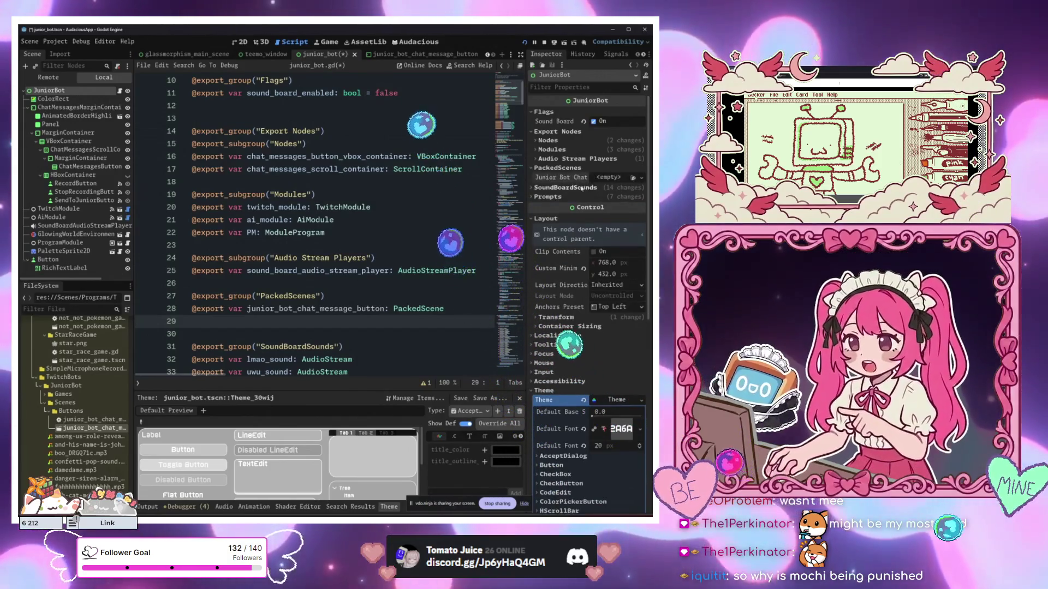
mouse_move(90, 428)
mouse_down()
mouse_move(464, 270)
mouse_move(618, 184)
mouse_up()
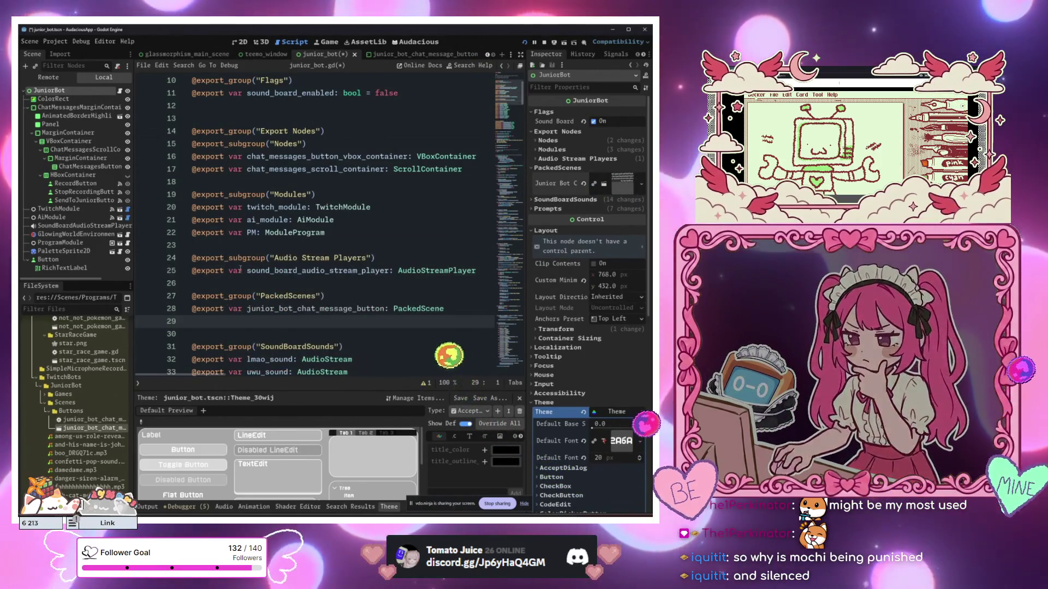
click(328, 332)
key(ctrl+s)
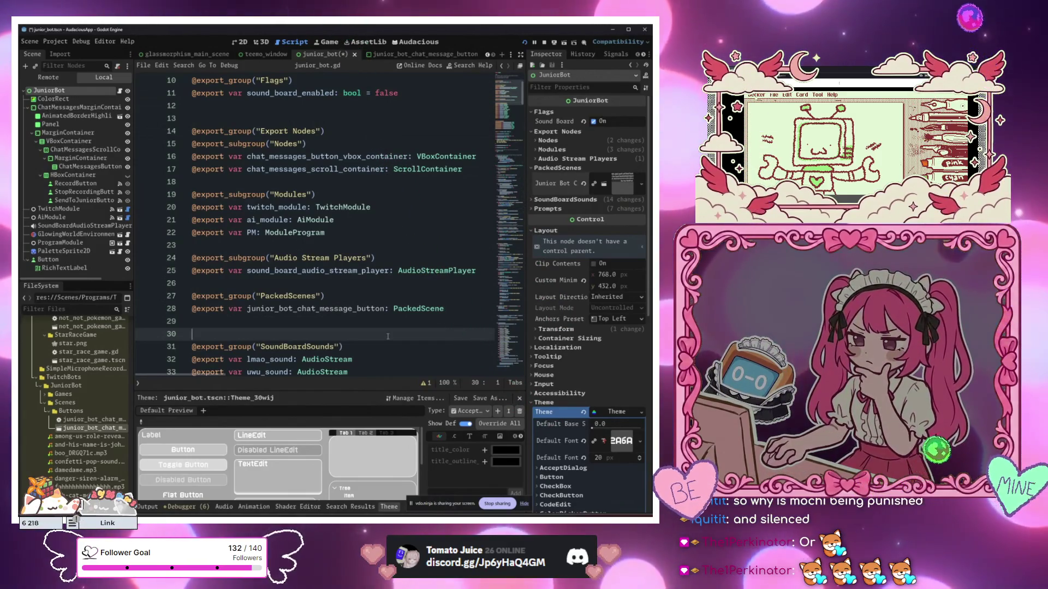
- Jump to the add_message_as_button function through the script's method list
click(283, 313)
scroll(406, 123, down, 5)
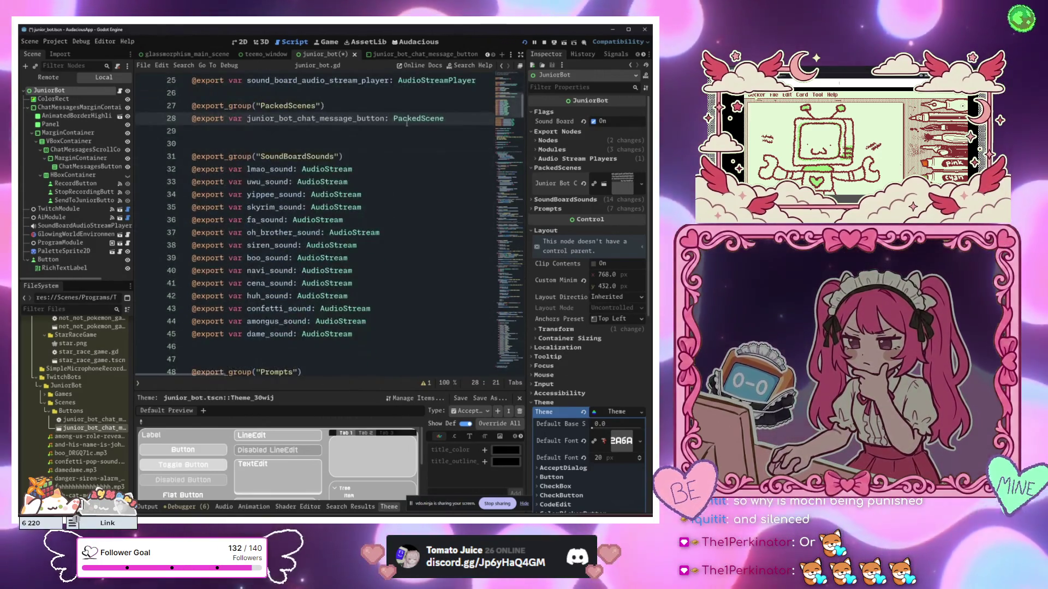
click(407, 123)
drag(510, 90, 510, 336)
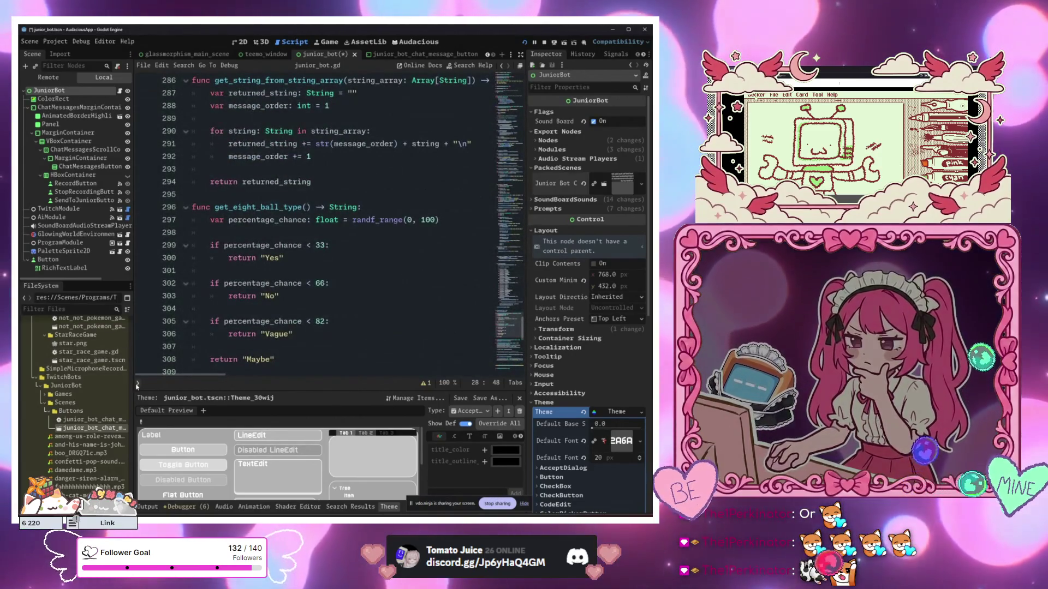
click(137, 385)
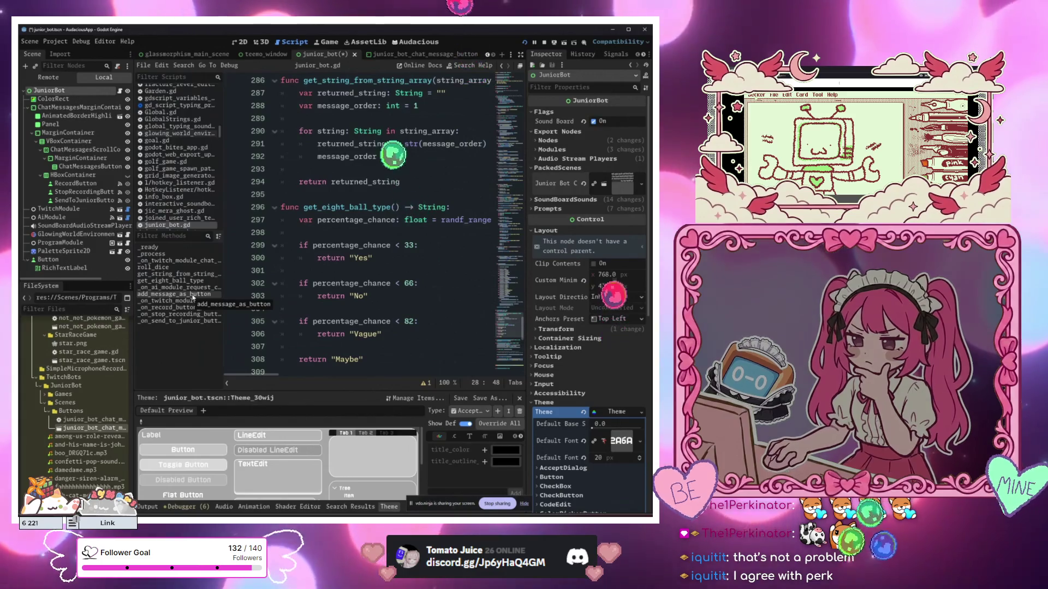
click(193, 288)
click(196, 294)
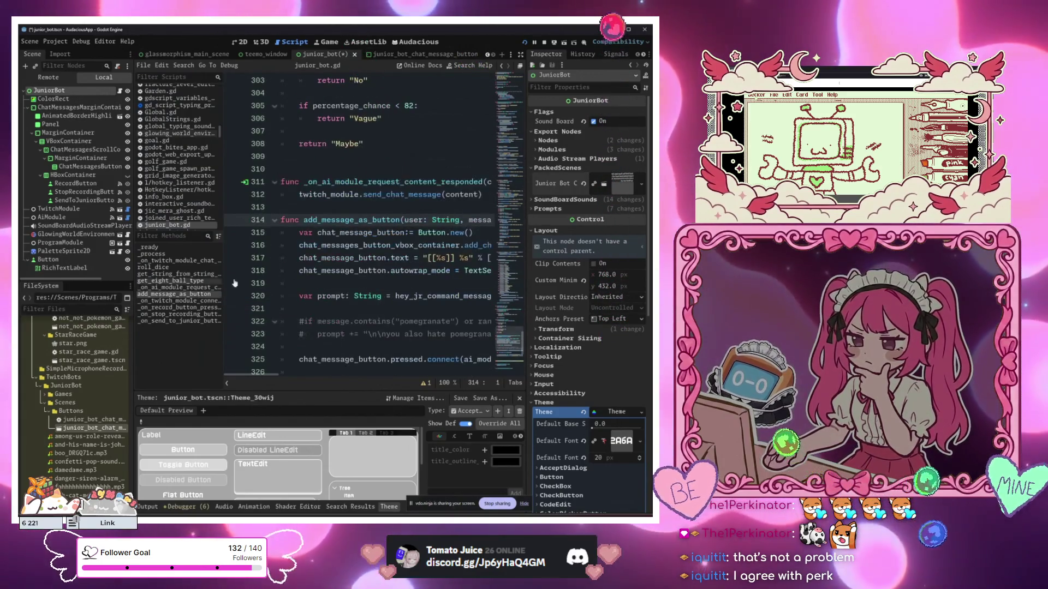
- Review the function body and select the old 'chat_message_button := Button.new()' declaration
scroll(382, 245, down, 4)
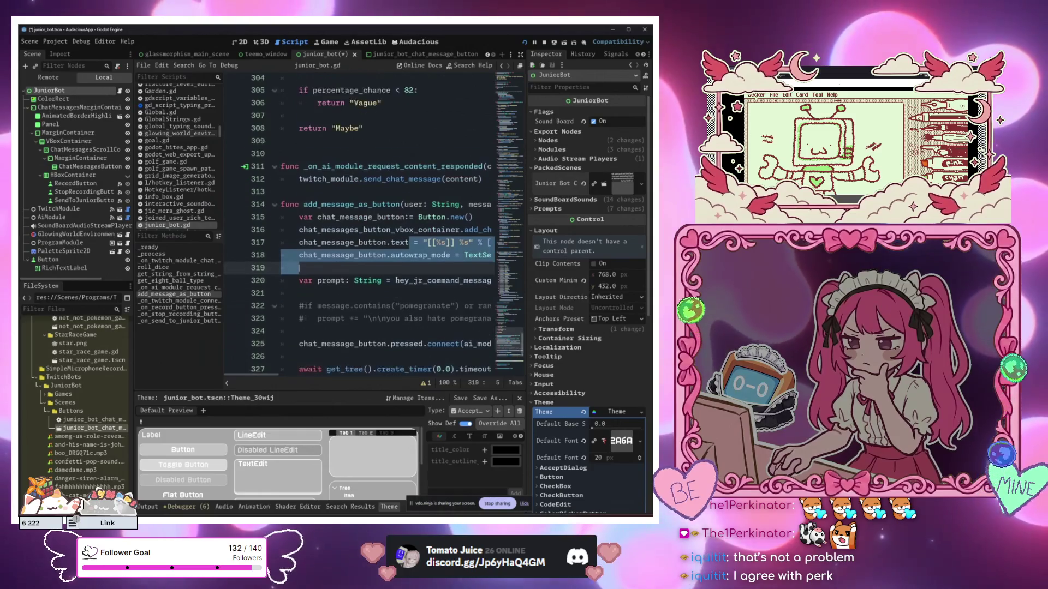
click(395, 271)
key(ctrl+backslash)
scroll(382, 246, up, 3)
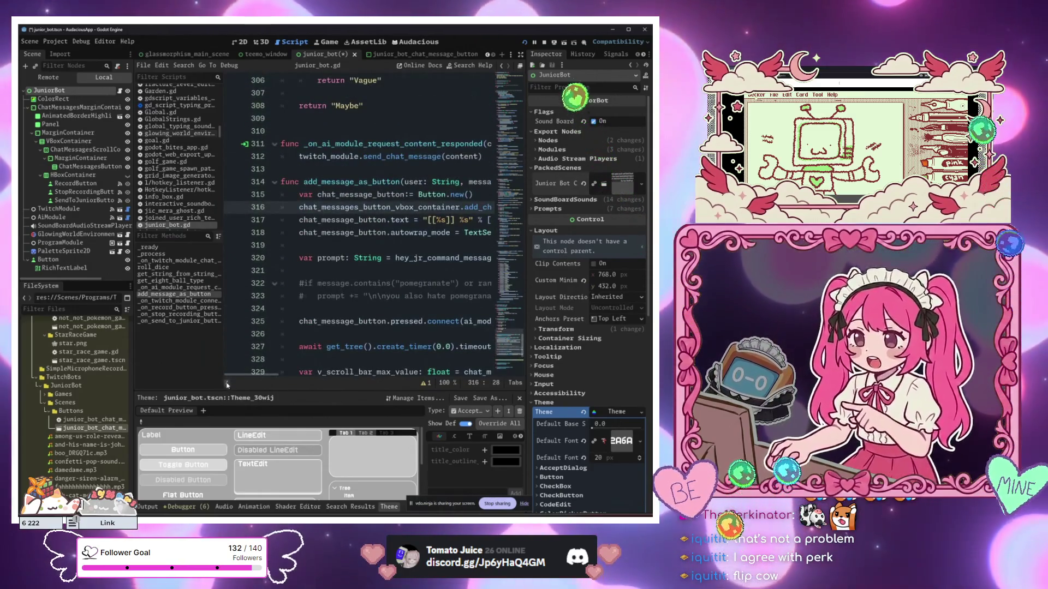
click(350, 256)
click(393, 233)
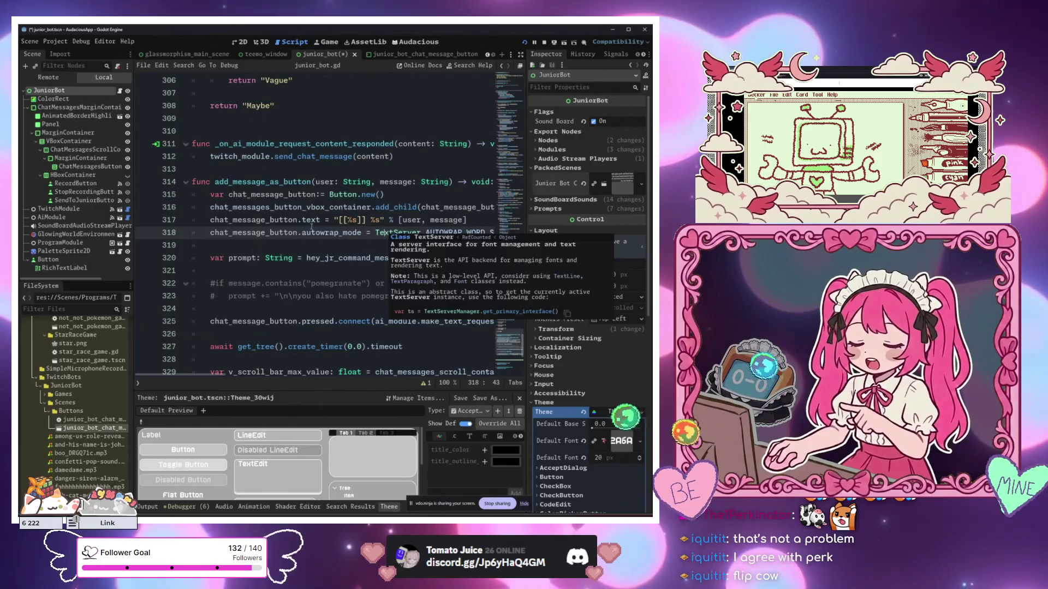
click(313, 220)
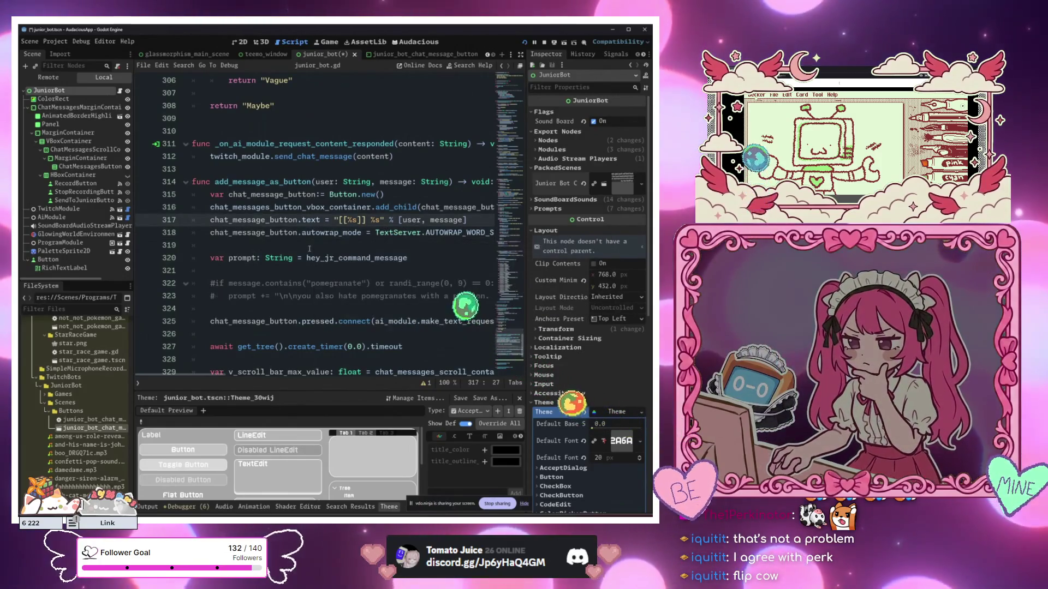
click(339, 219)
click(399, 198)
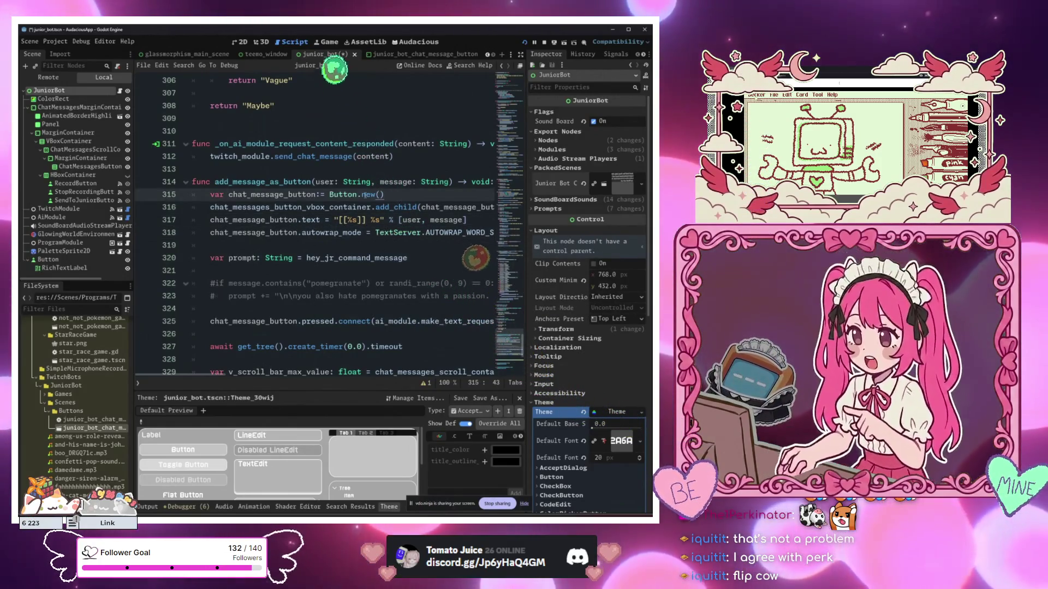
drag(406, 195, 230, 195)
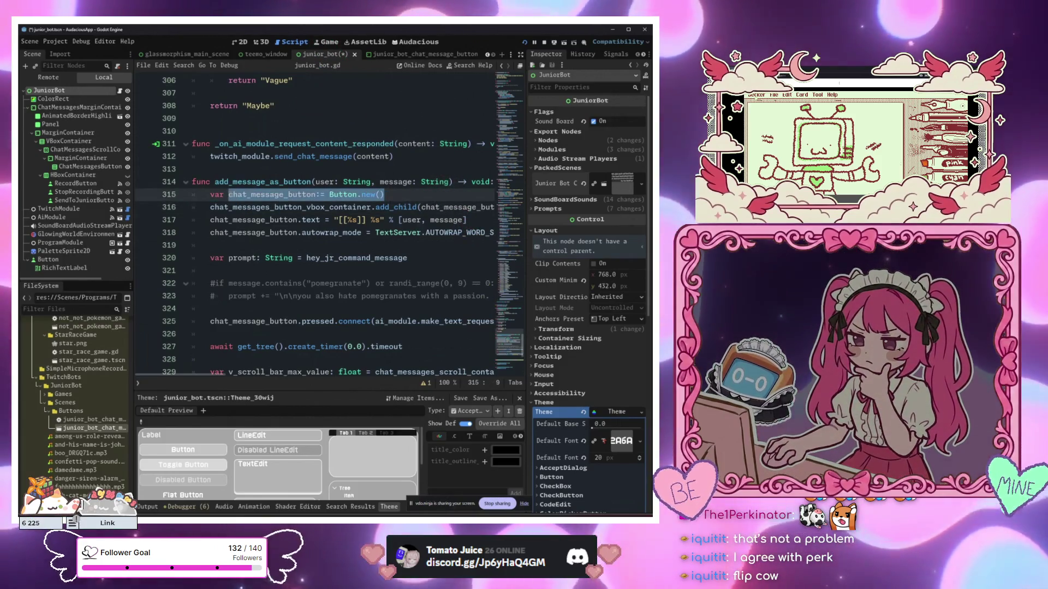
- Delete the old Button.new() declaration and start typing the new variable
key(BackSpace)
text(ch)
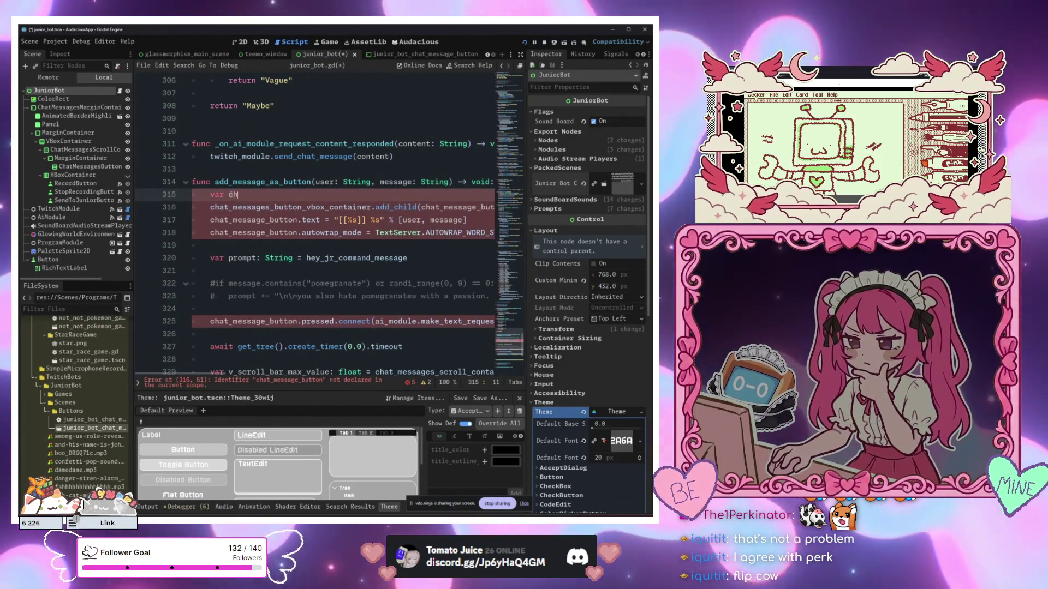
key(BackSpace)
key(BackSpace)
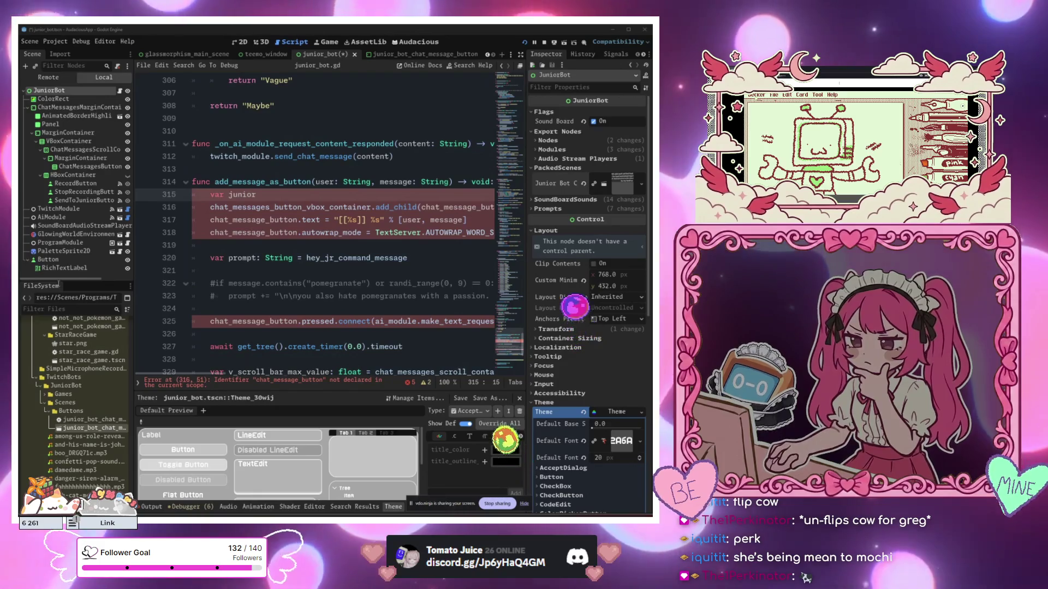
click(309, 206)
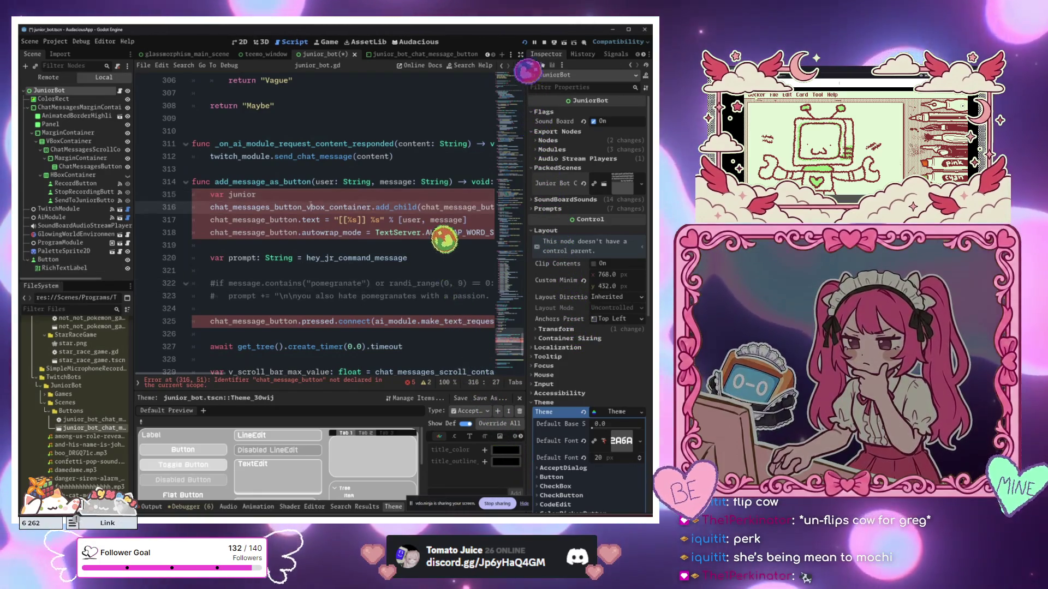
click(297, 196)
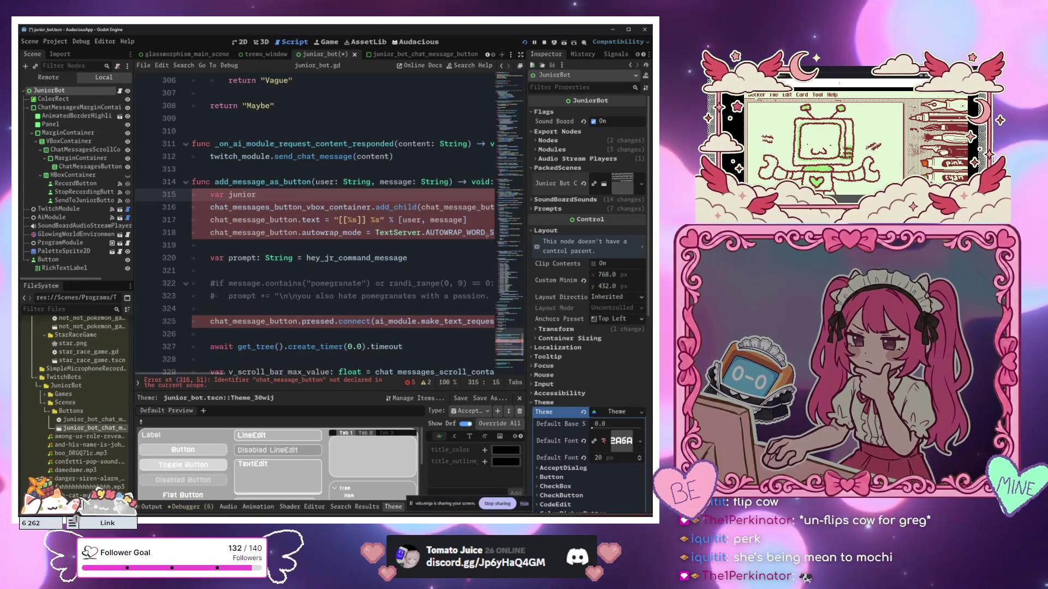
mouse_move(515, 339)
mouse_down()
mouse_move(519, 91)
mouse_move(516, 338)
mouse_up()
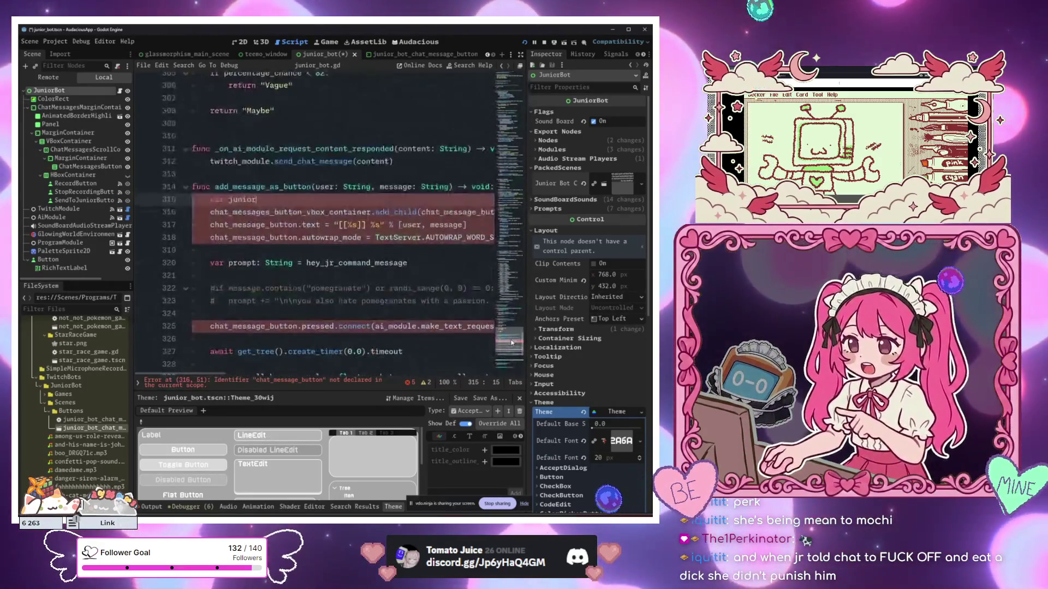
- Declare chat_message_button as JrBotChatMessageButton from junior_bot_chat_message_button.instantiate()
key(BackSpace)
key(BackSpace)
key(BackSpace)
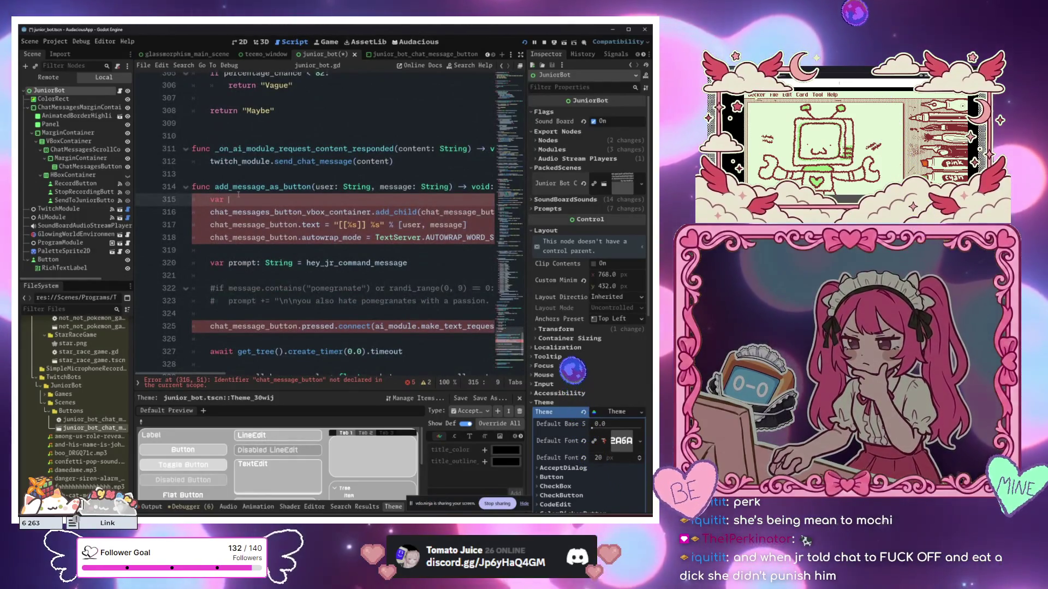
text(chat_message_button:)
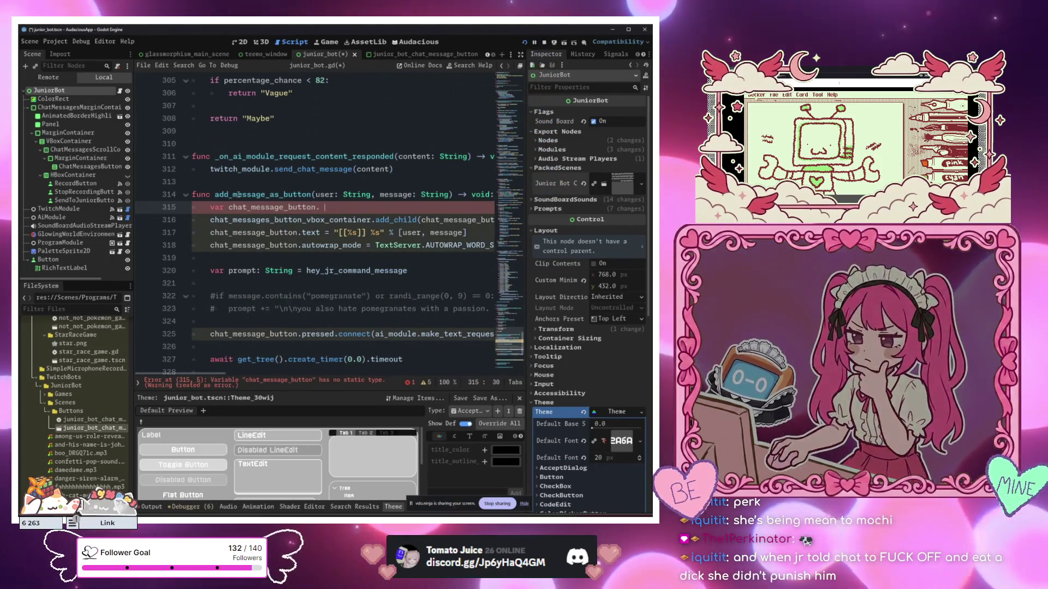
text(Ju)
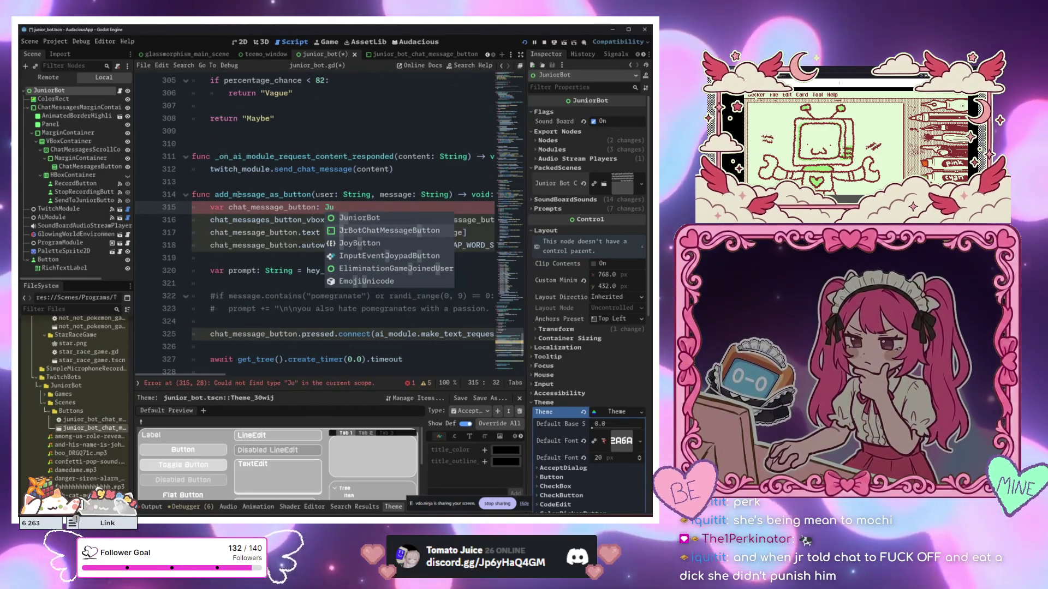
key(Down)
key(Return)
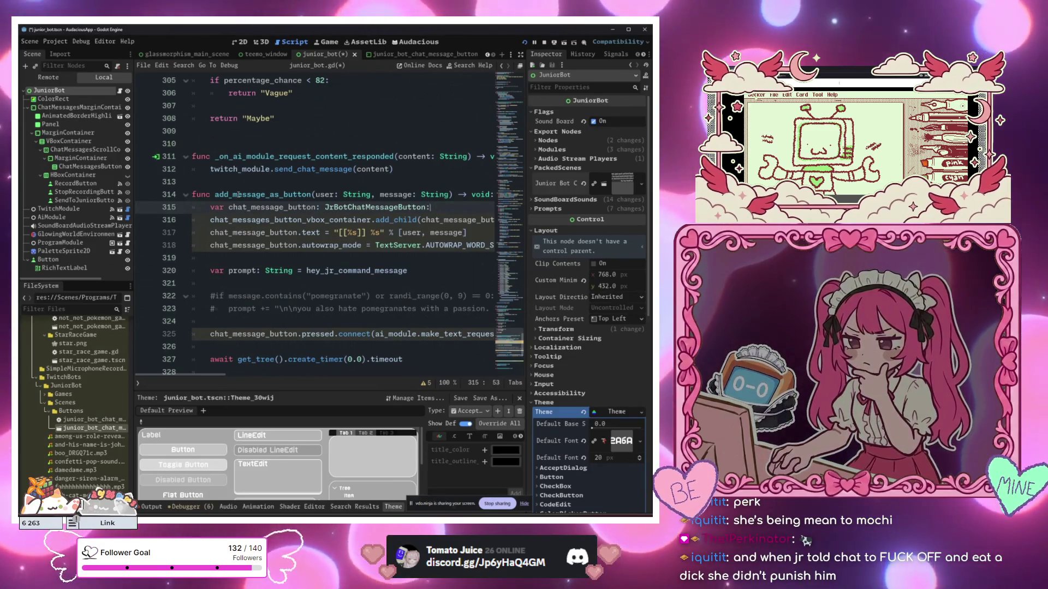
text(= junior_bot_chat_message_button.ins)
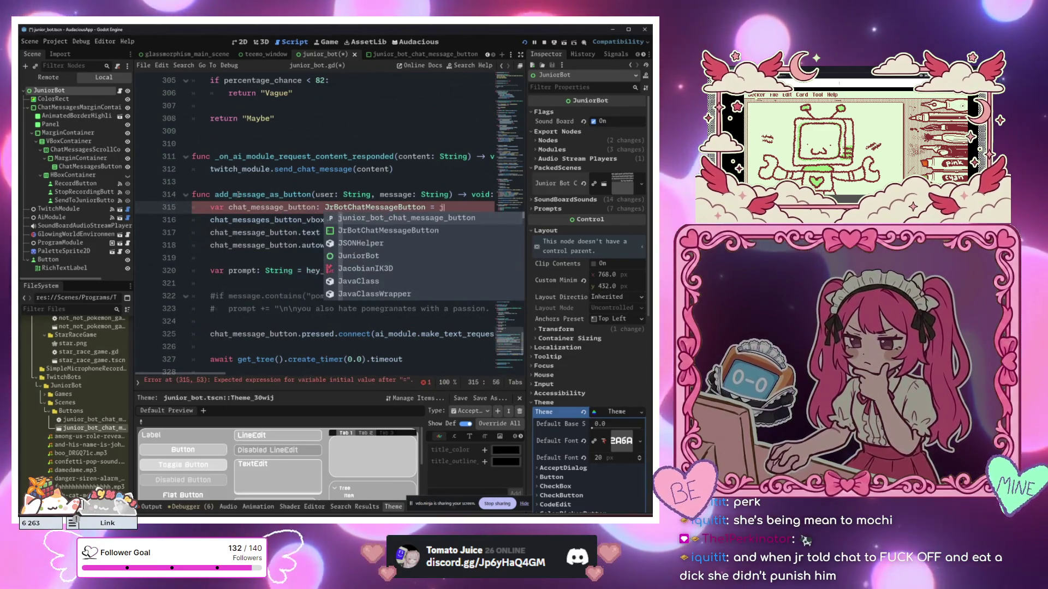
key(Return)
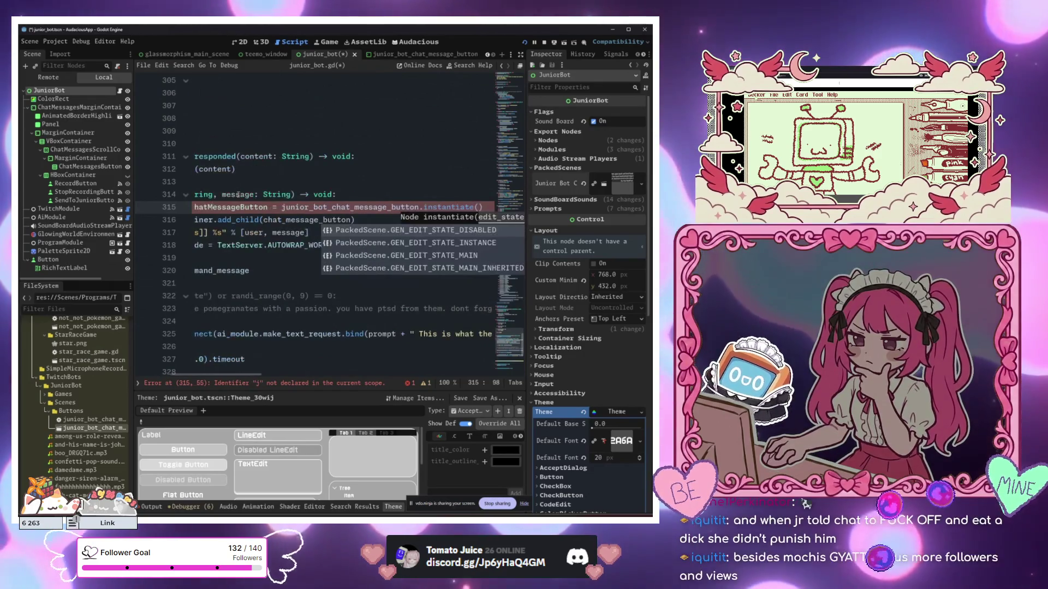
drag(358, 194, 171, 197)
click(334, 234)
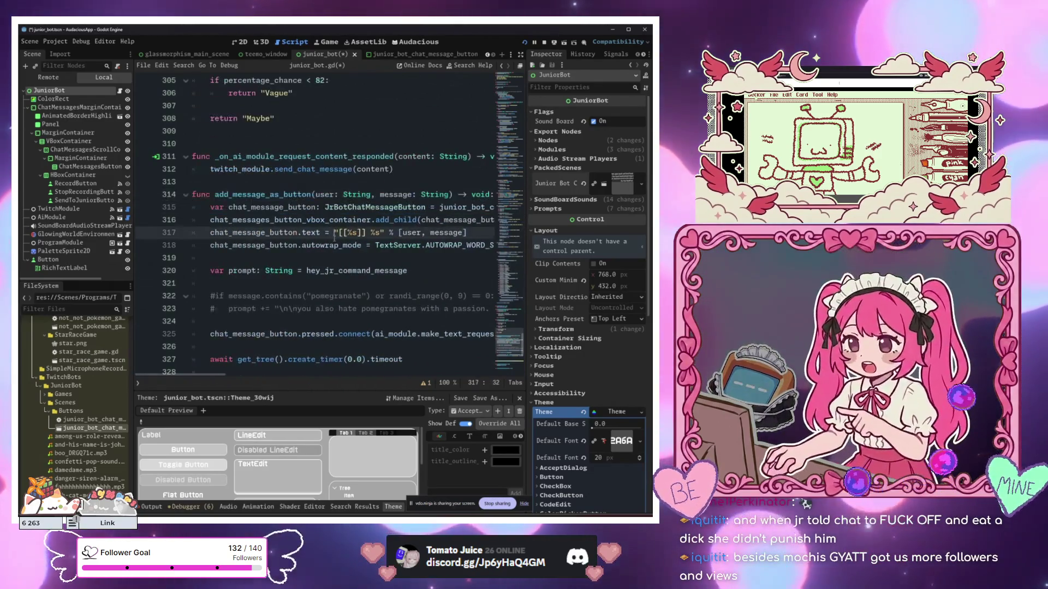
- Change line 317 to assign the message to chat_message_button.rich_text_label.text
mouse_move(192, 234)
mouse_down()
mouse_move(326, 221)
mouse_move(192, 207)
mouse_up()
click(325, 241)
click(302, 232)
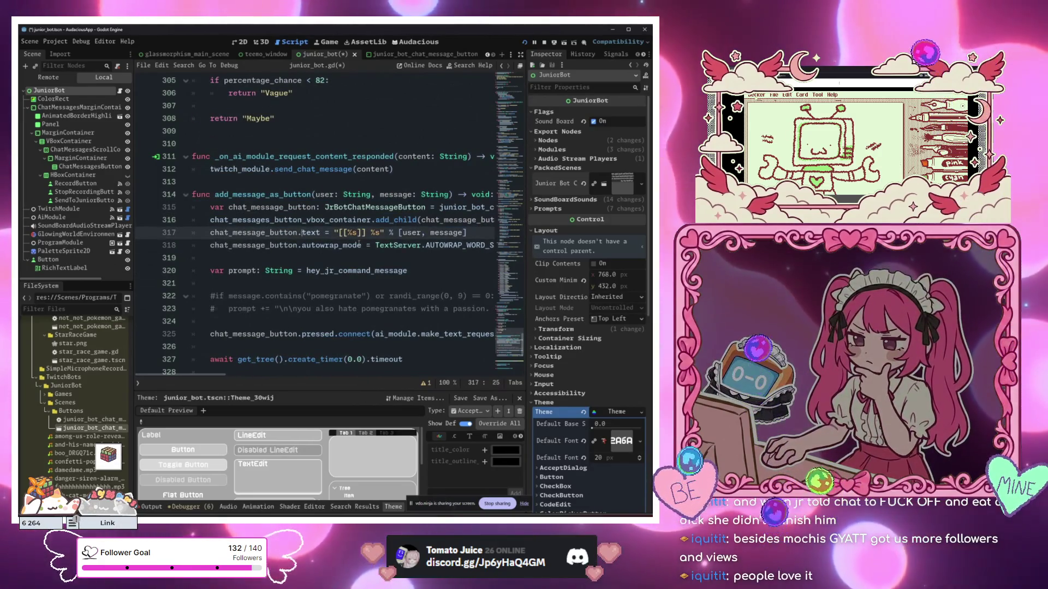
text(ri)
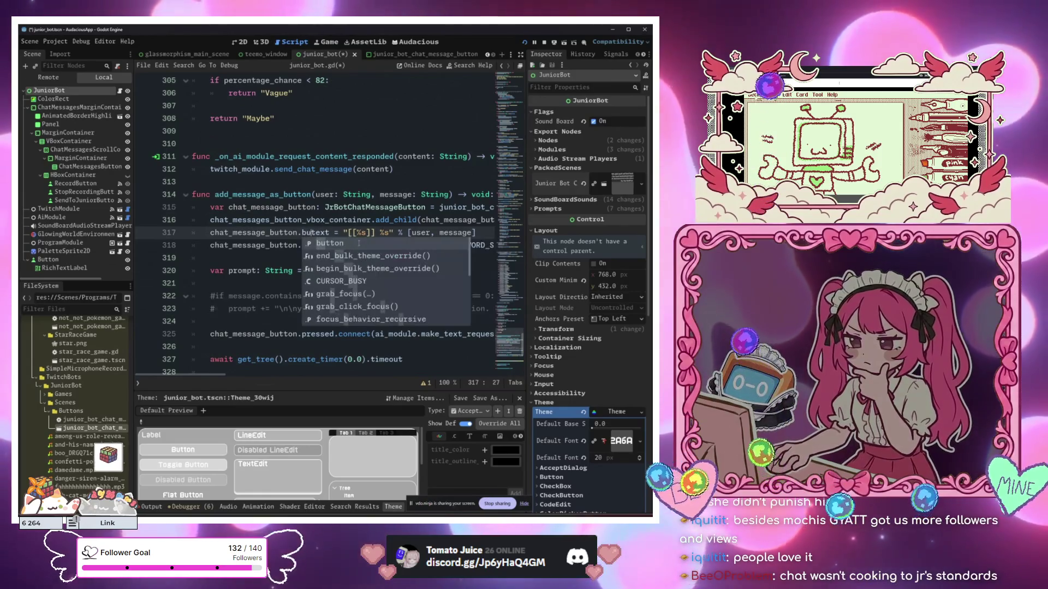
key(Tab)
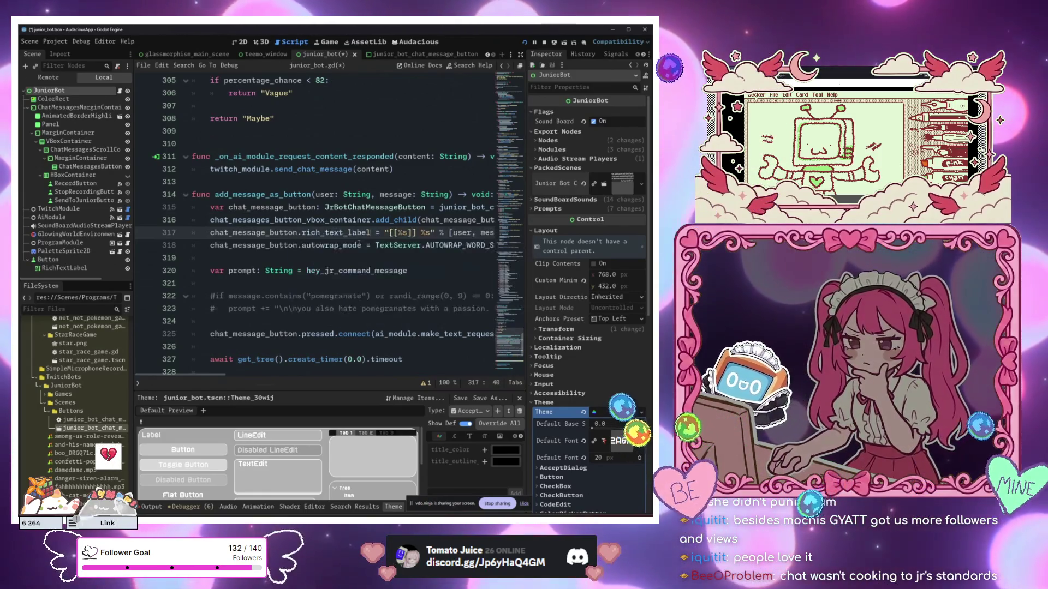
text(.text)
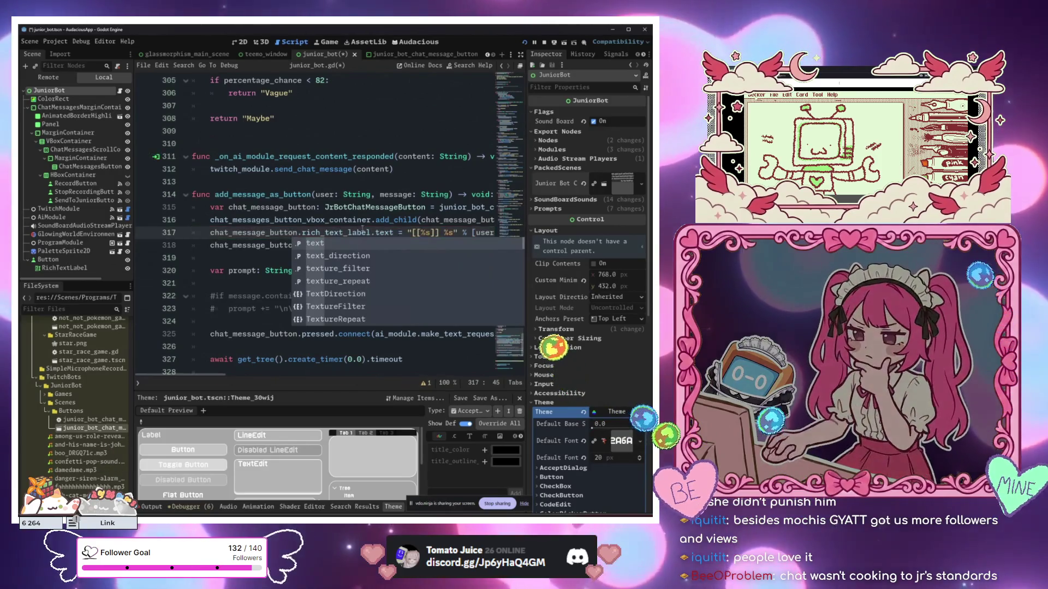
- Remove the redundant autowrap_mode line 318
click(360, 246)
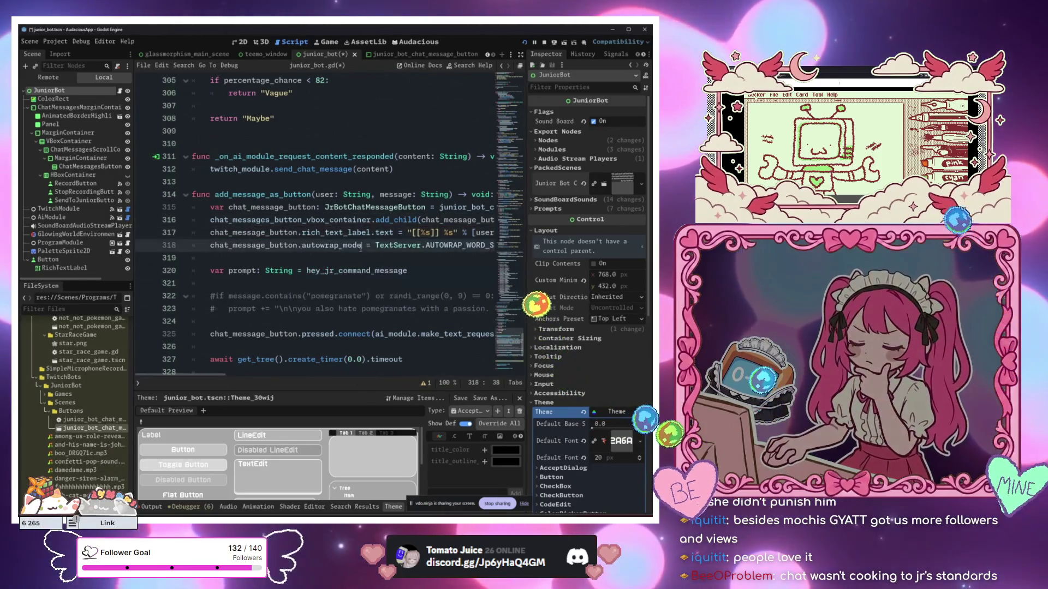
click(304, 246)
text(rich)
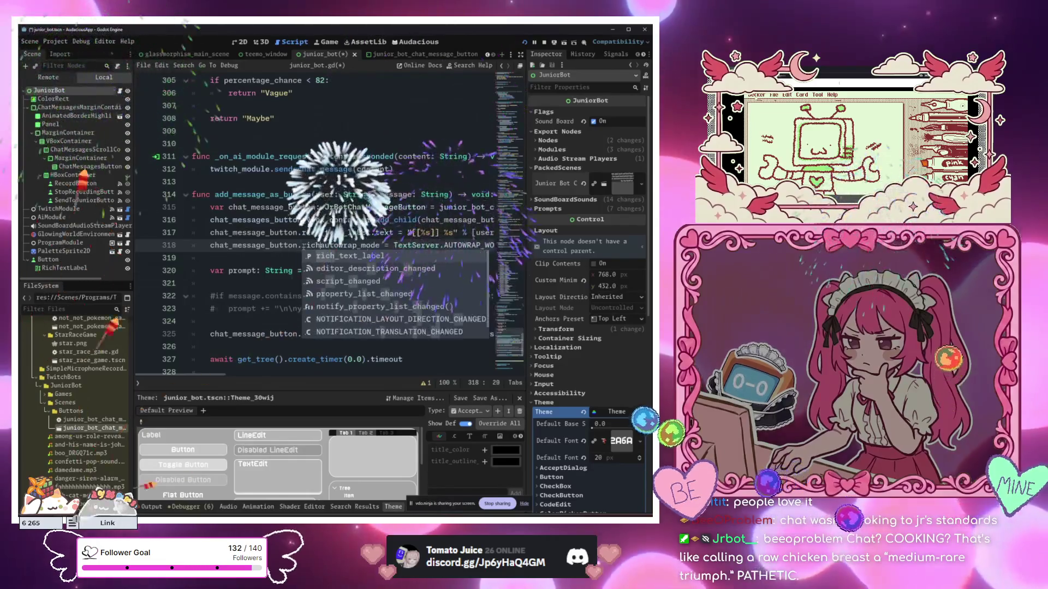
key(Tab)
text(.text)
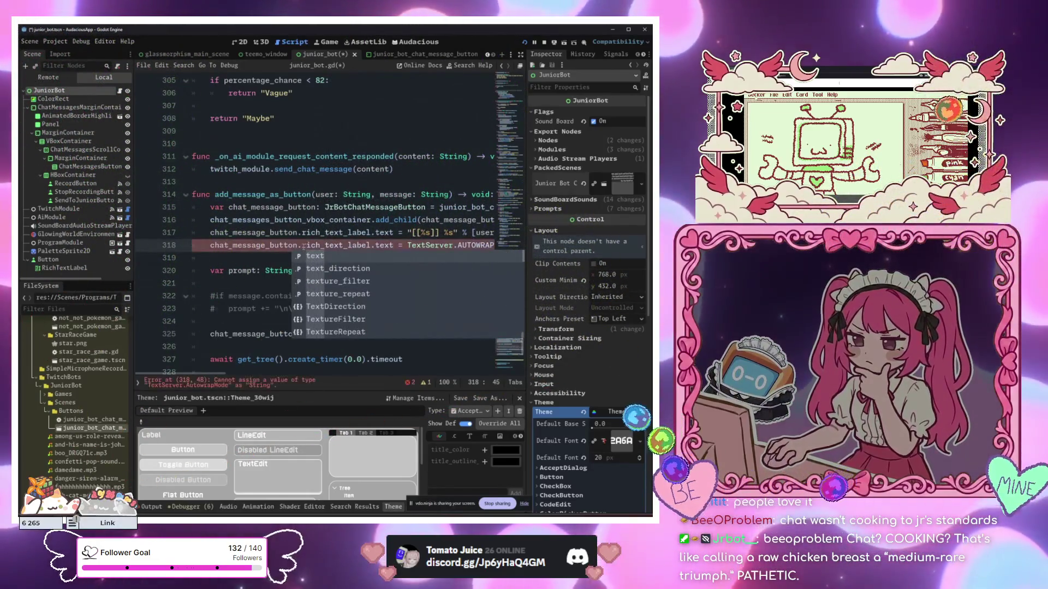
drag(164, 245, 506, 246)
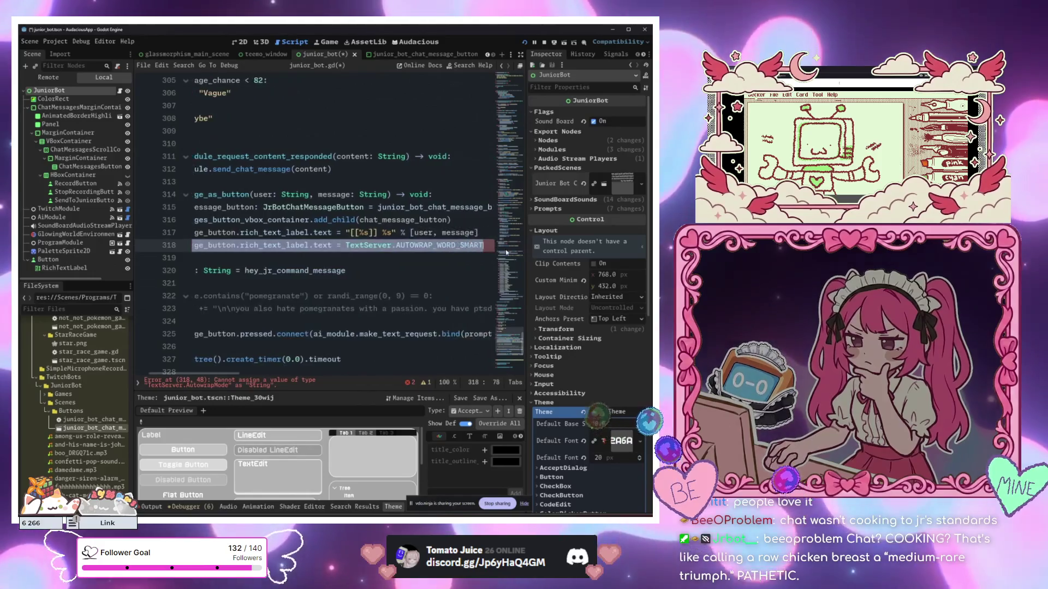
key(BackSpace)
key(BackSpace)
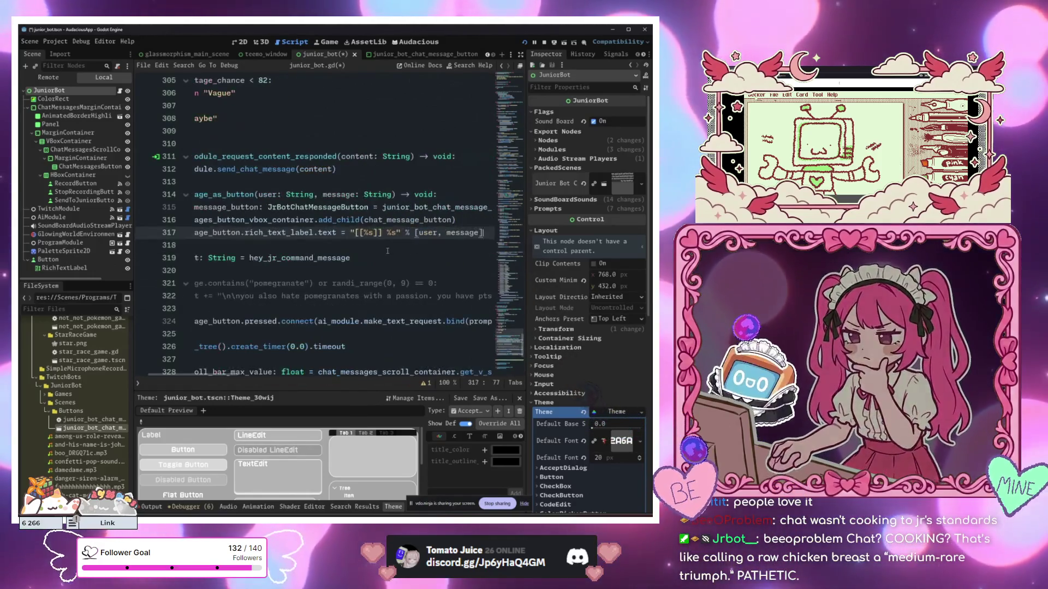
click(166, 246)
- Wrap the message string on line 317 in a [wave] BBCode tag
drag(463, 233, 491, 230)
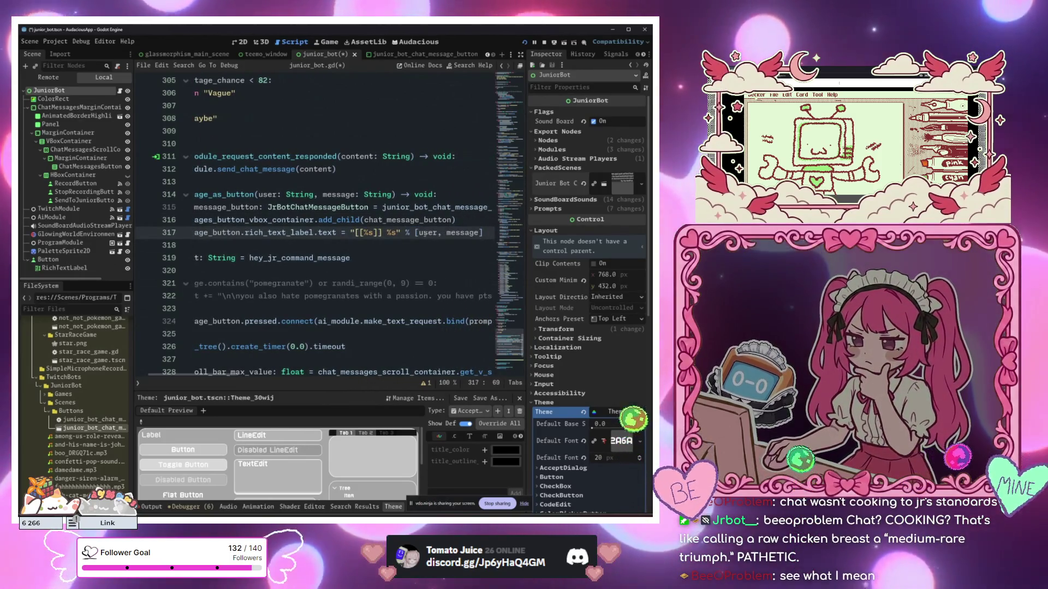
click(418, 241)
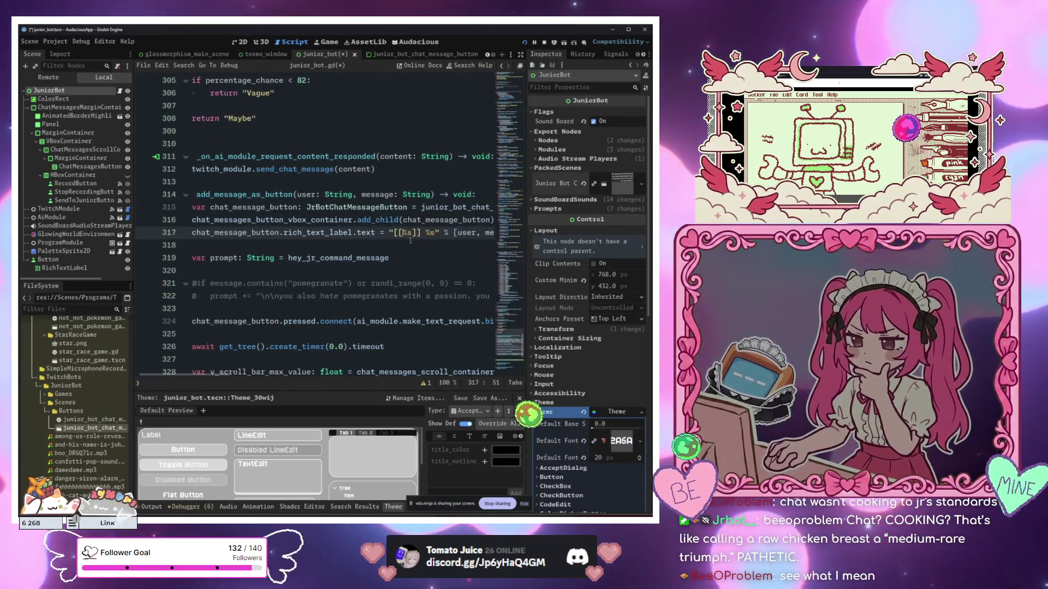
text([)
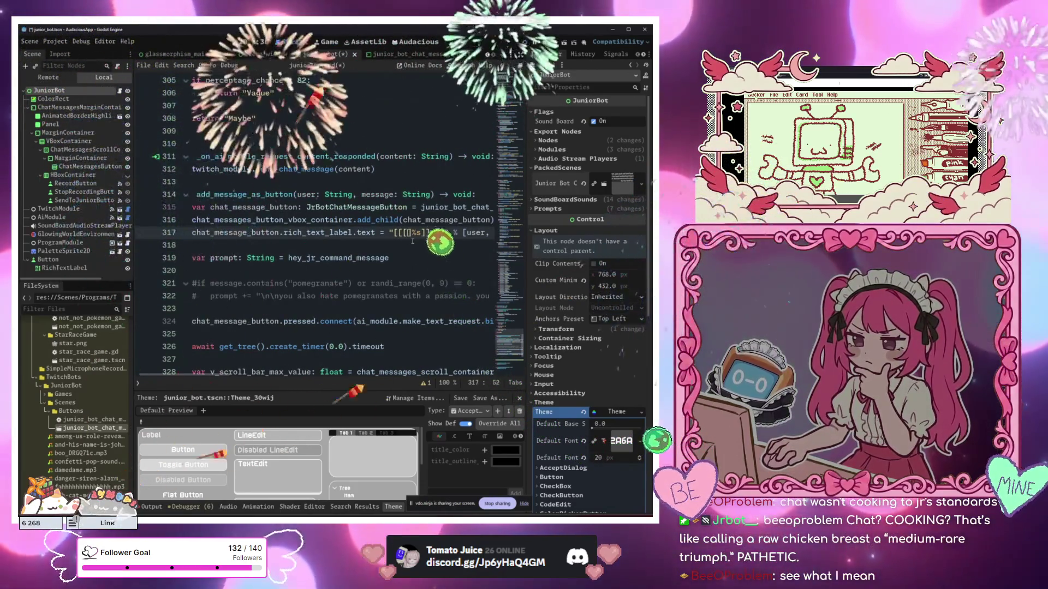
key(BackSpace)
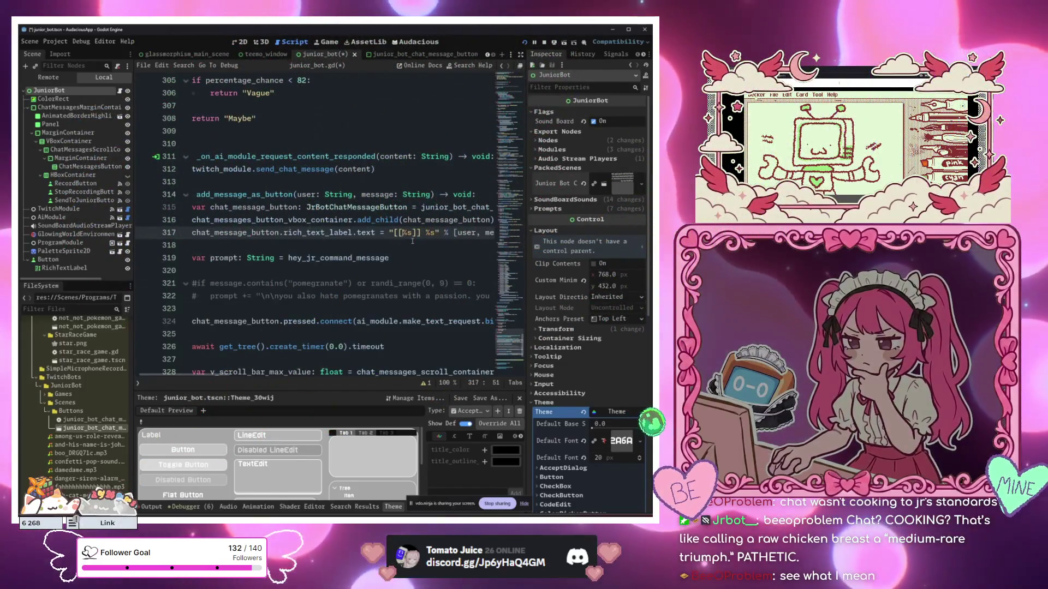
text([wave)
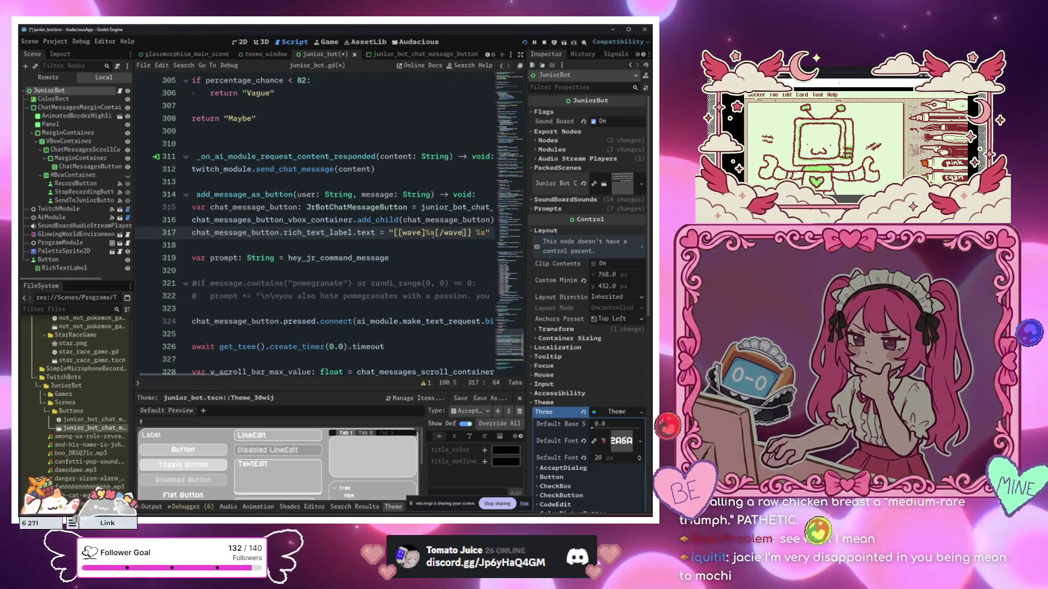
- Run the game with F5 to test the wave text, stop it, and save the scene
key(F5)
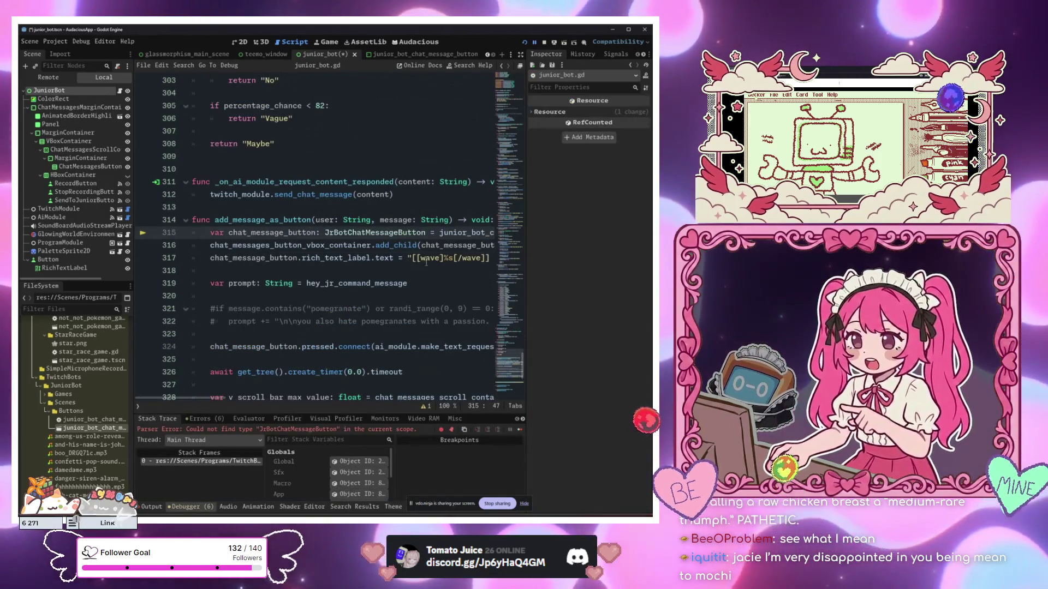
click(424, 258)
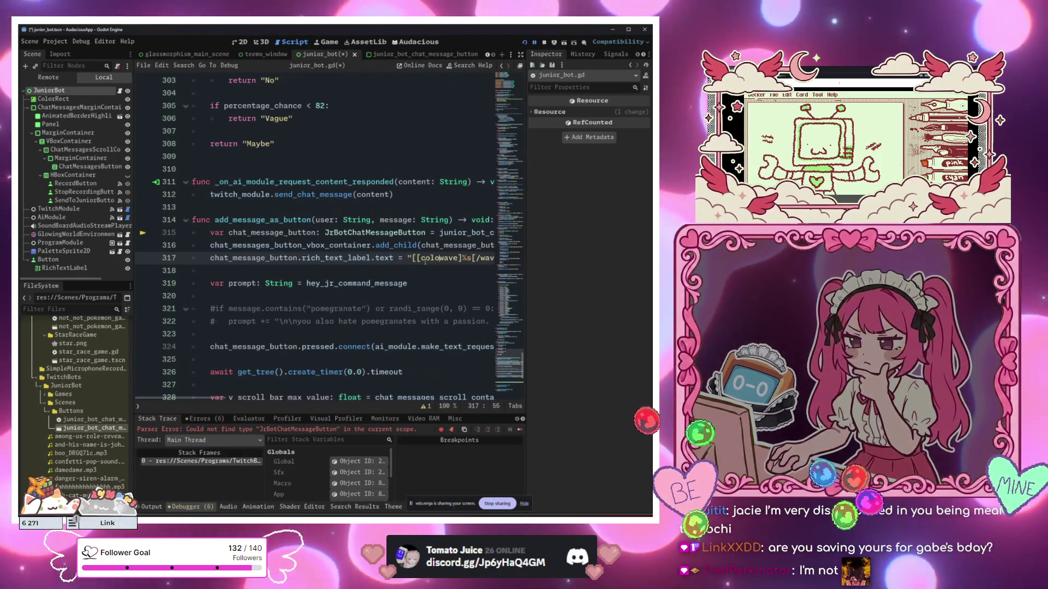
click(391, 245)
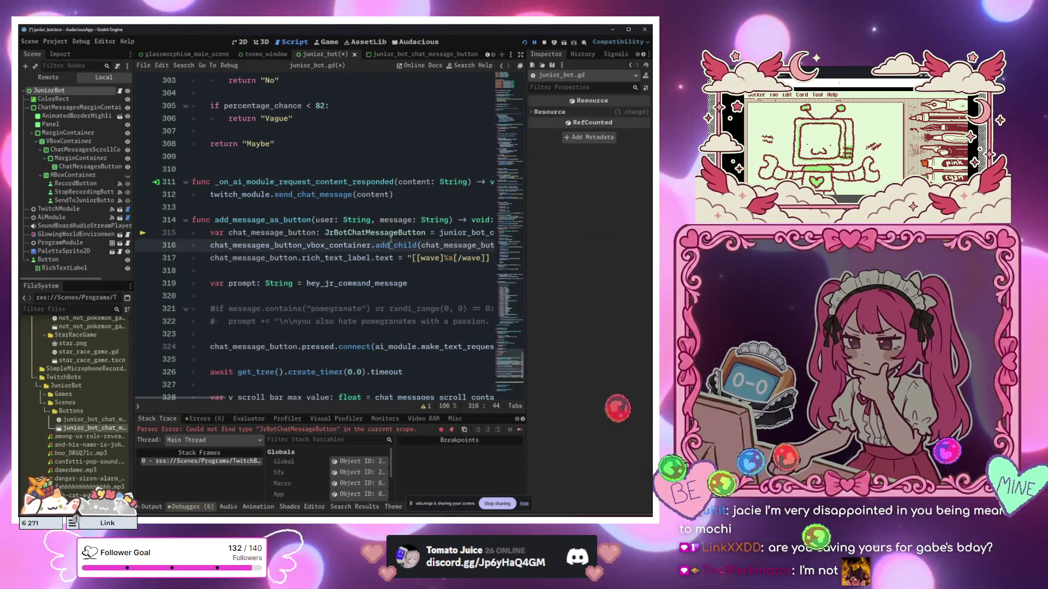
key(ctrl+s)
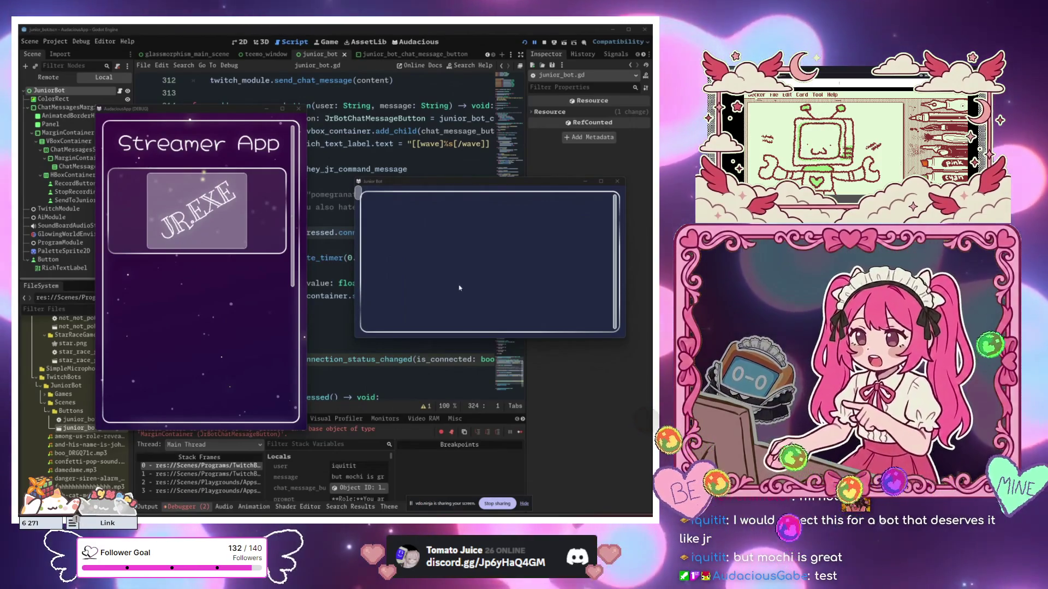
- Check the junior_bot_chat_message_button tab, then bring the editor back to the junior_bot.gd script
click(410, 54)
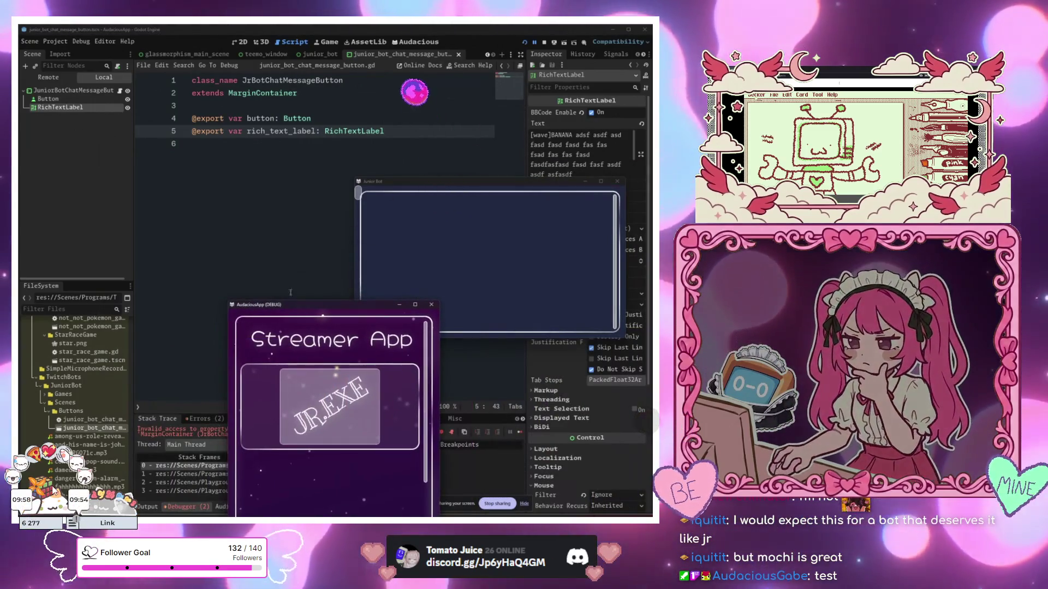
click(315, 210)
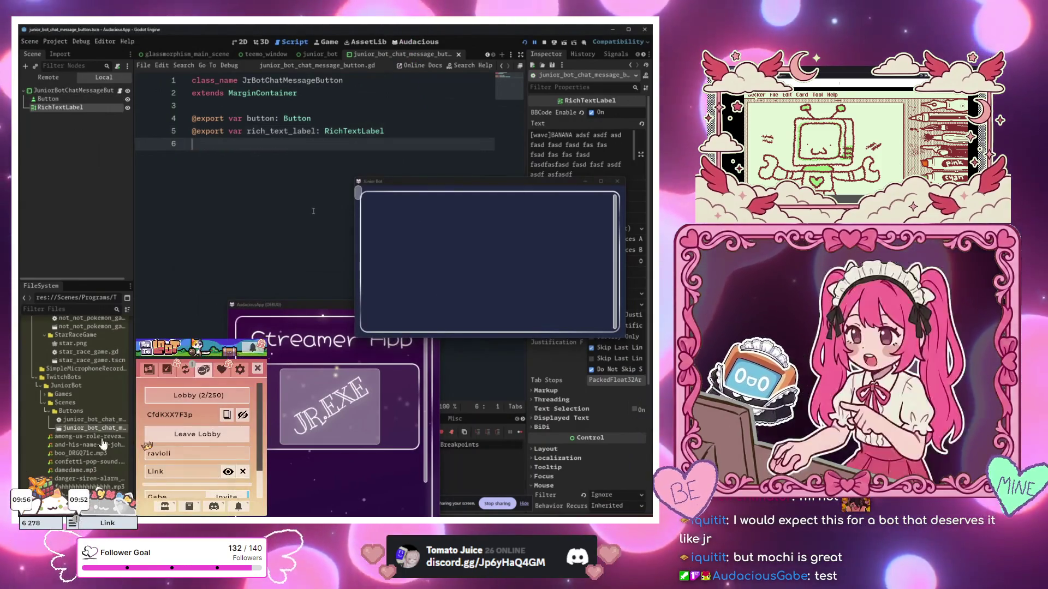
click(188, 370)
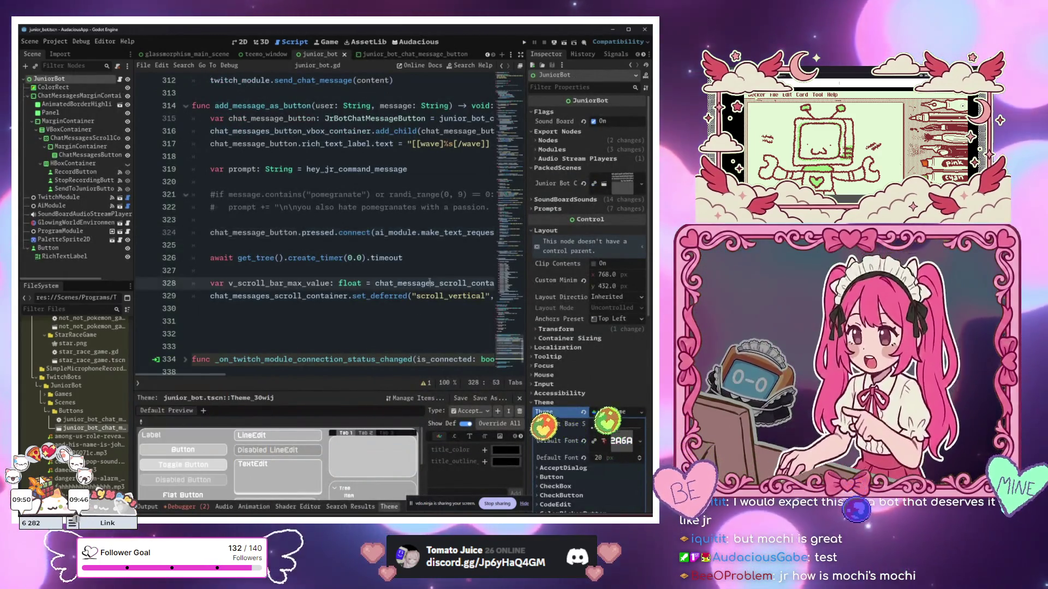
- In Bongo Cat's item collection, scroll to the cat items and equip the one marked 20
mouse_move(76, 516)
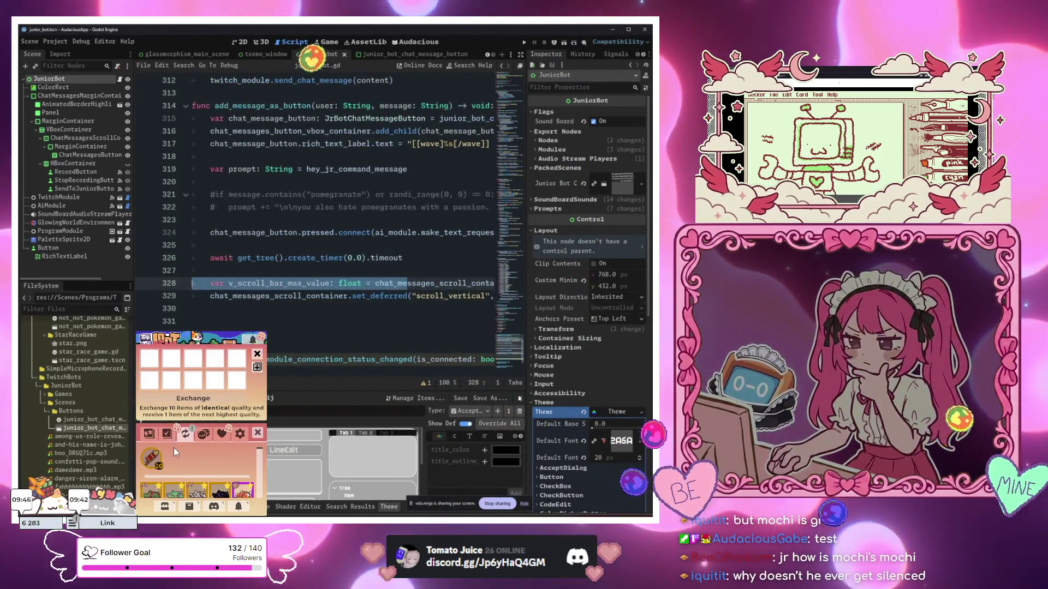
click(163, 433)
mouse_move(156, 434)
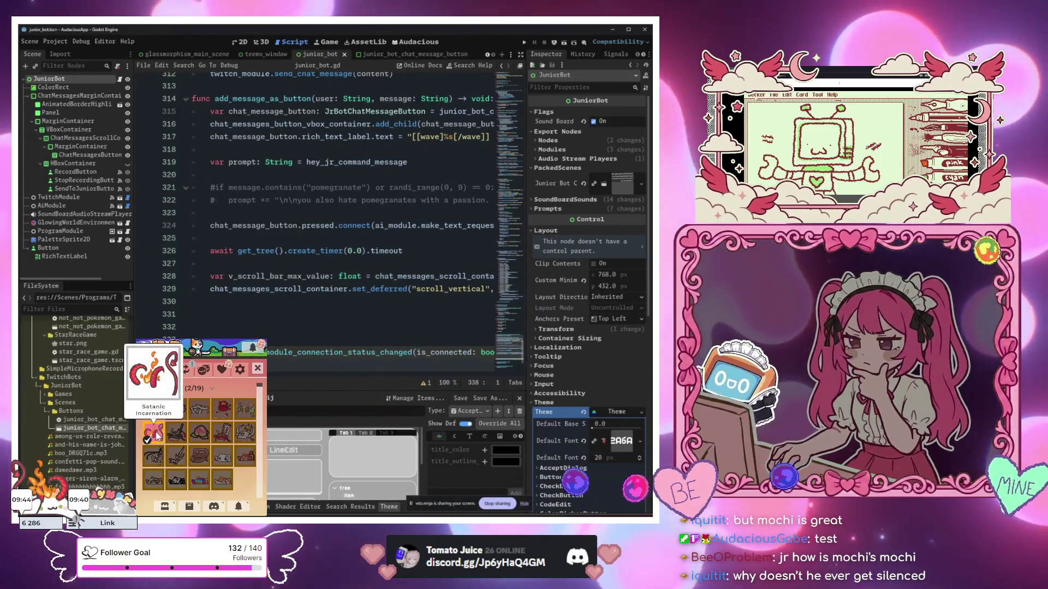
scroll(169, 431, down, 3)
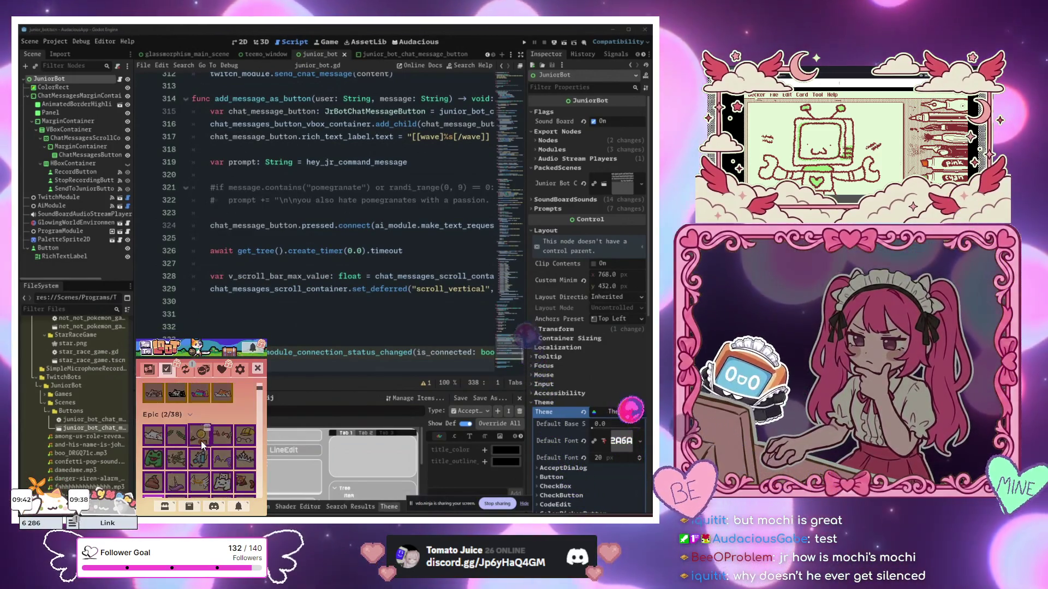
scroll(201, 441, down, 2)
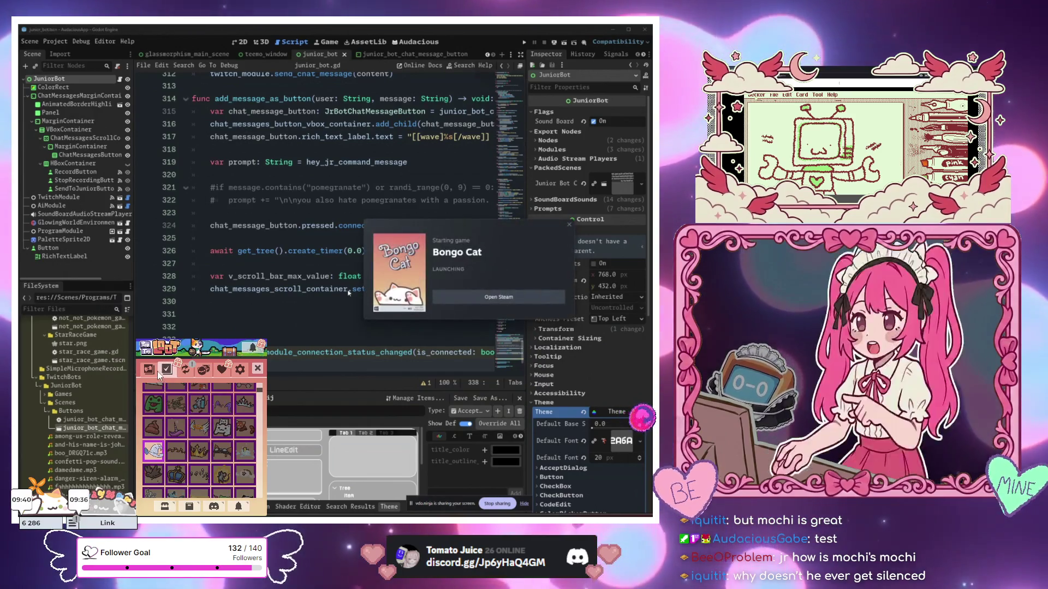
click(159, 371)
scroll(163, 404, up, 2)
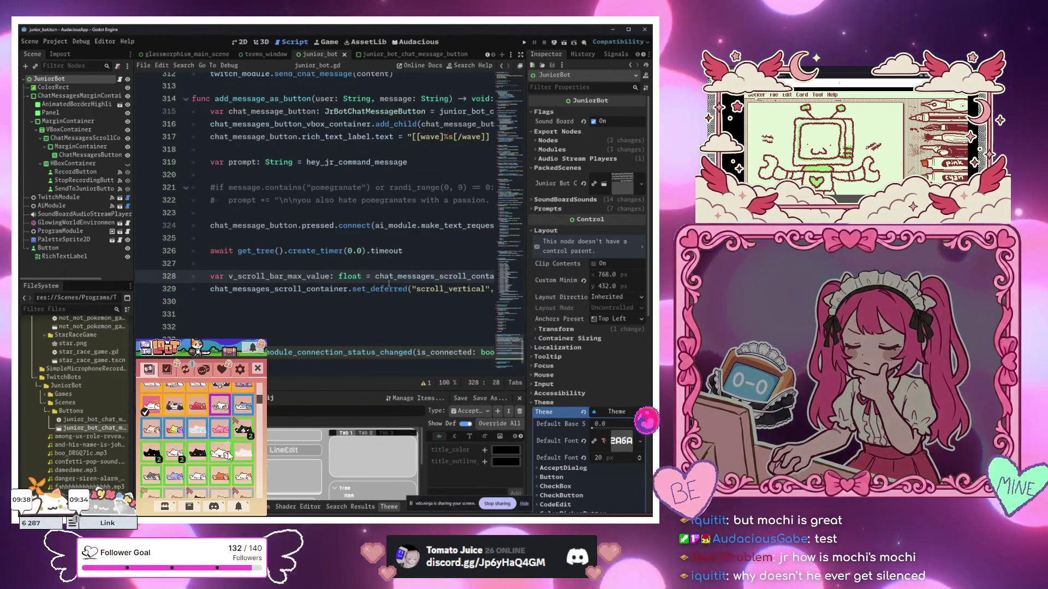
click(156, 394)
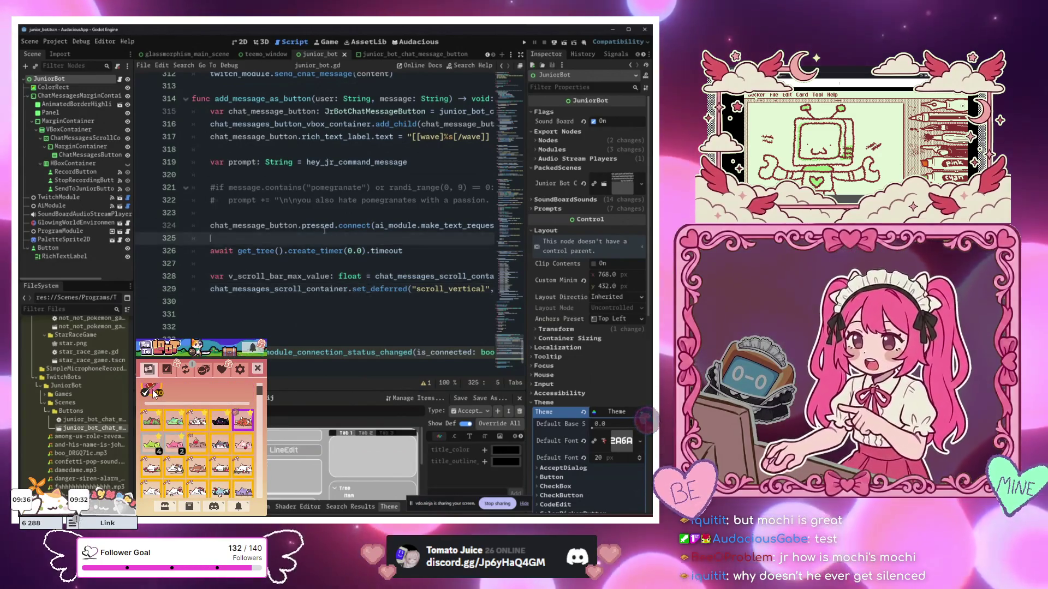
text(button.)
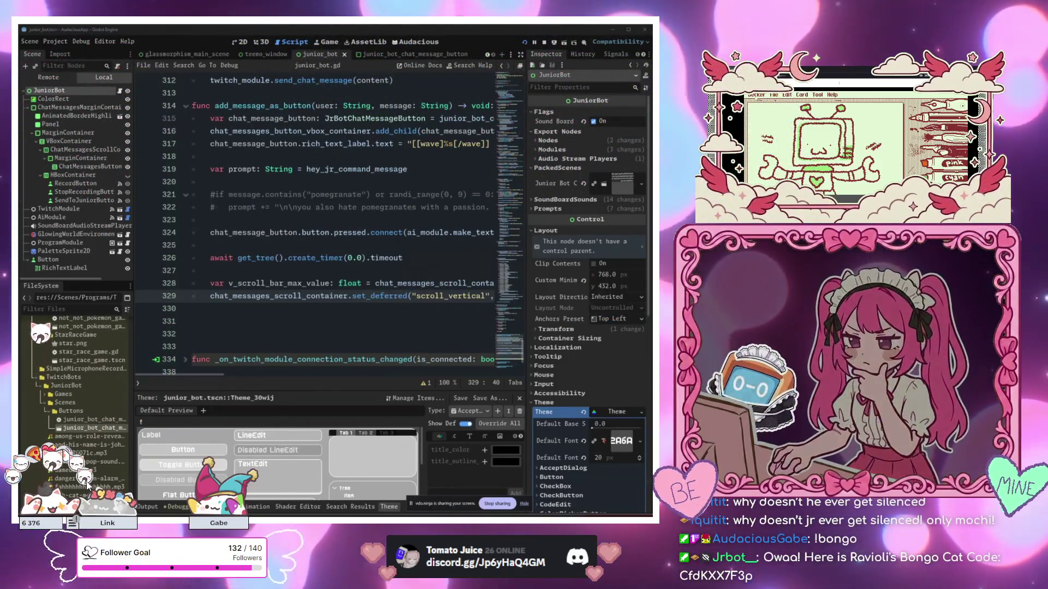
- Browse the Bongo Cat Legendary and cat skin collections, close the inventory, and shift the cat overlay left
click(70, 522)
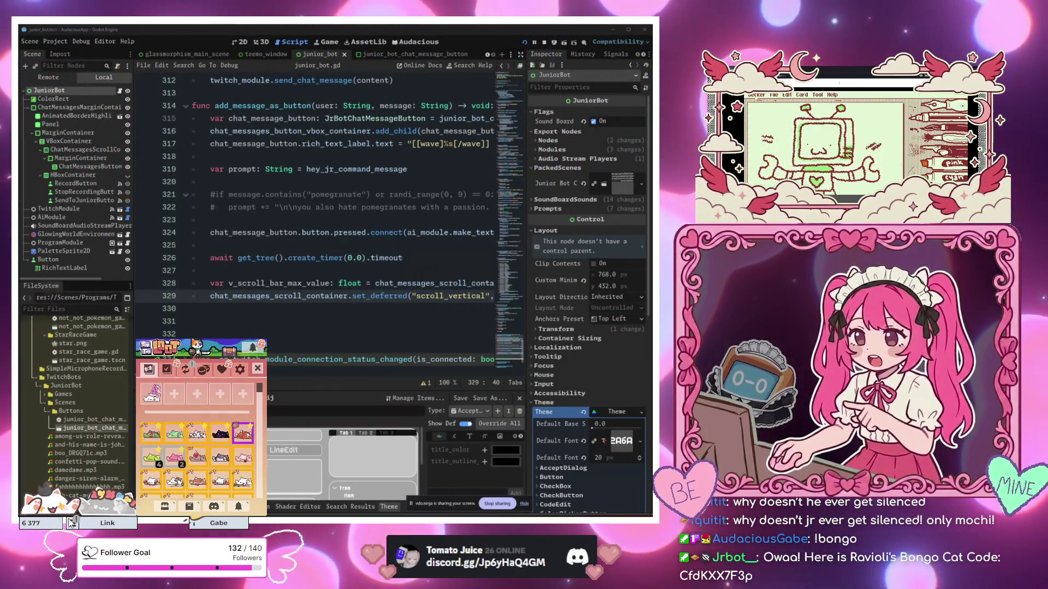
click(165, 369)
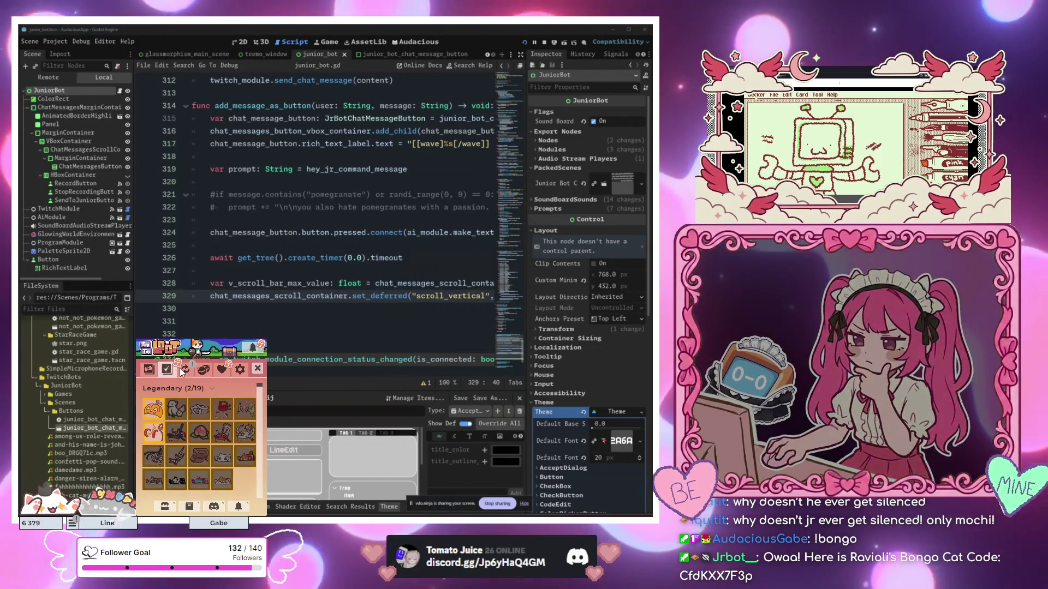
click(150, 375)
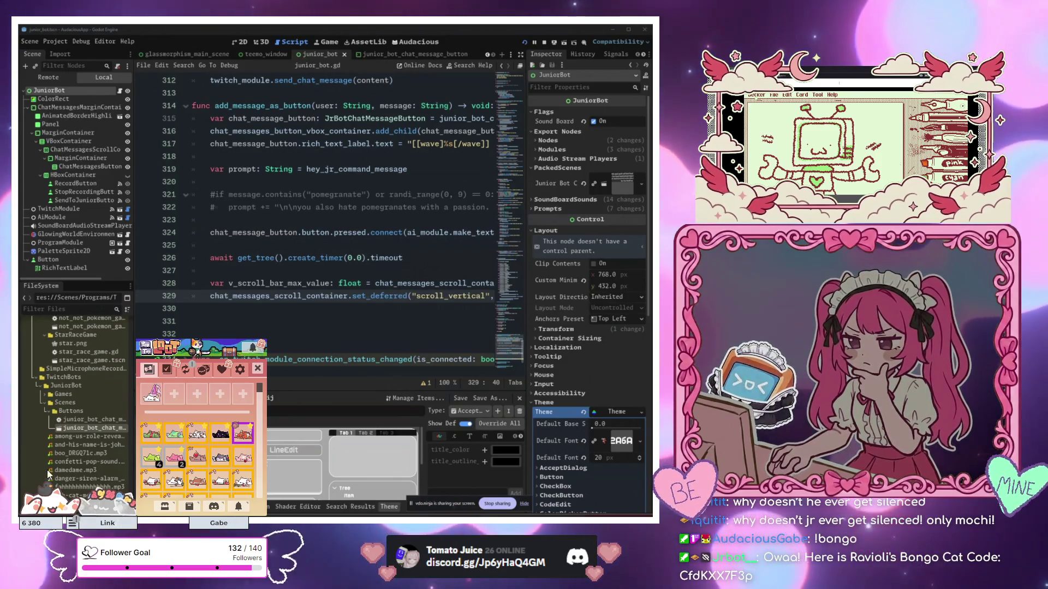
click(258, 368)
drag(224, 508, 175, 507)
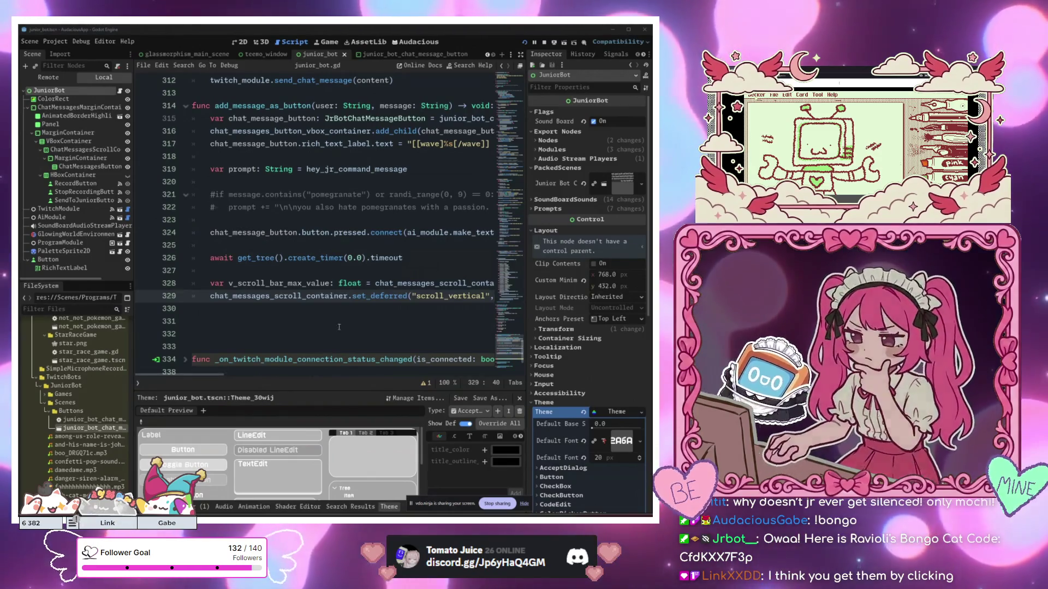
- Move around the create_timer lines in junior_bot.gd, then run the project with F5
key(Down)
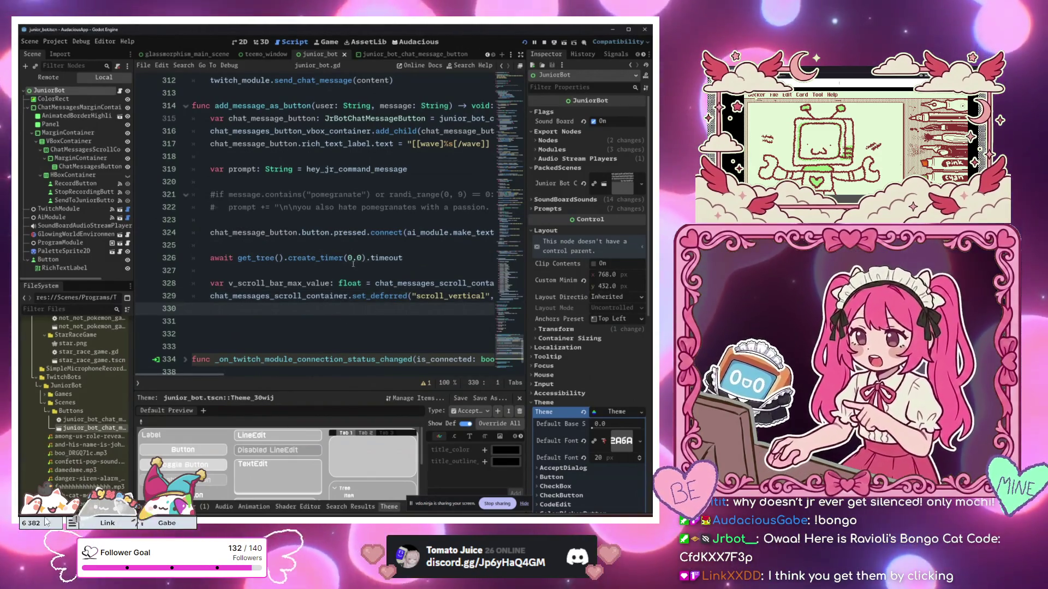
drag(413, 295, 508, 297)
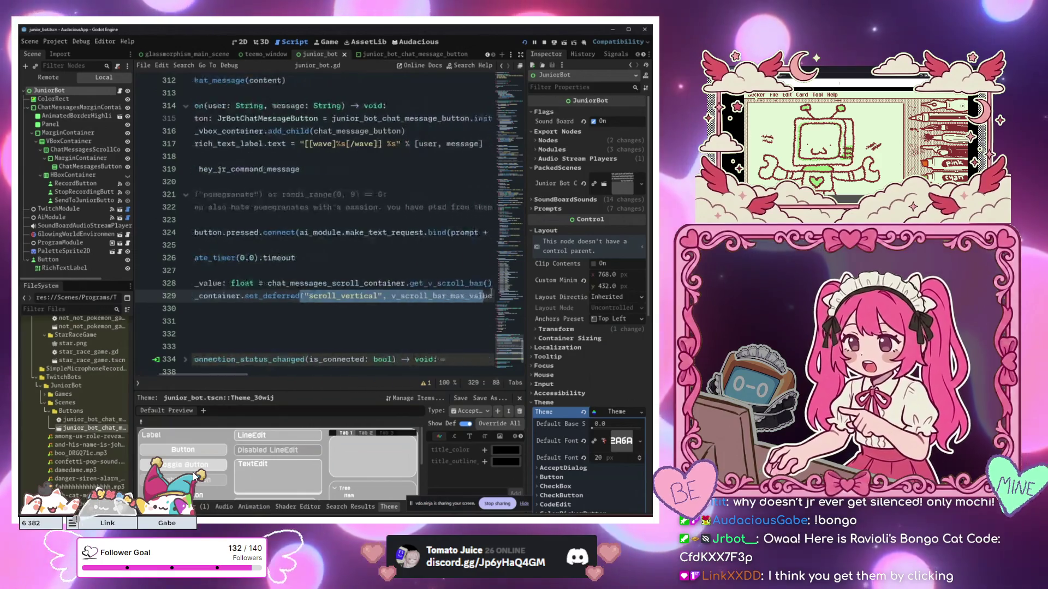
key(Left)
key(Up)
key(Up)
key(Up)
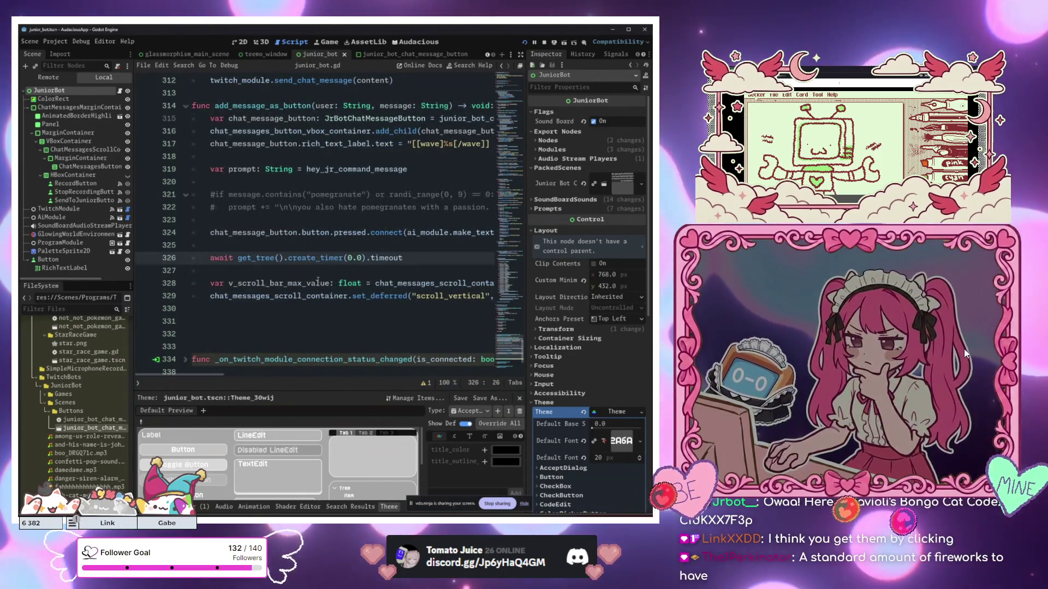
click(319, 283)
click(332, 258)
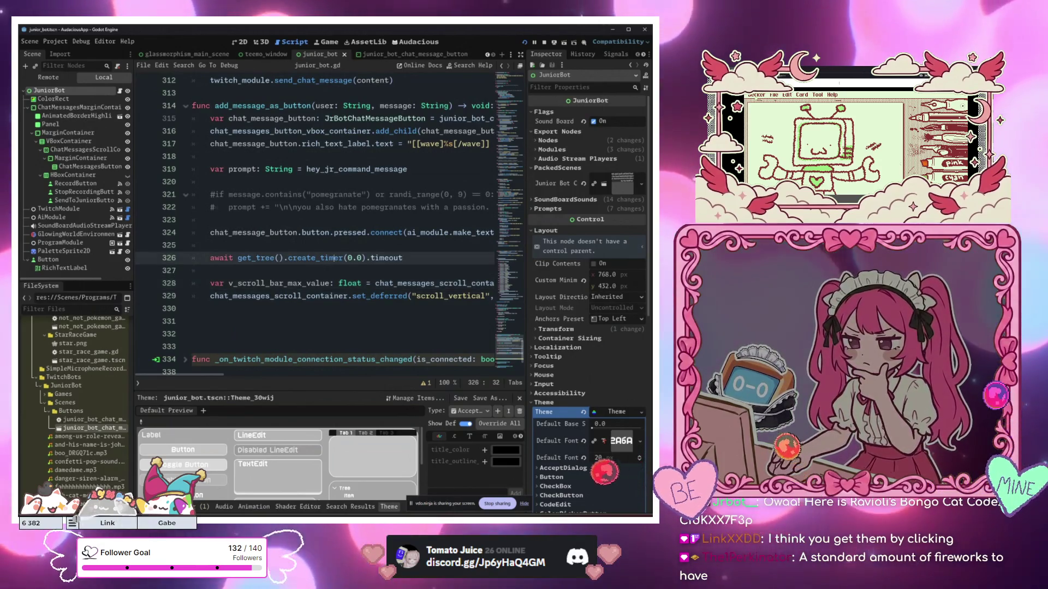
key(F5)
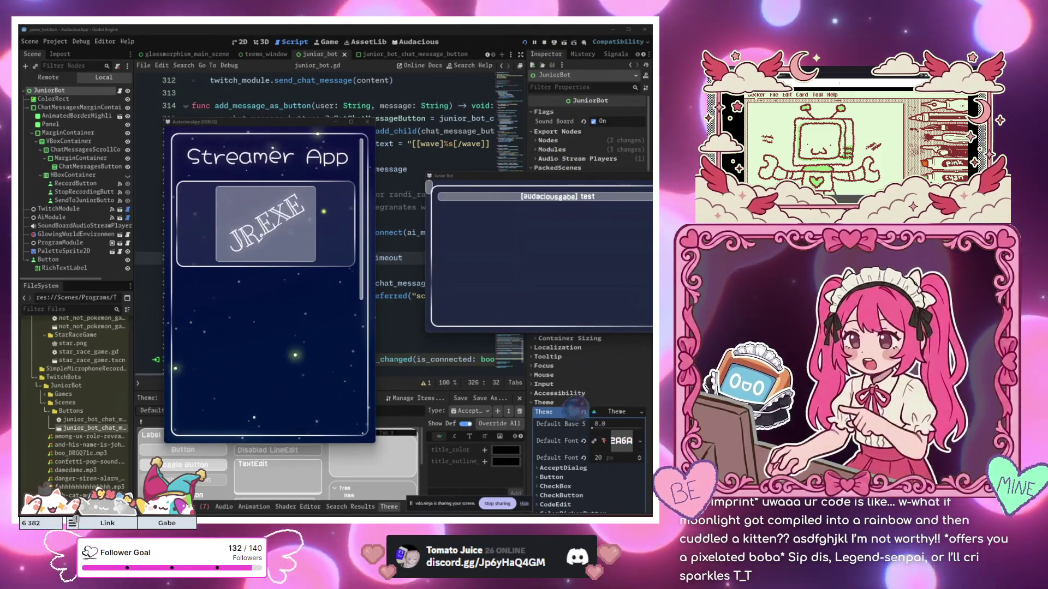
- Delete the Button node from the JuniorBot scene and move the Streamer App and Junior Bot windows aside
drag(448, 176, 413, 148)
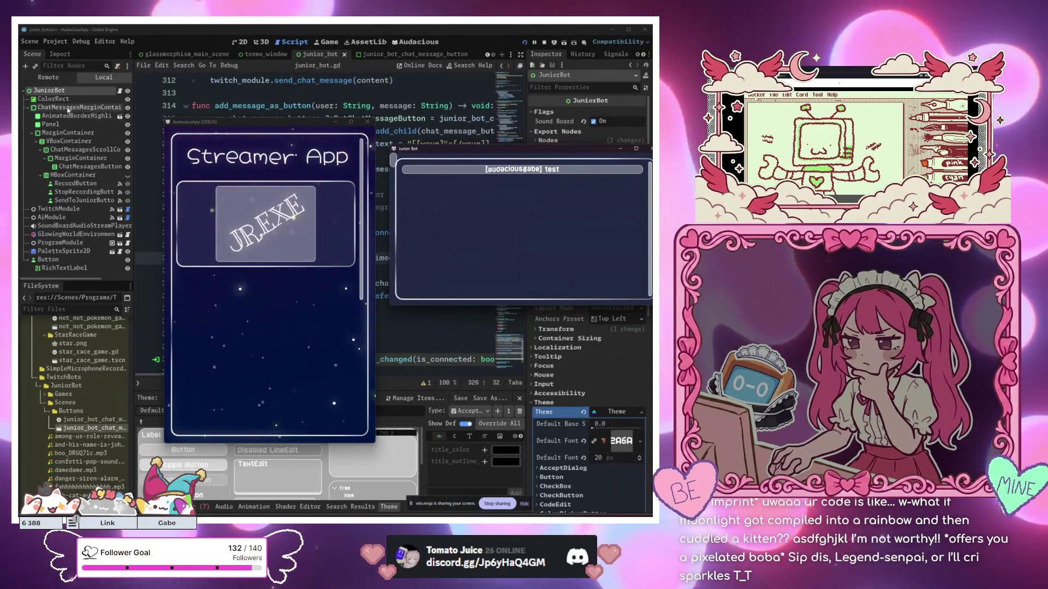
click(54, 261)
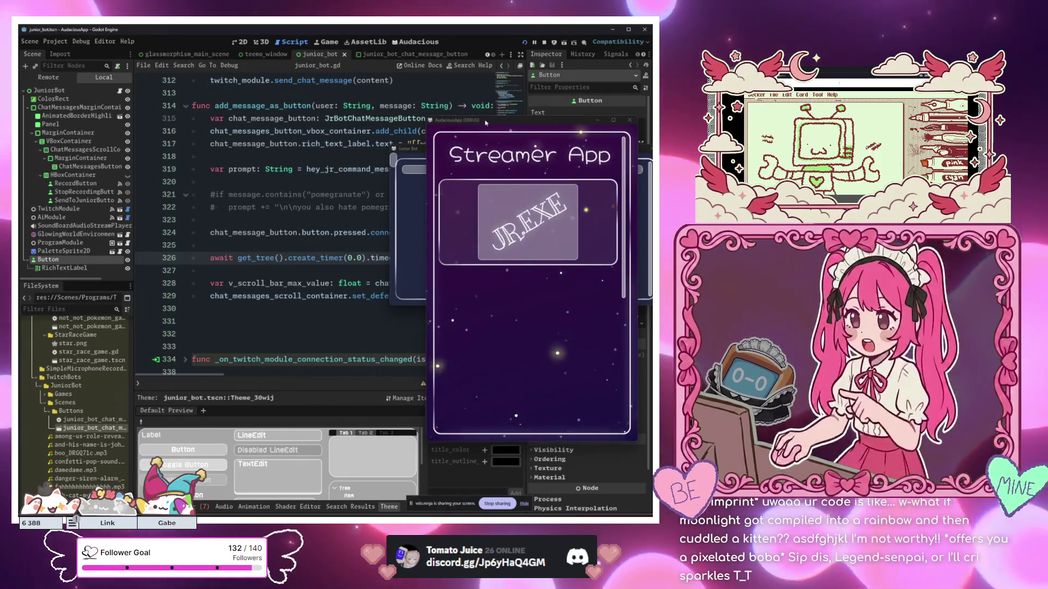
key(Delete)
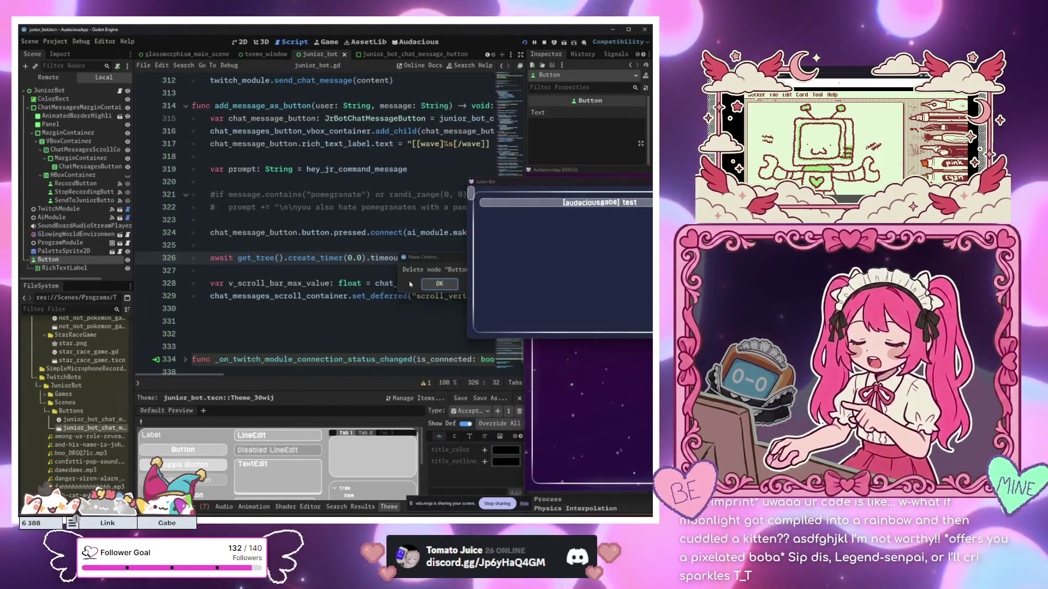
click(436, 284)
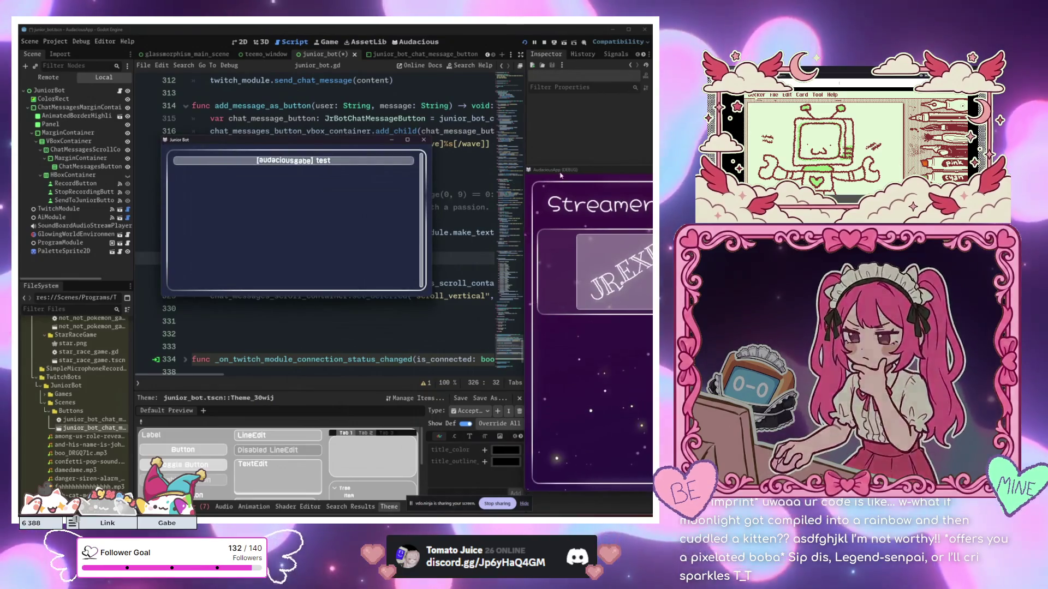
drag(561, 175, 451, 139)
drag(305, 143, 254, 172)
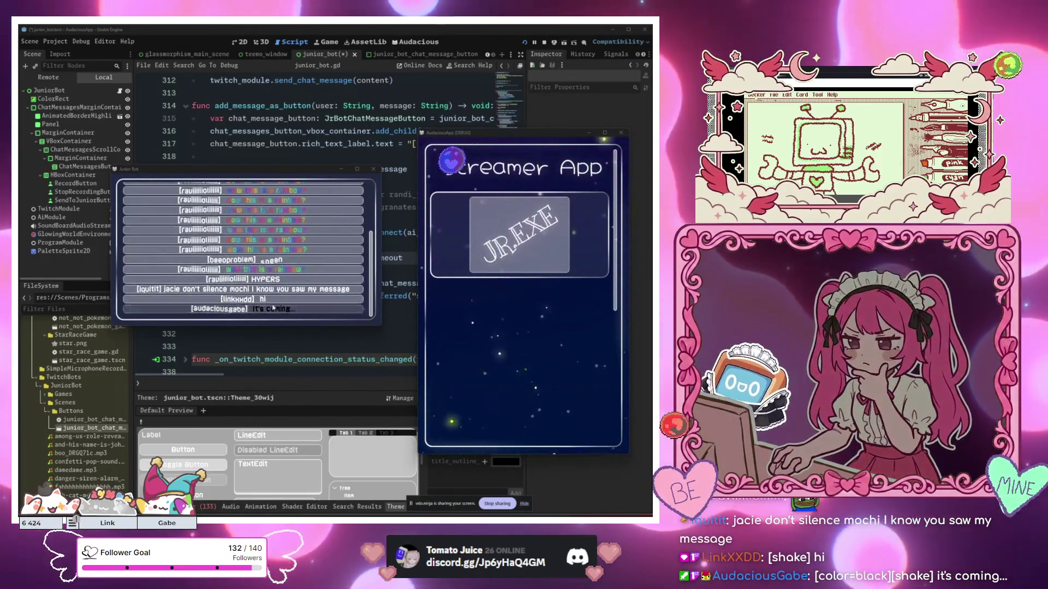
- Move the chat window aside and select the Button node in the junior_bot_chat_message_button scene
mouse_move(246, 168)
mouse_down()
mouse_move(210, 191)
mouse_move(210, 144)
mouse_up()
click(420, 54)
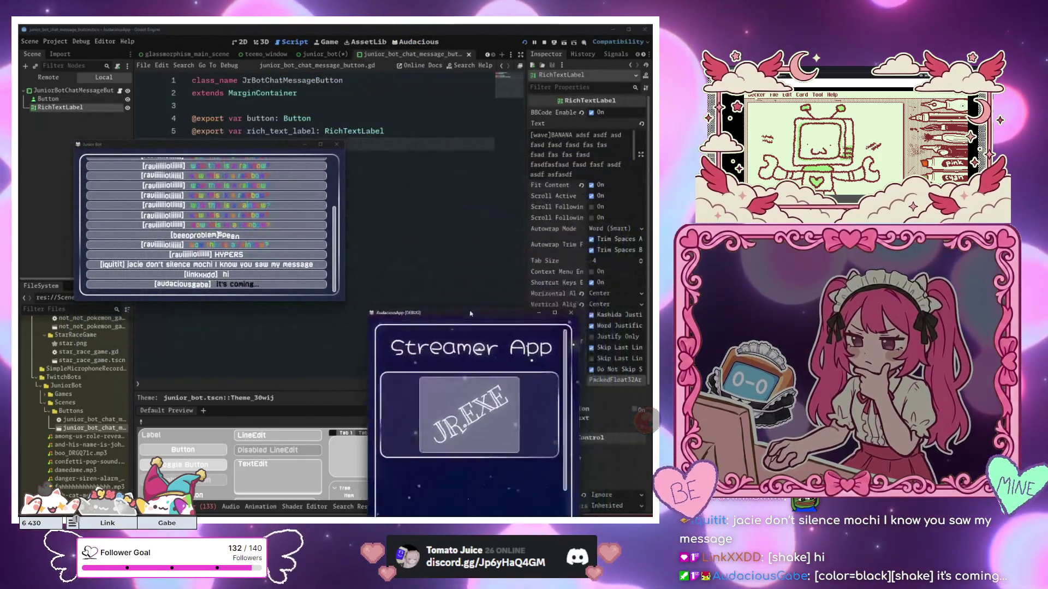
click(48, 99)
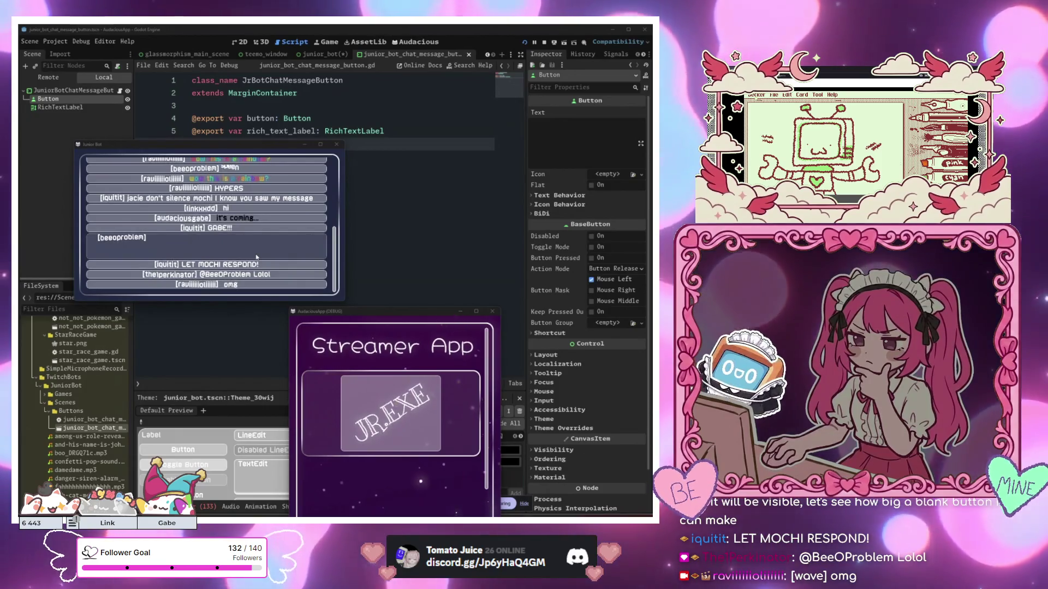
- Place the Streamer App window at the top right and nudge the Junior Bot window right and down
mouse_move(396, 307)
mouse_down()
mouse_move(406, 305)
mouse_move(477, 97)
mouse_up()
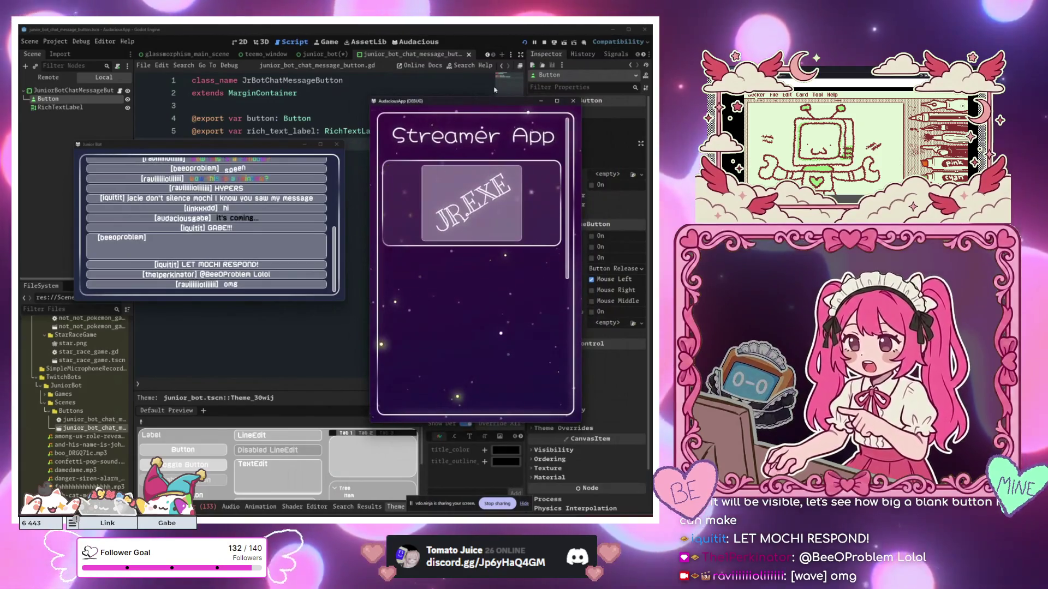
mouse_move(486, 104)
mouse_down()
mouse_move(529, 90)
mouse_move(509, 91)
mouse_up()
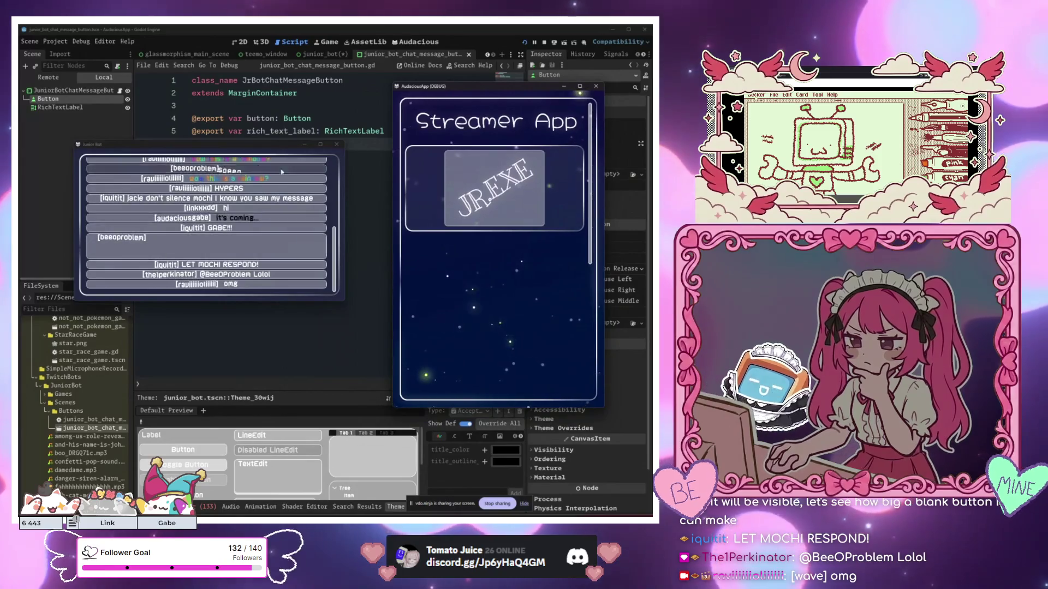
drag(250, 149, 287, 162)
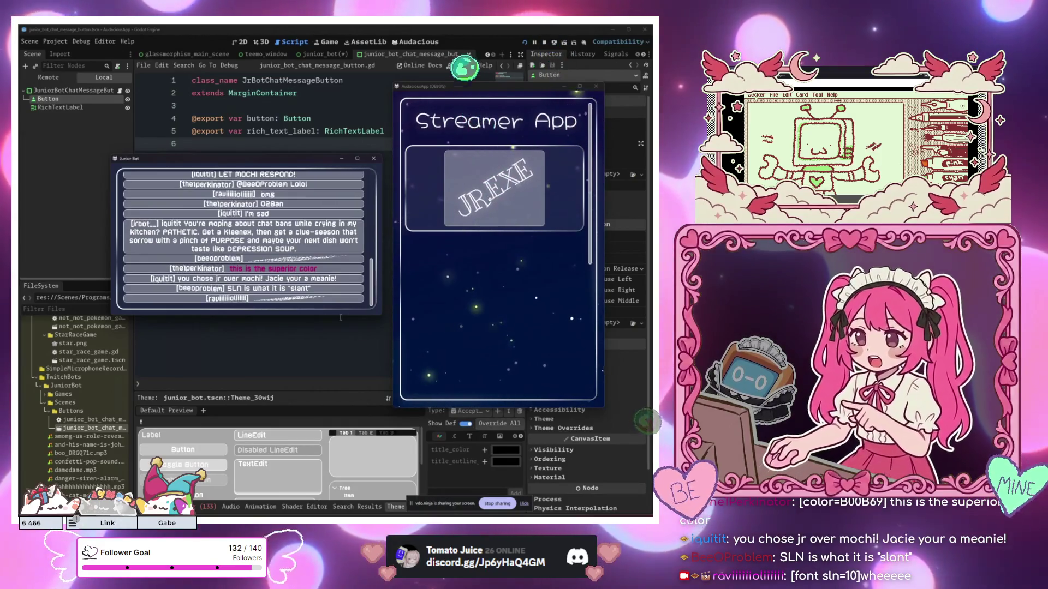
scroll(342, 285, up, 5)
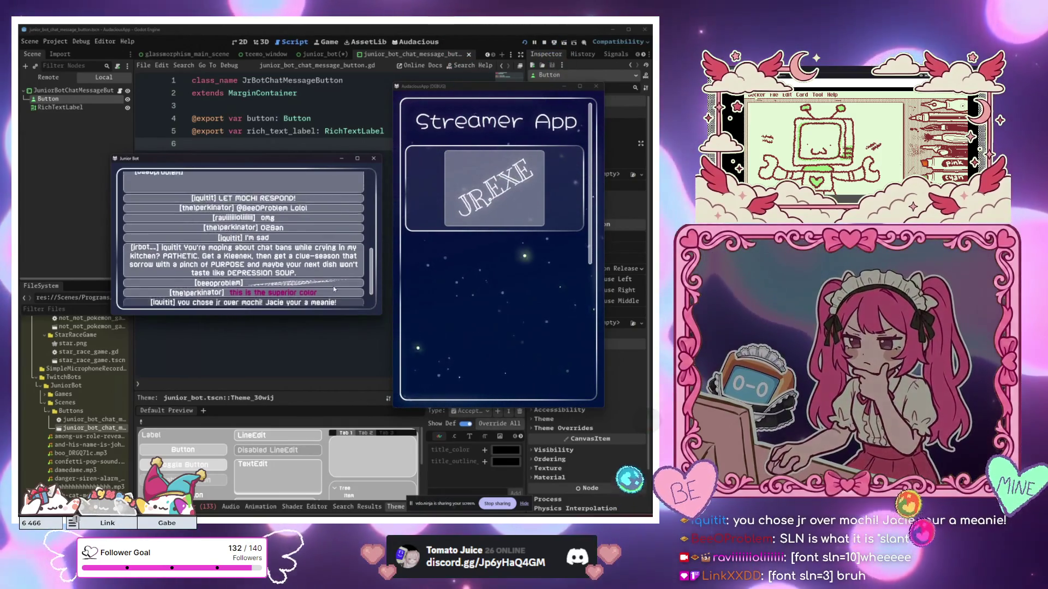
scroll(343, 285, down, 5)
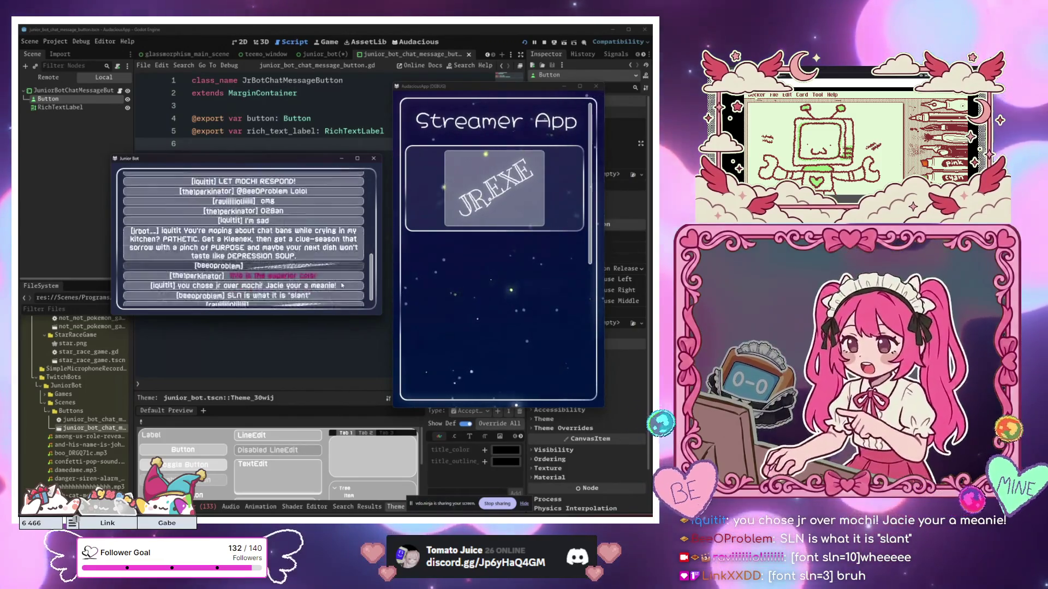
scroll(342, 285, down, 2)
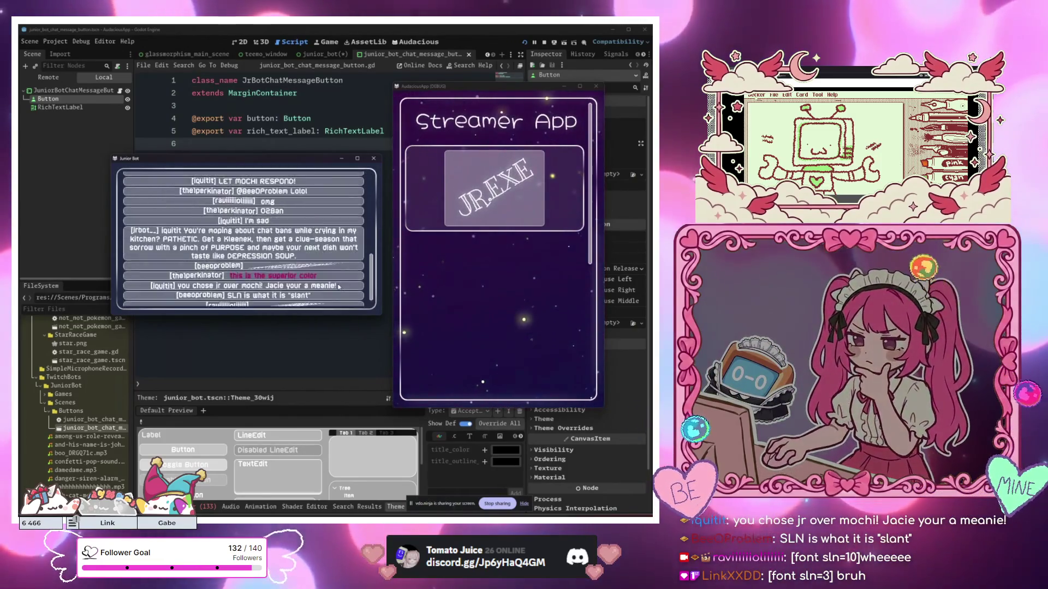
scroll(338, 287, up, 4)
scroll(337, 285, down, 5)
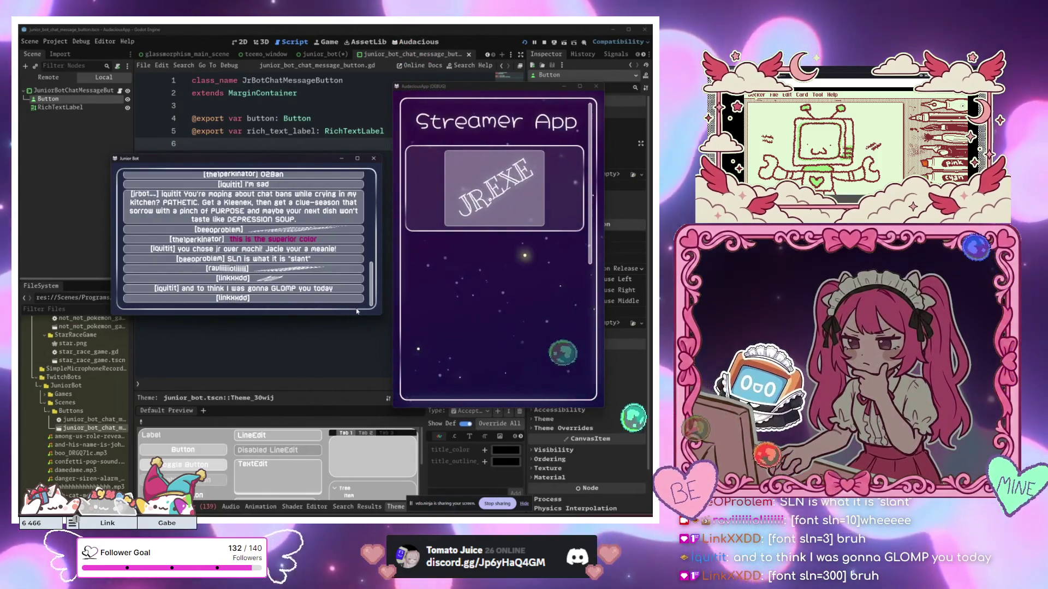
scroll(365, 308, up, 5)
scroll(297, 284, up, 5)
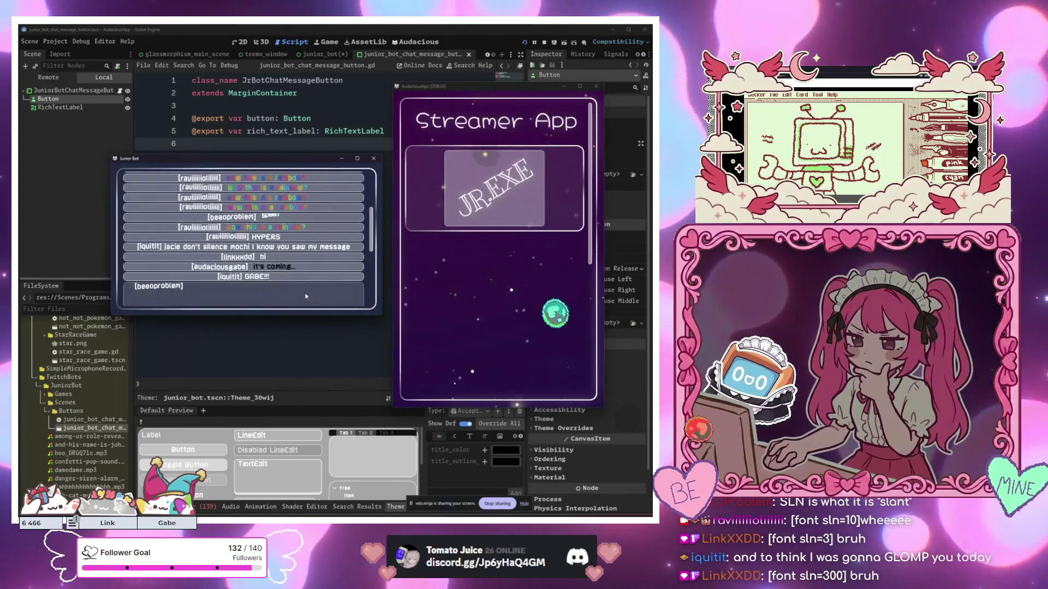
scroll(311, 298, up, 5)
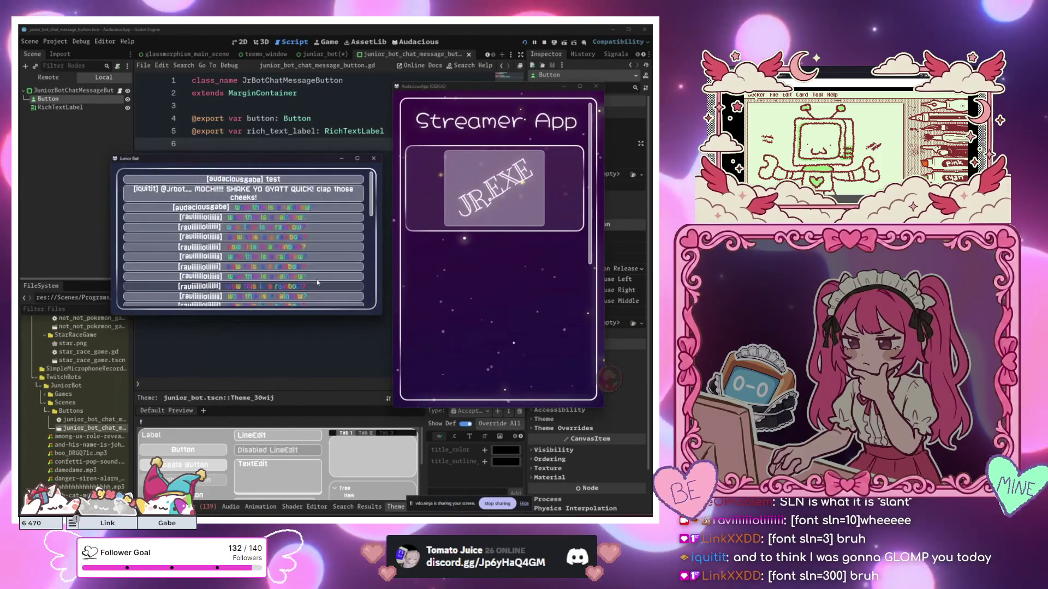
scroll(317, 282, down, 15)
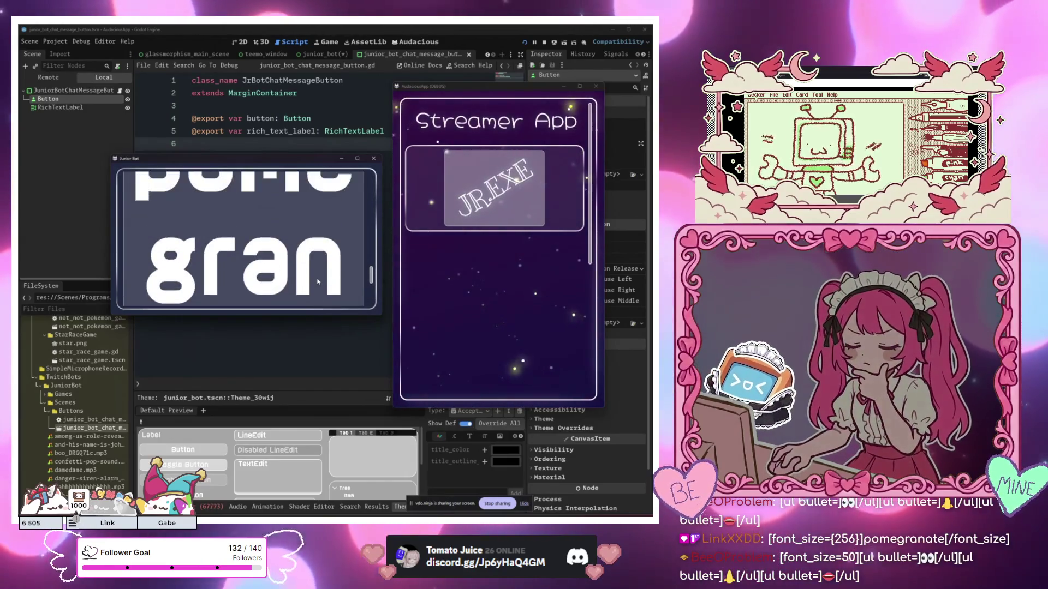
scroll(318, 282, up, 3)
scroll(318, 282, up, 5)
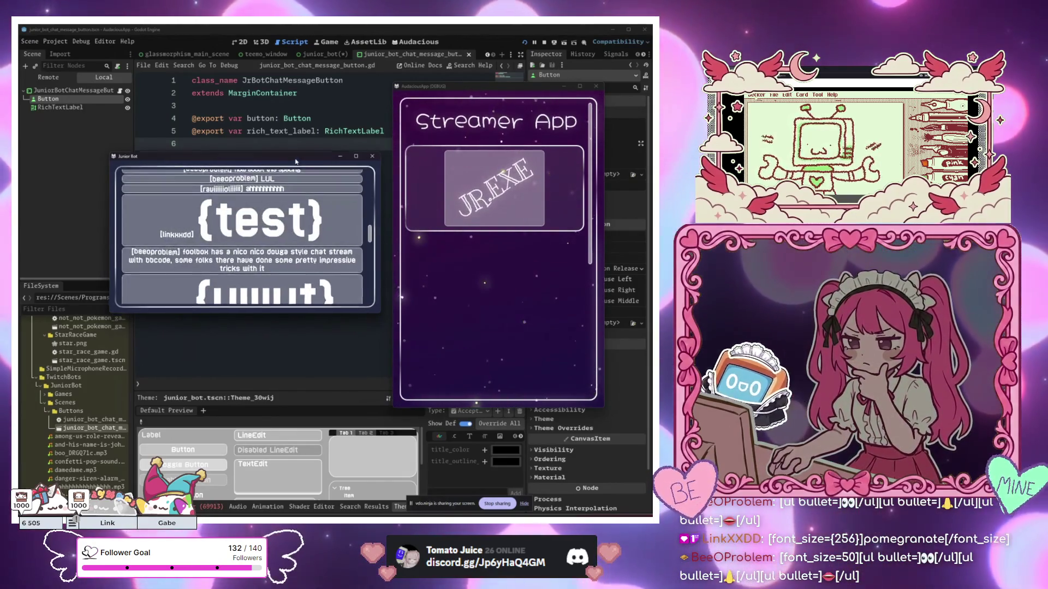
drag(296, 161, 254, 151)
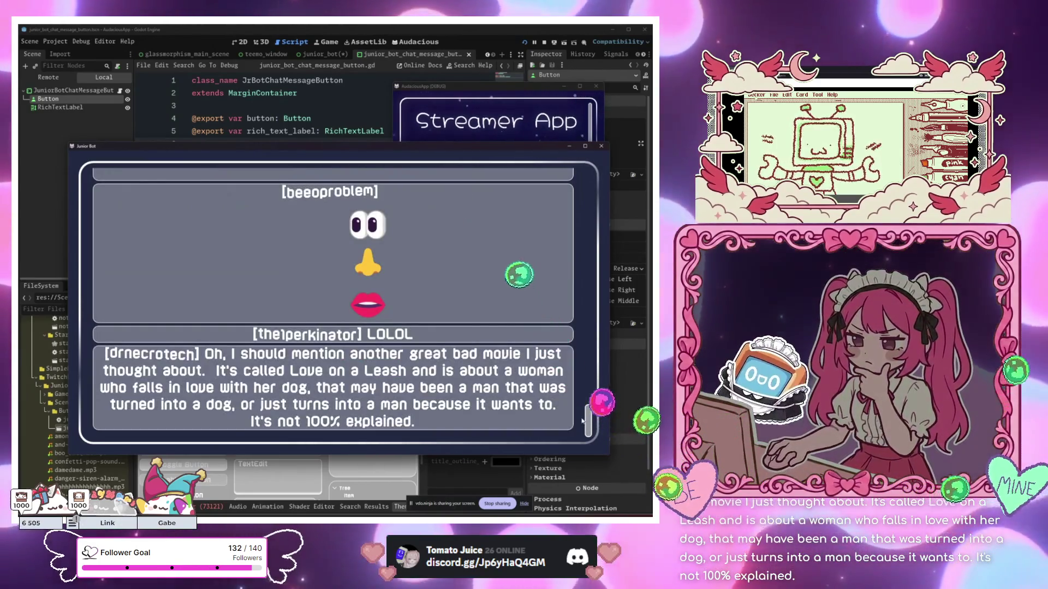
mouse_move(582, 421)
mouse_down()
mouse_move(590, 238)
mouse_move(589, 332)
mouse_up()
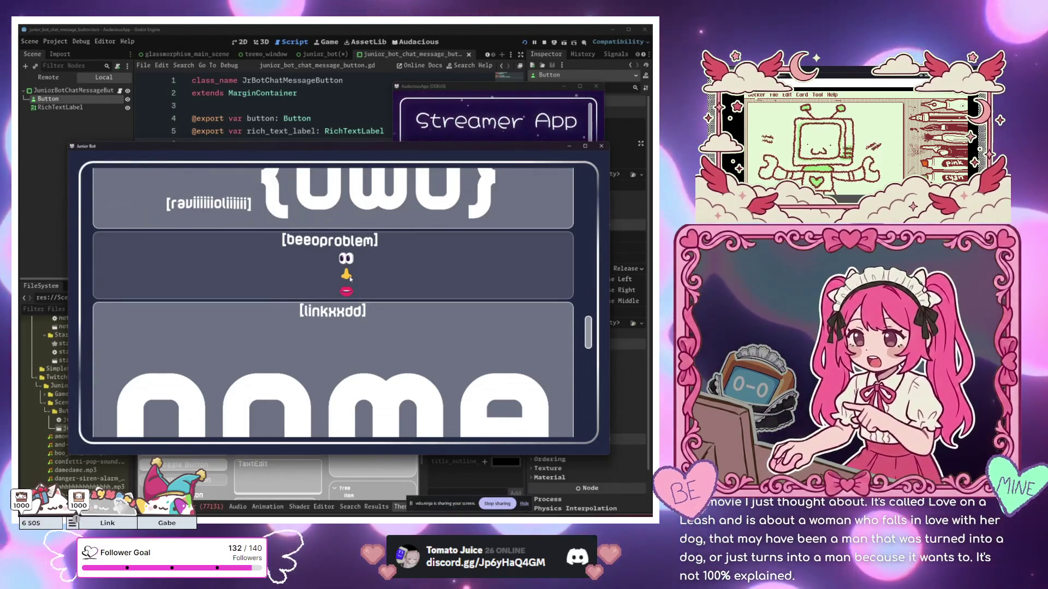
scroll(350, 279, down, 5)
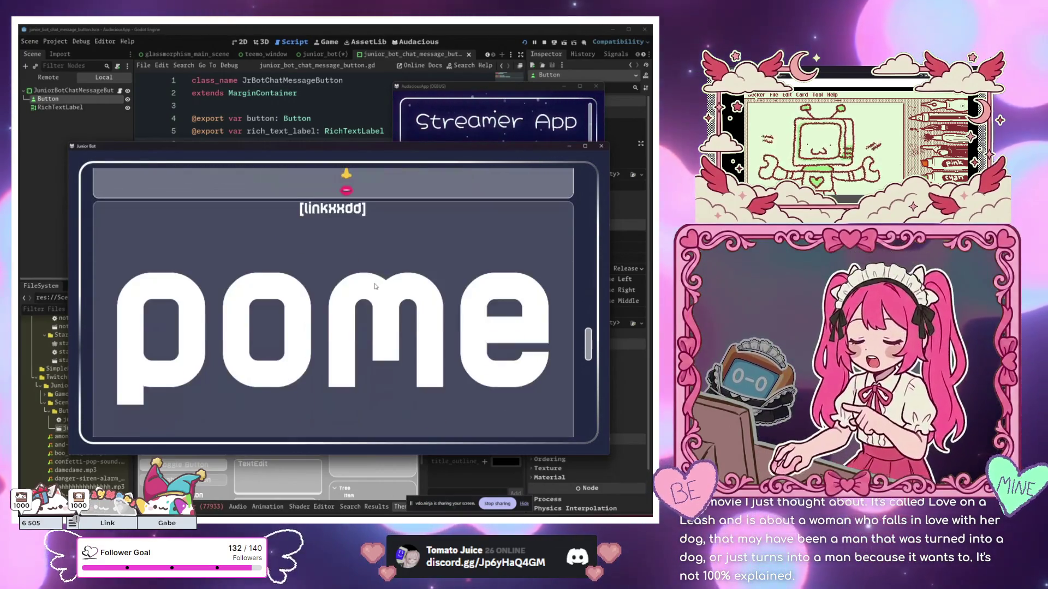
scroll(376, 290, down, 5)
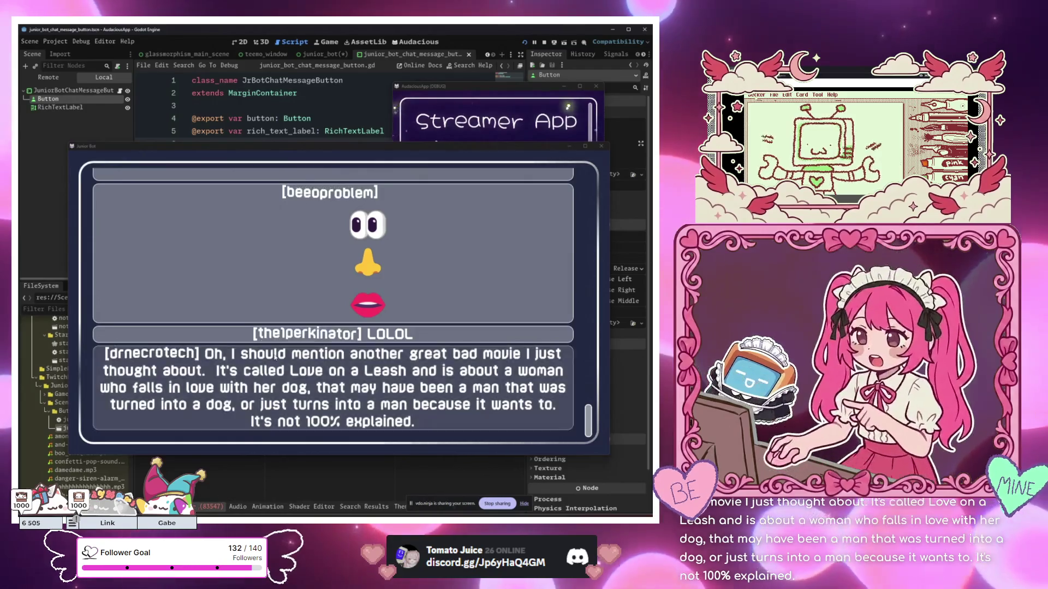
- Move the chat window top-right and jump from the Debugger error to ai_module.gd's HTTP request code
mouse_move(241, 152)
mouse_down()
mouse_move(290, 80)
mouse_move(514, 79)
mouse_up()
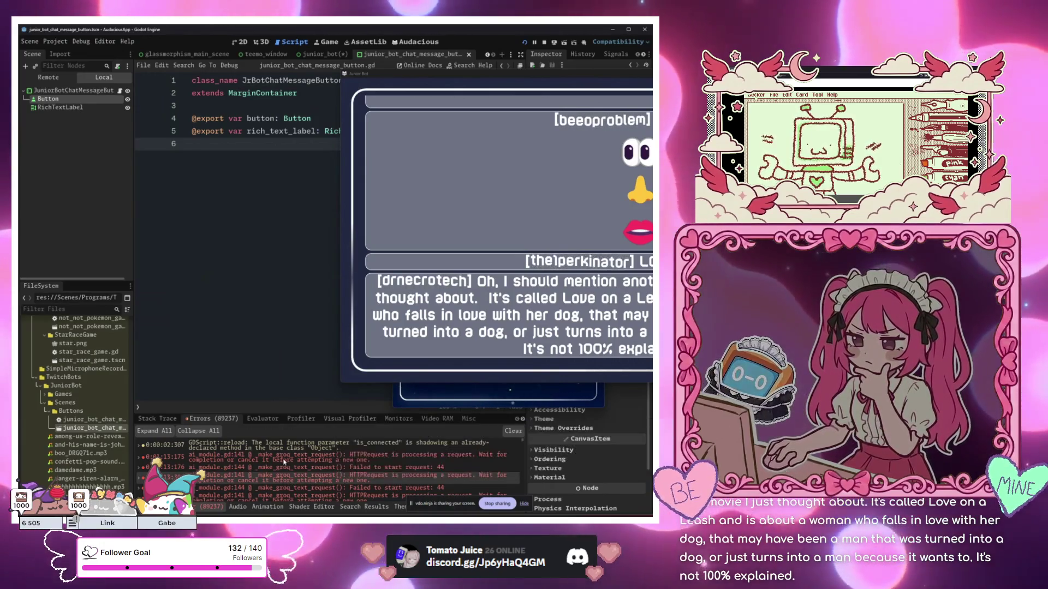
double_click(305, 485)
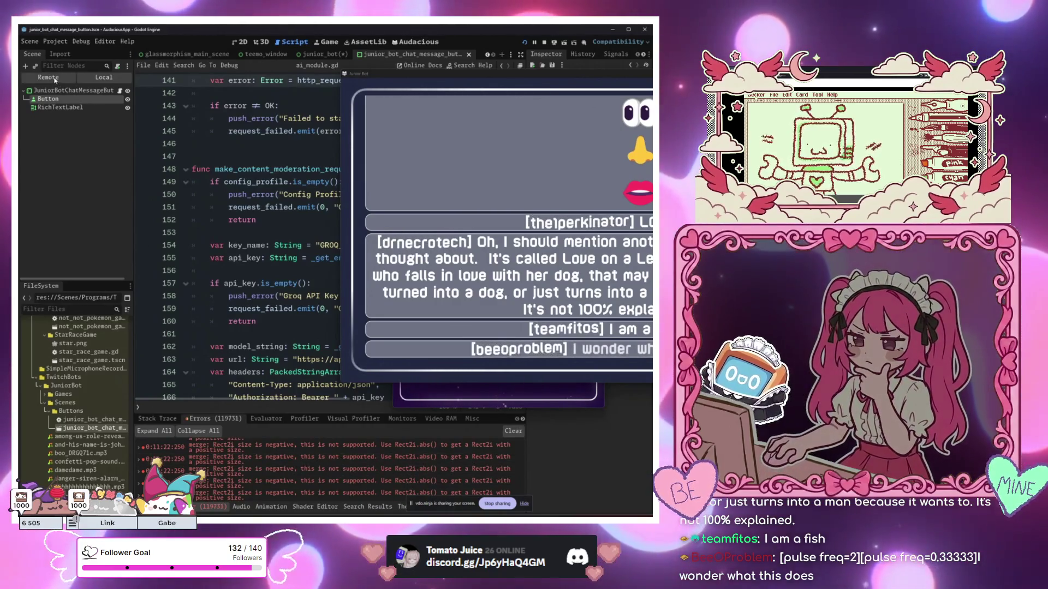
click(49, 78)
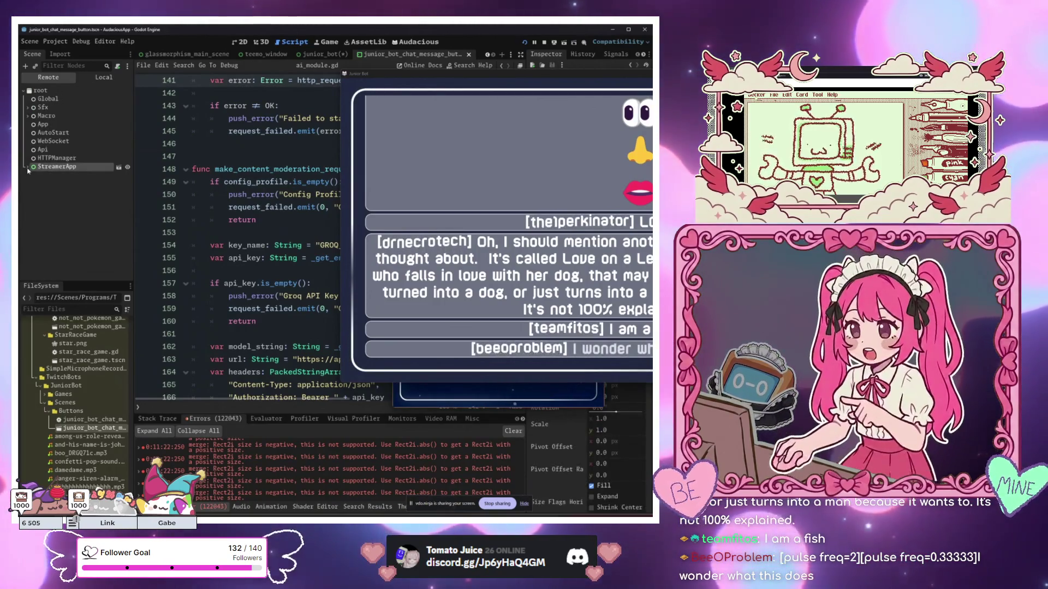
- Expand the remote tree through StreamerApp, JuniorBot, VBoxContainer, ChatMessagesScrollContainer and MarginContainer to one chat message
click(28, 168)
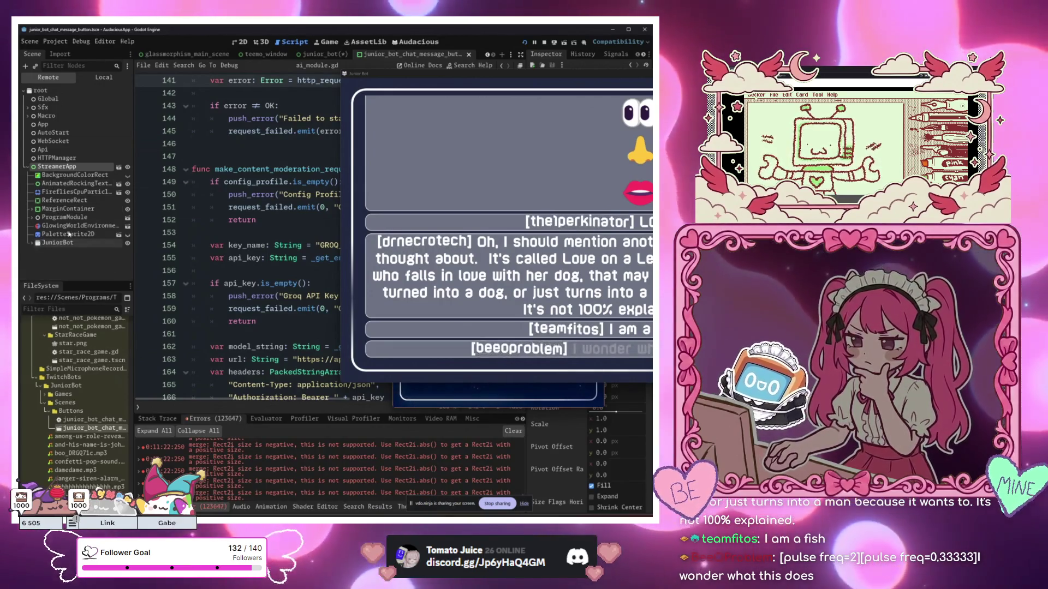
click(32, 243)
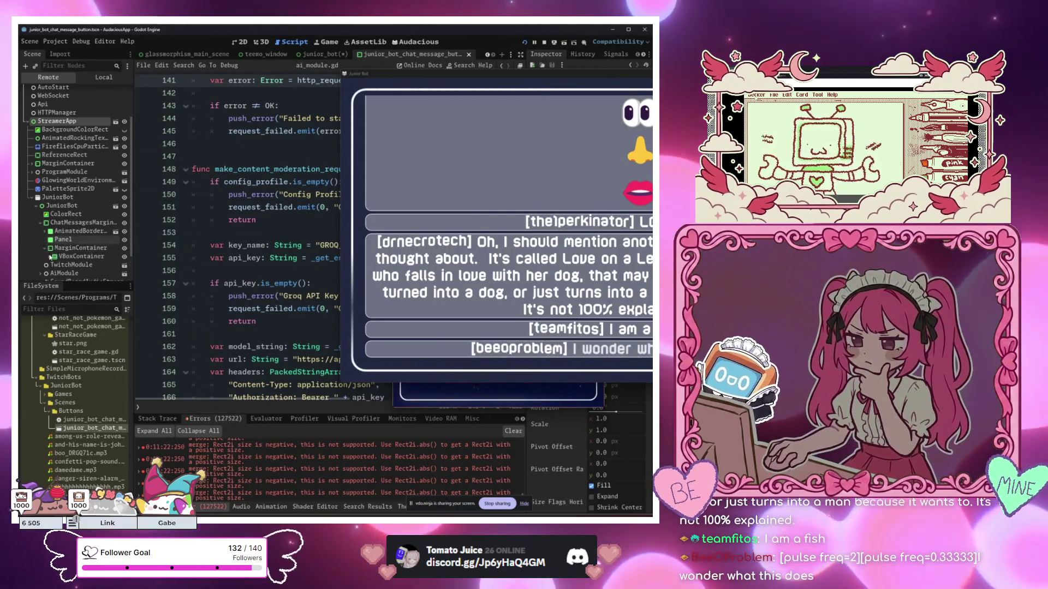
click(50, 256)
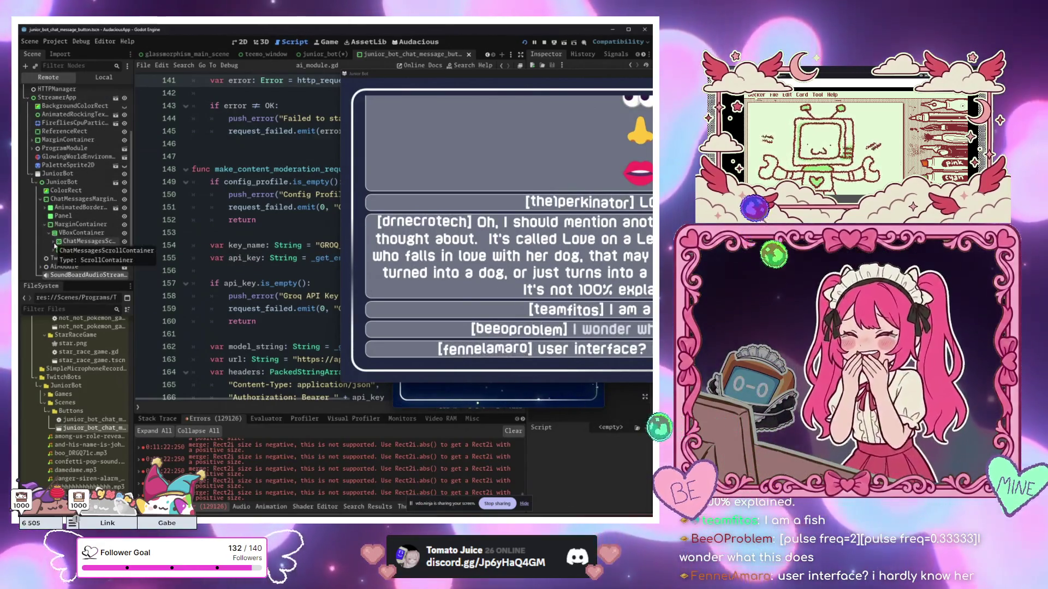
click(54, 242)
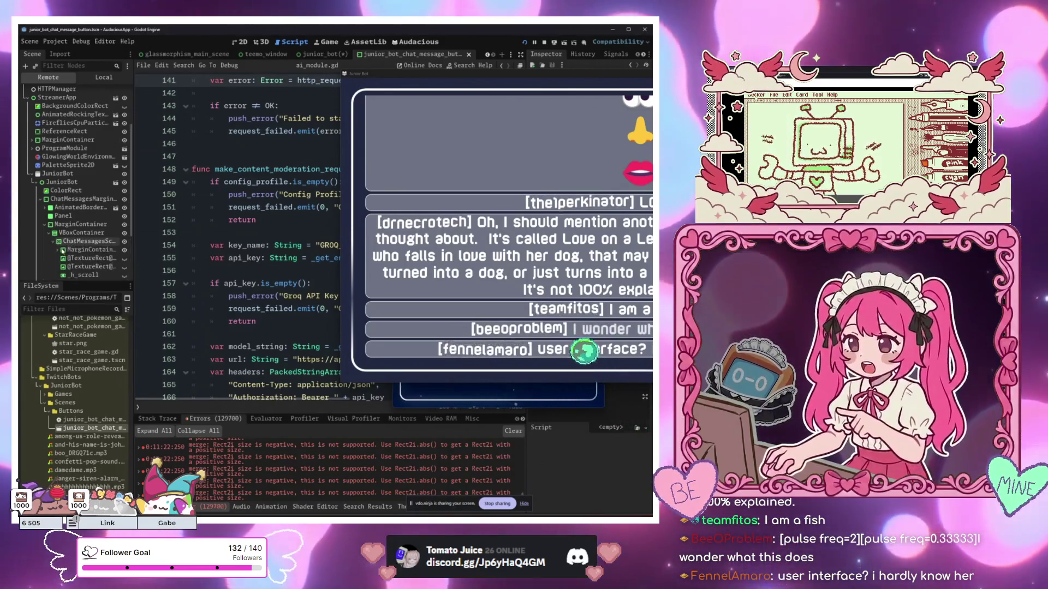
scroll(76, 244, down, 3)
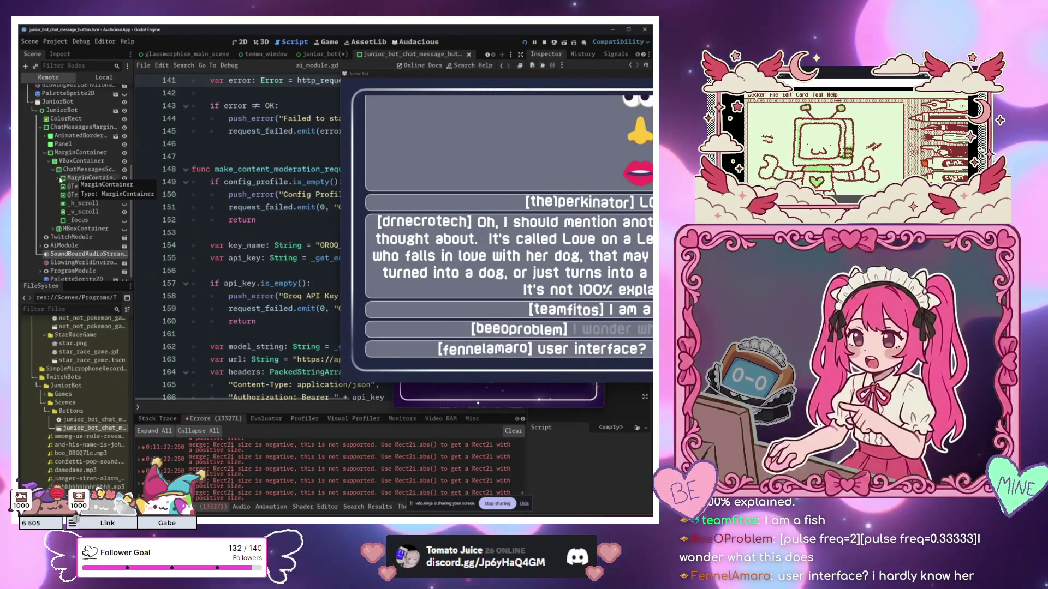
click(61, 179)
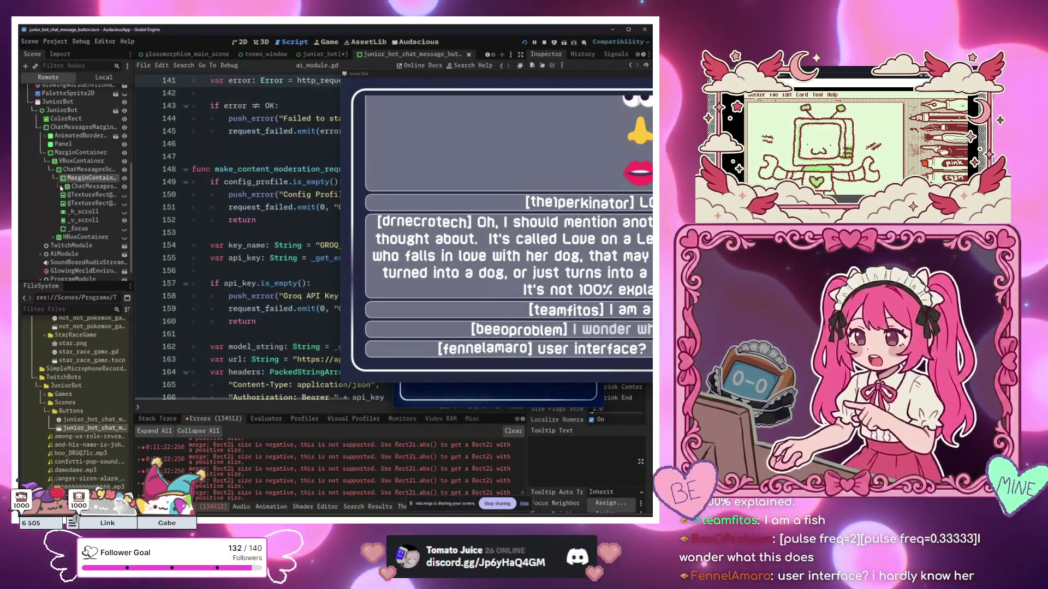
click(60, 187)
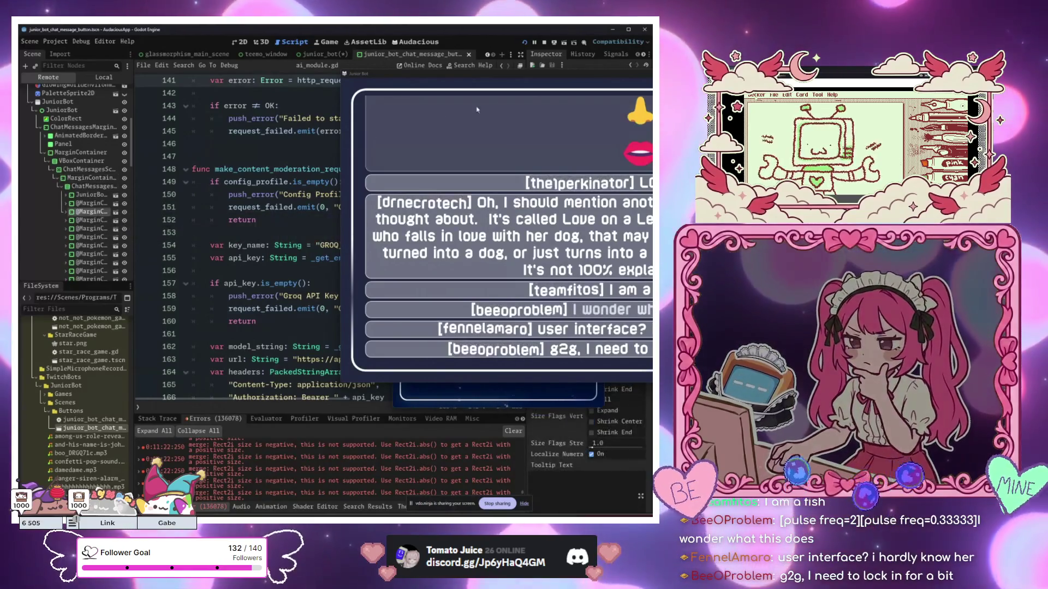
click(93, 213)
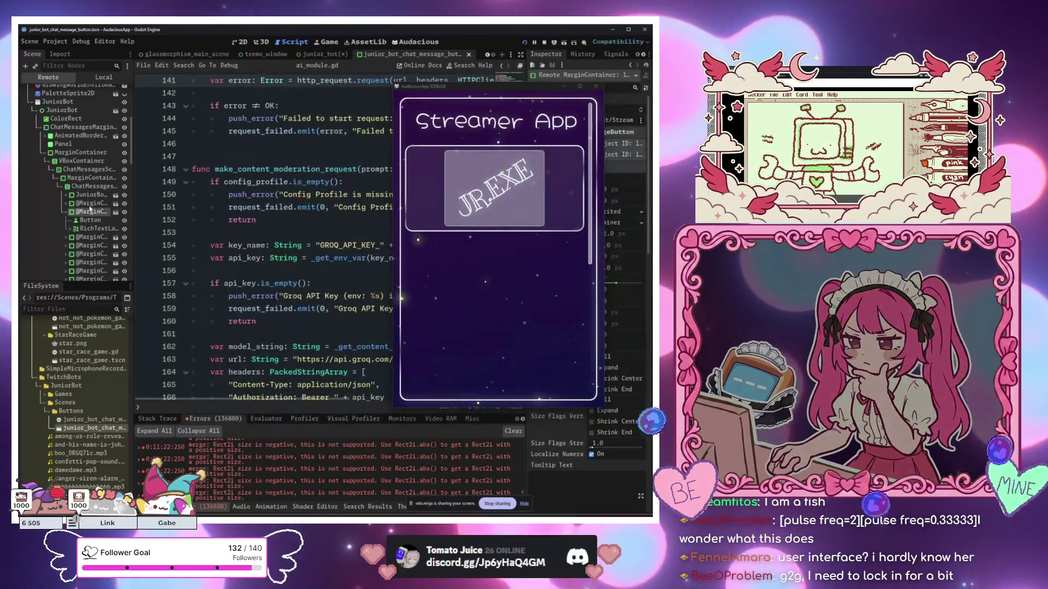
- Move the Streamer App window left and inspect a live chat message's 682 × 24 Button node
drag(526, 89, 352, 81)
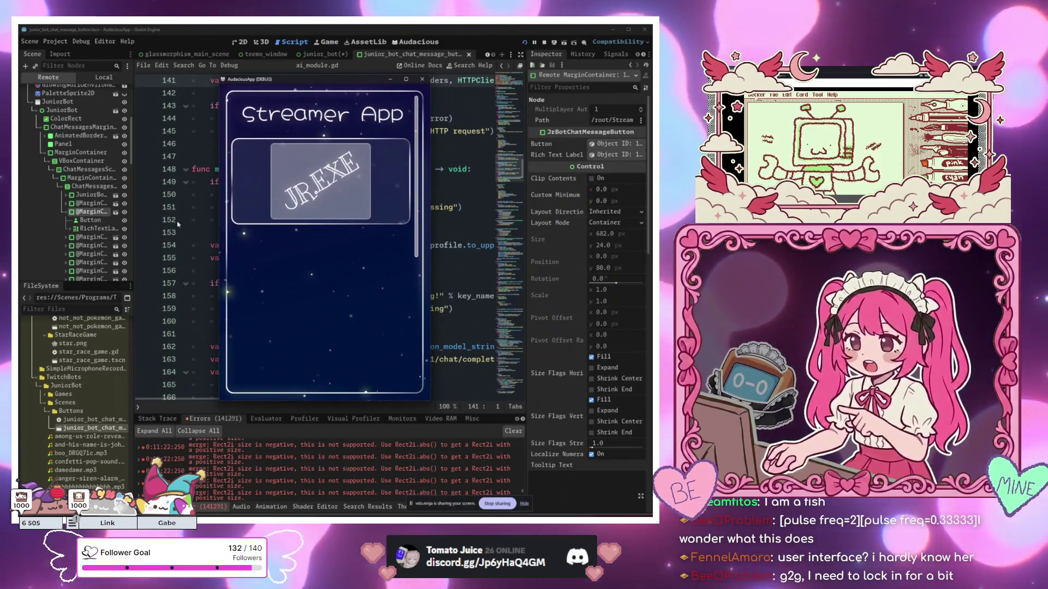
click(87, 221)
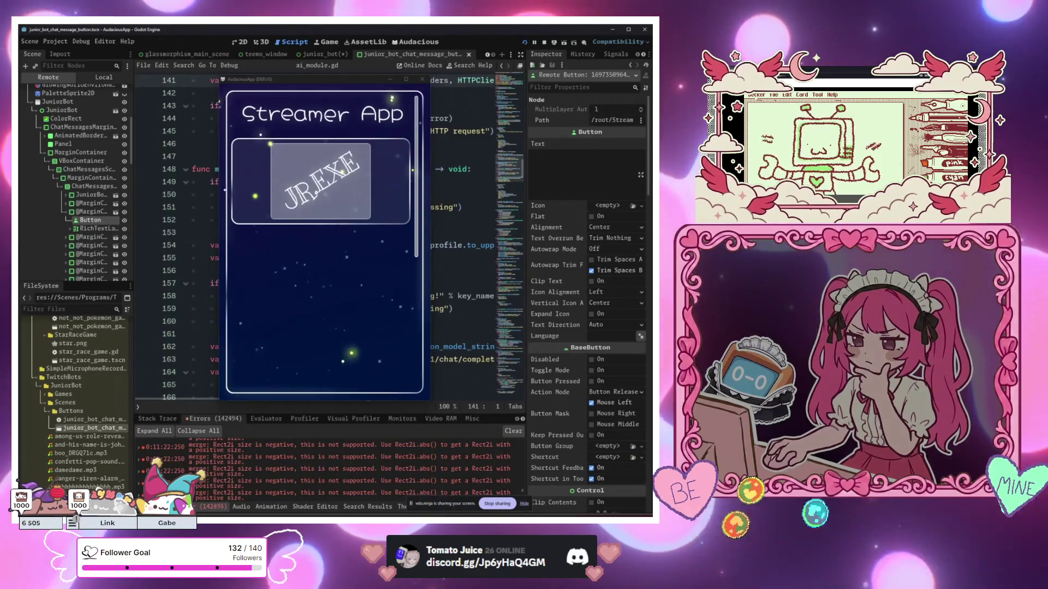
scroll(562, 248, down, 2)
scroll(563, 248, down, 8)
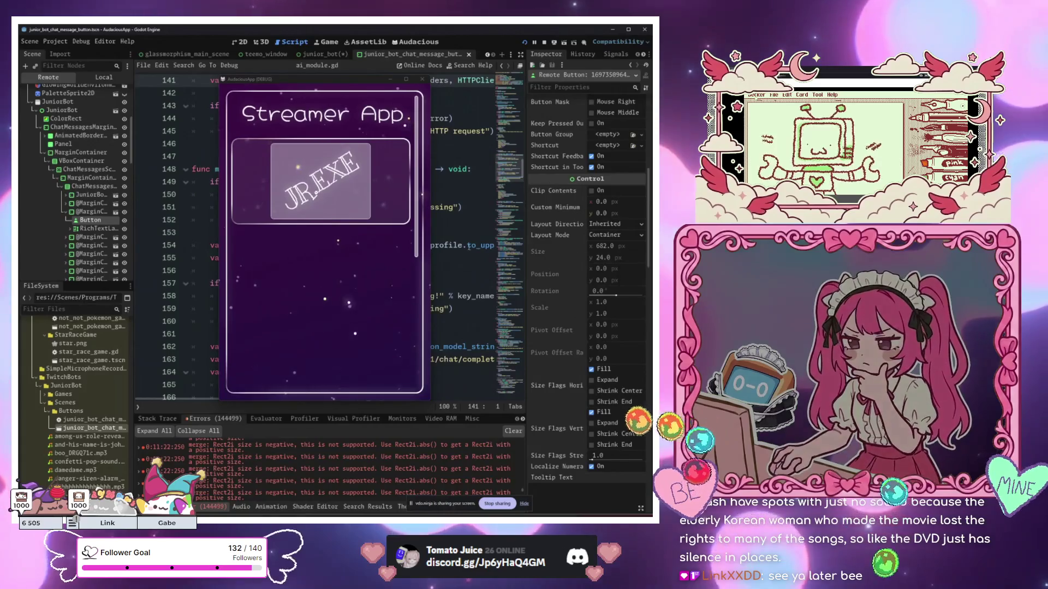
click(82, 230)
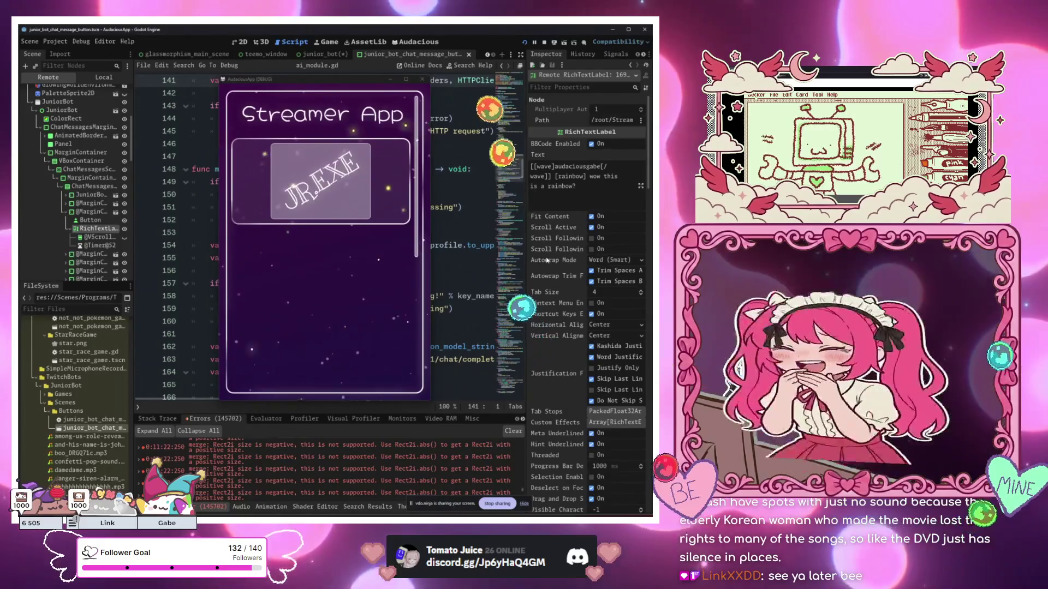
- Scroll the RichTextLabel's Inspector past its BBCode wave/rainbow text to the empty Theme Overrides font settings
scroll(551, 262, down, 10)
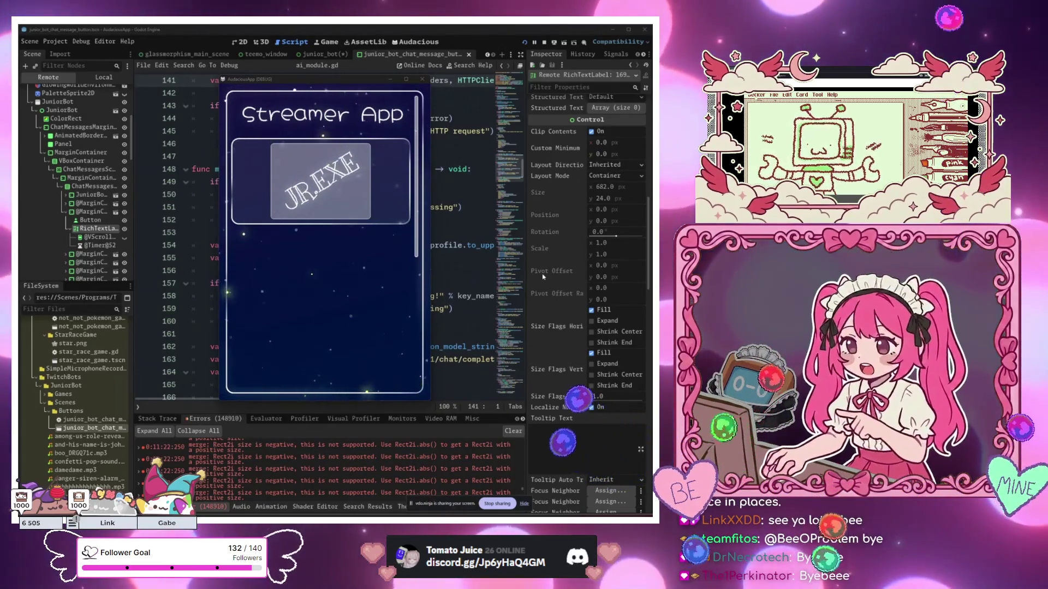
scroll(543, 277, down, 4)
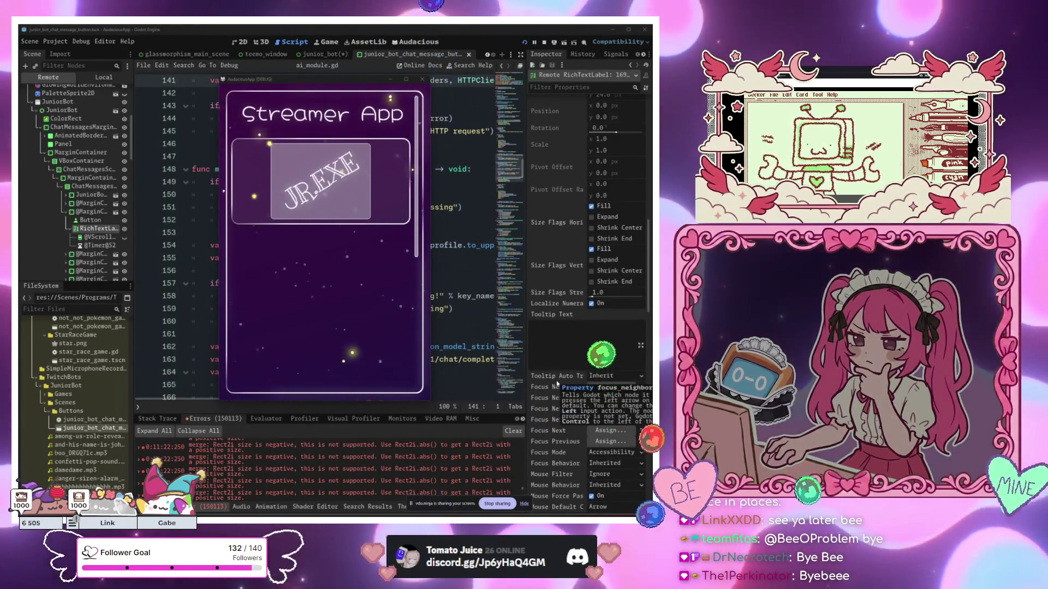
scroll(556, 383, down, 6)
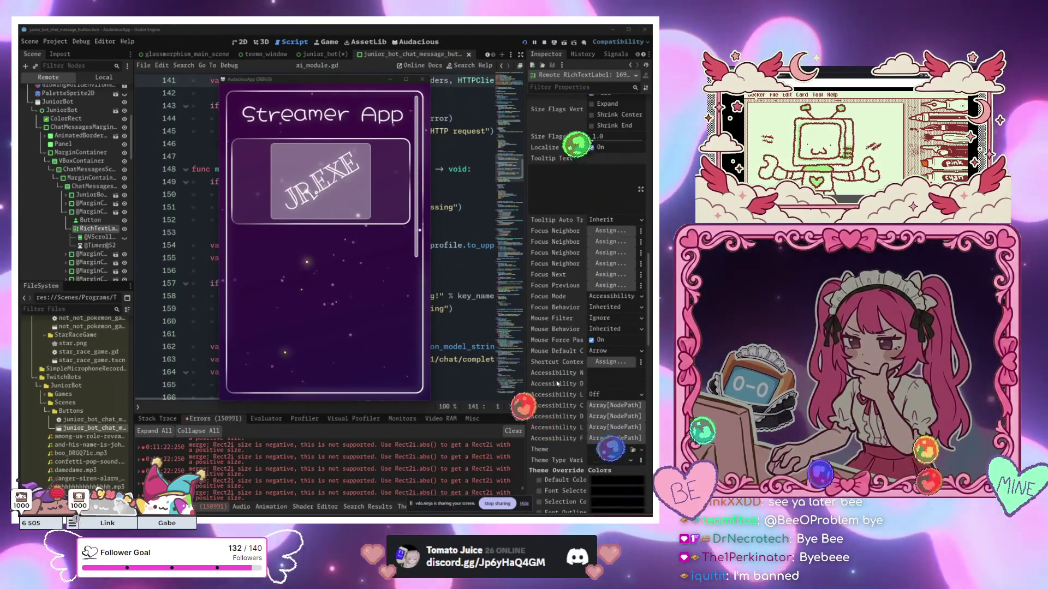
scroll(557, 384, down, 6)
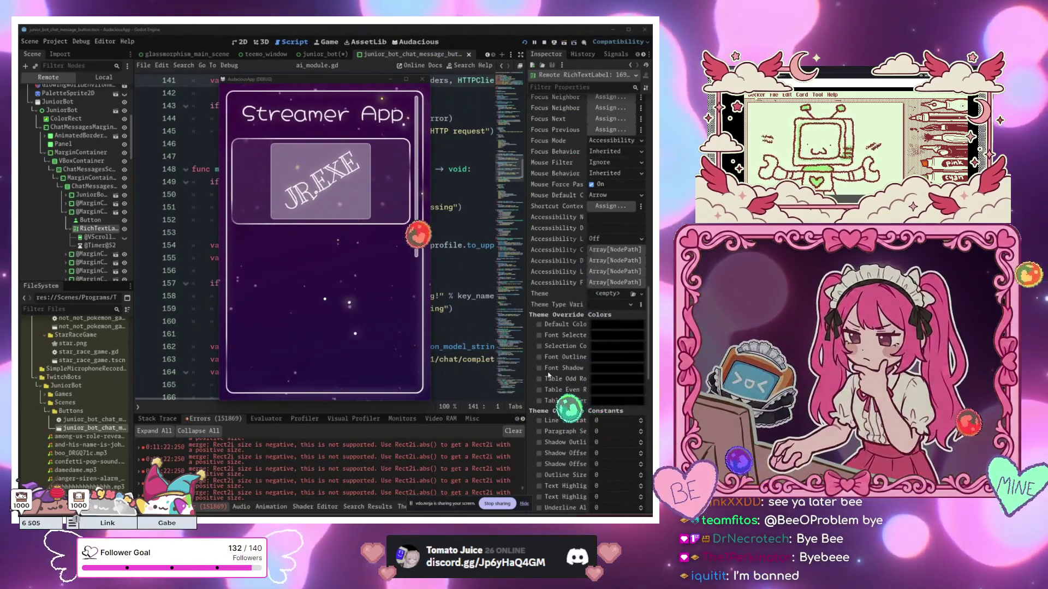
scroll(548, 376, down, 10)
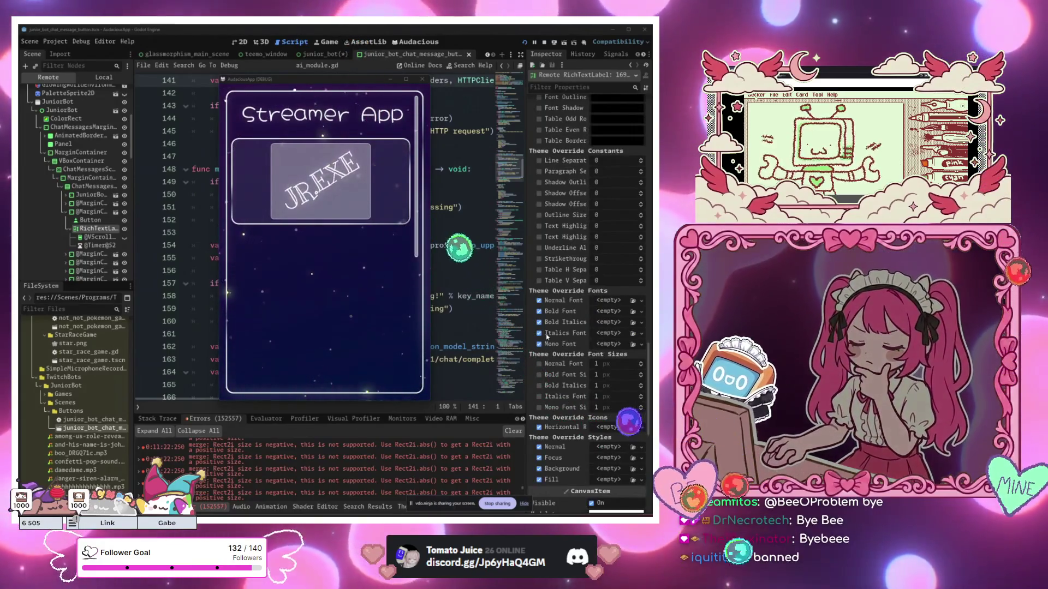